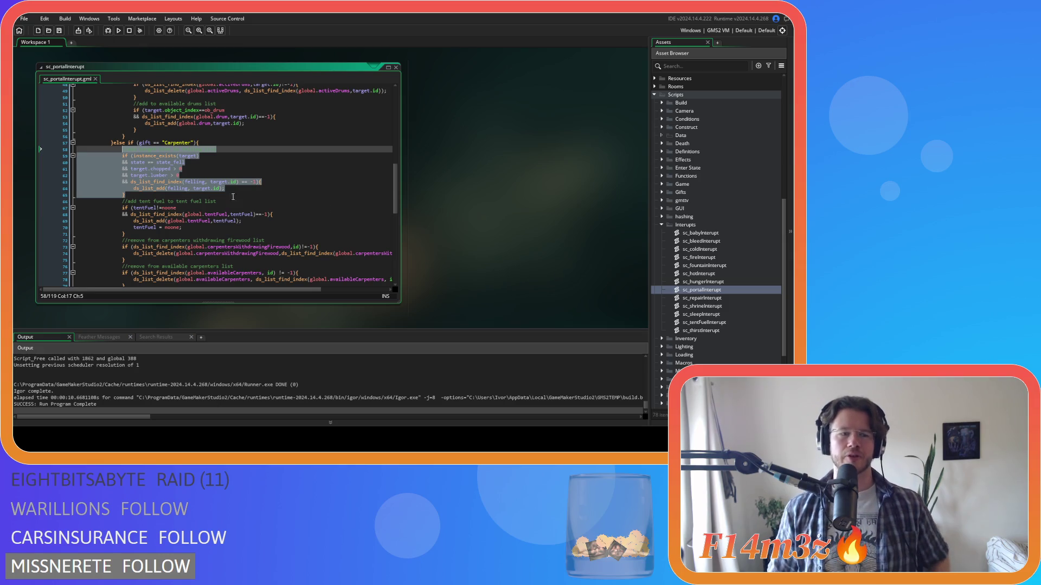
# Comment out the Carpenter felling block from line 59 in sc_portalInterupt, then undo it.
pyautogui.hotkey('shift', 'Down')
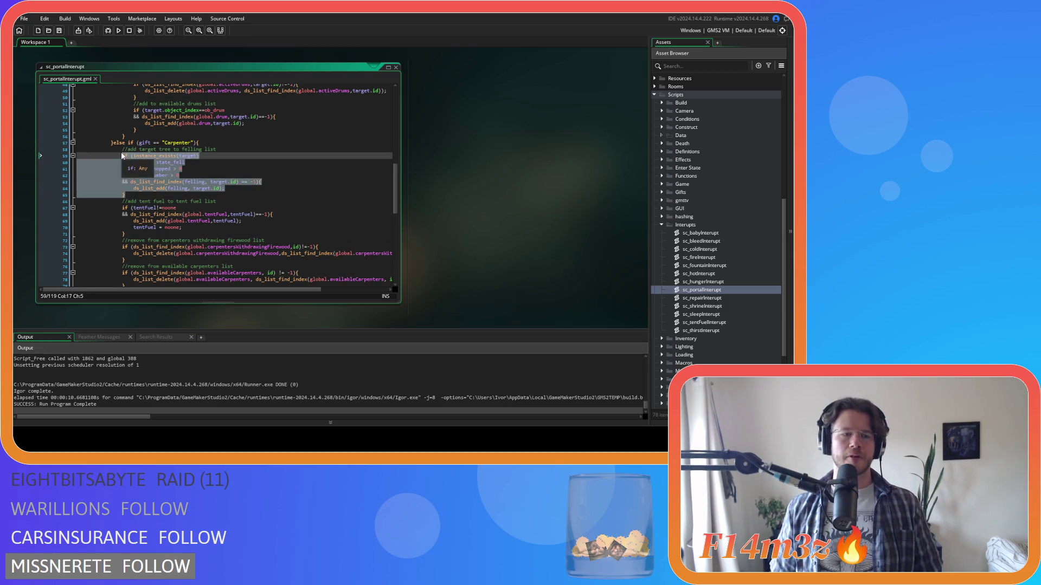
pyautogui.hotkey('ctrl', 'k')
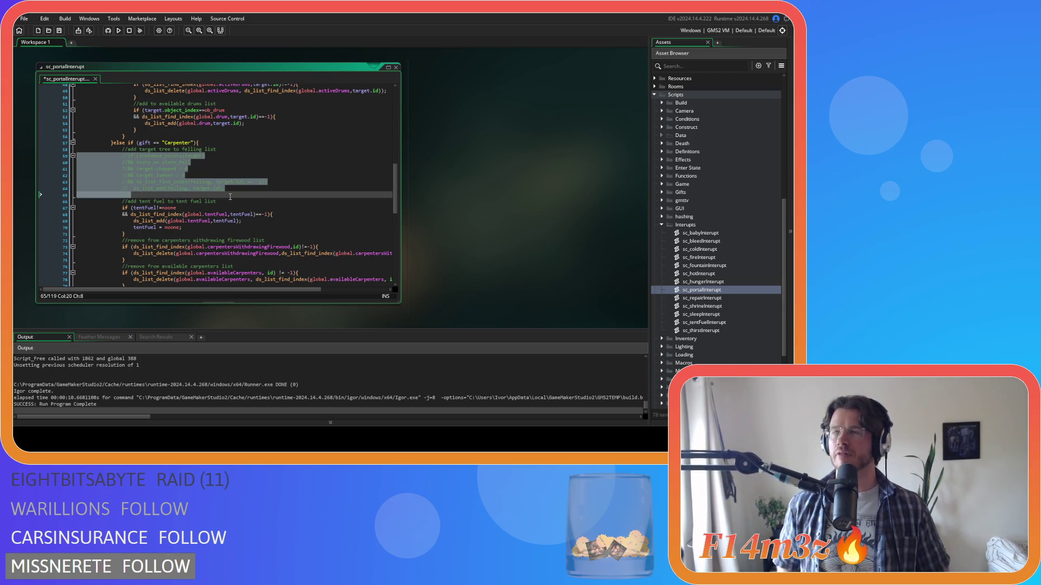
pyautogui.hotkey('ctrl', 'z')
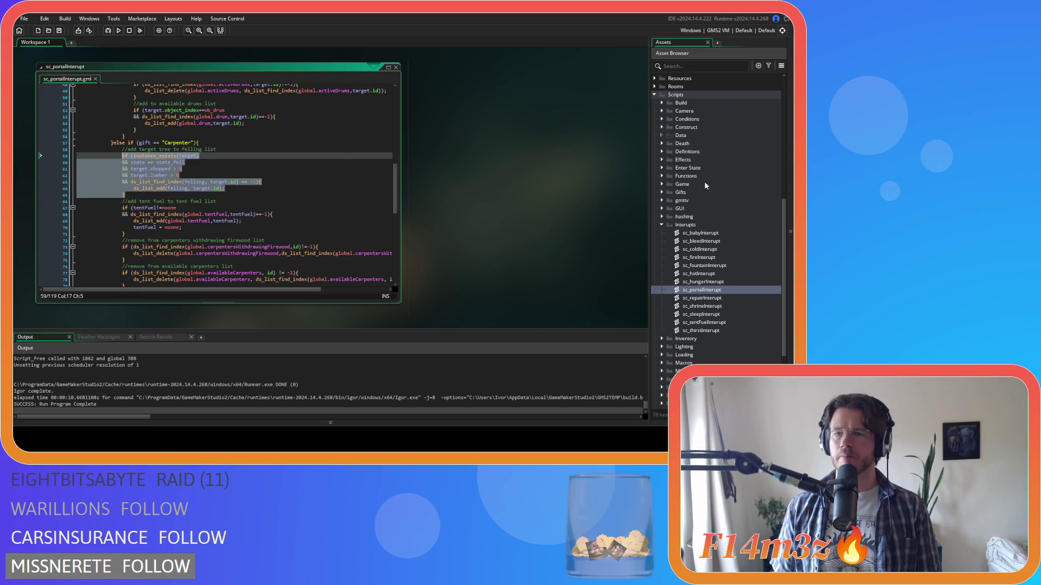
pyautogui.scroll(5, 704, 179)
pyautogui.scroll(-2, 683, 195)
# Expand the Construct scripts folder and open the sc_portal script.
pyautogui.scroll(-4, 660, 230)
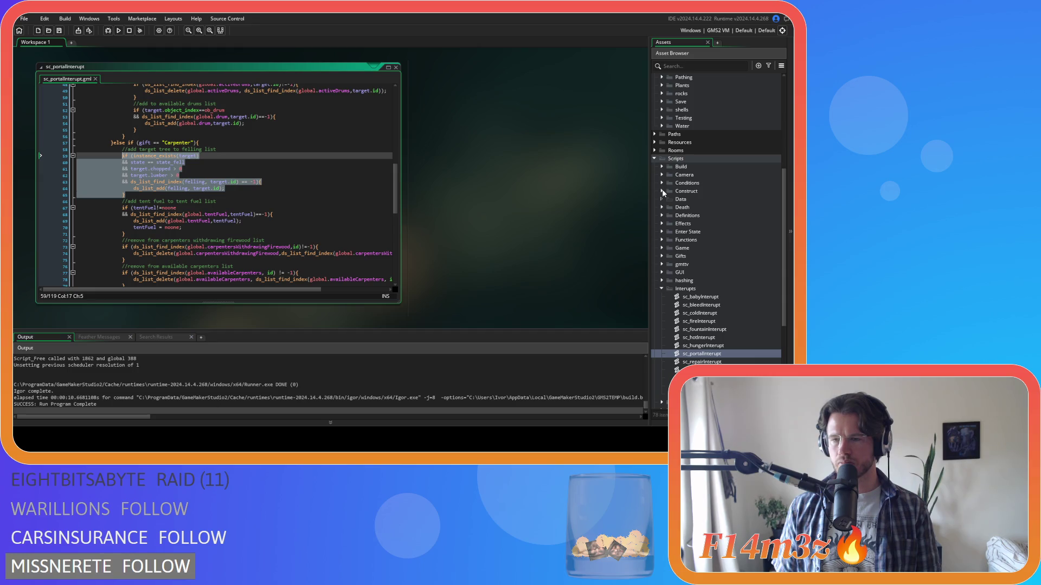
pyautogui.click(662, 192)
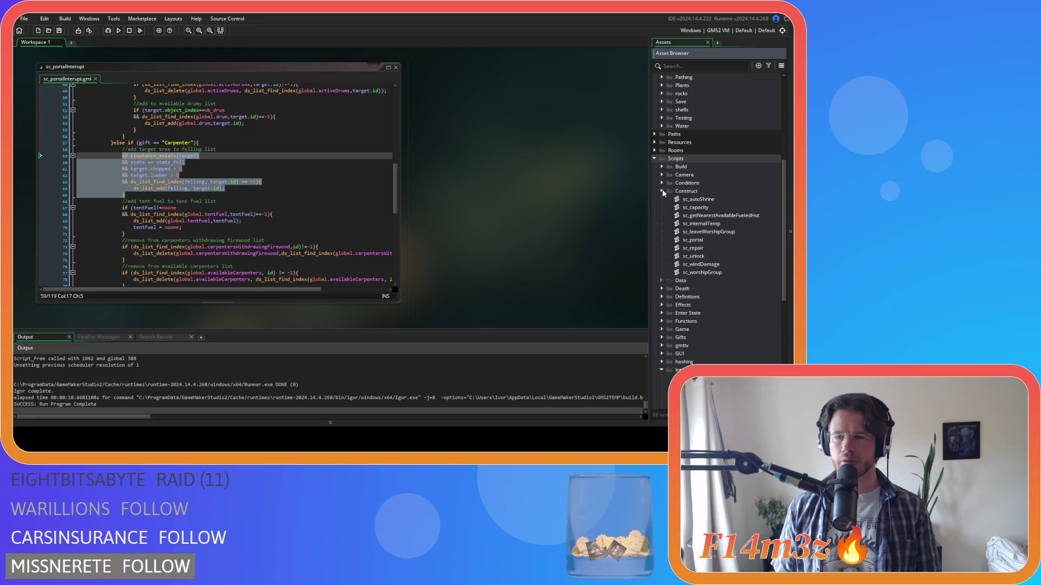
pyautogui.doubleClick(693, 240)
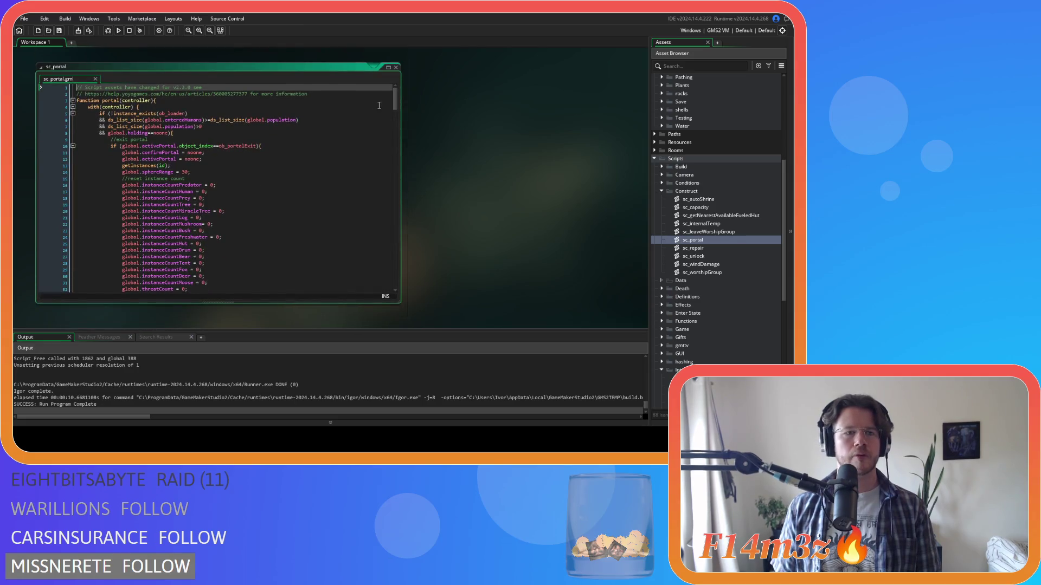
# Scroll through the sc_portal script's portal(controller) function.
pyautogui.scroll(-5, 395, 96)
pyautogui.scroll(5, 391, 96)
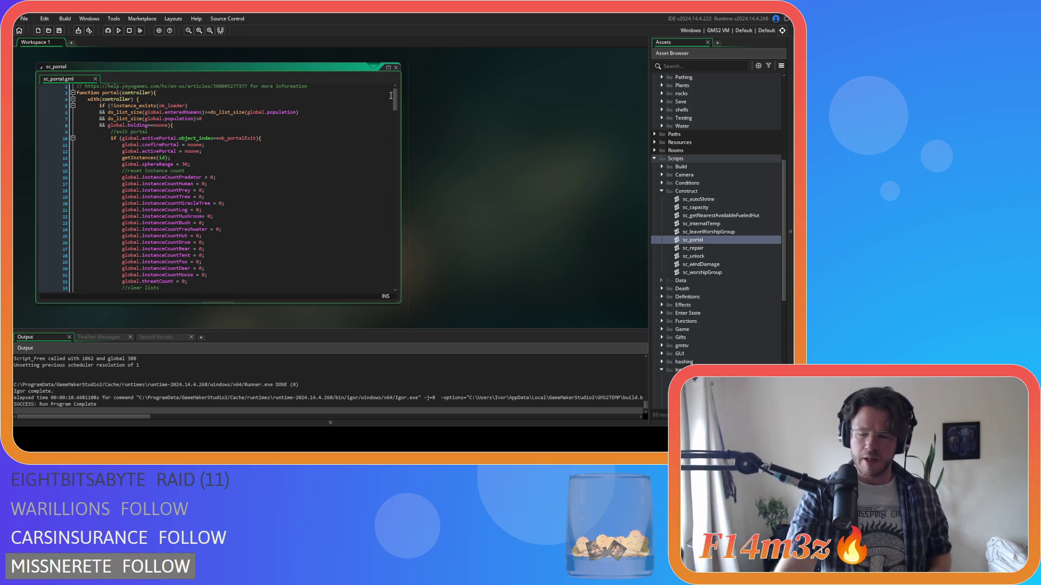
# Find the ds_list_clear(felling) call on line 108 of sc_portal, then close the script.
pyautogui.click(239, 222)
pyautogui.click(239, 158)
pyautogui.click(241, 178)
pyautogui.click(156, 164)
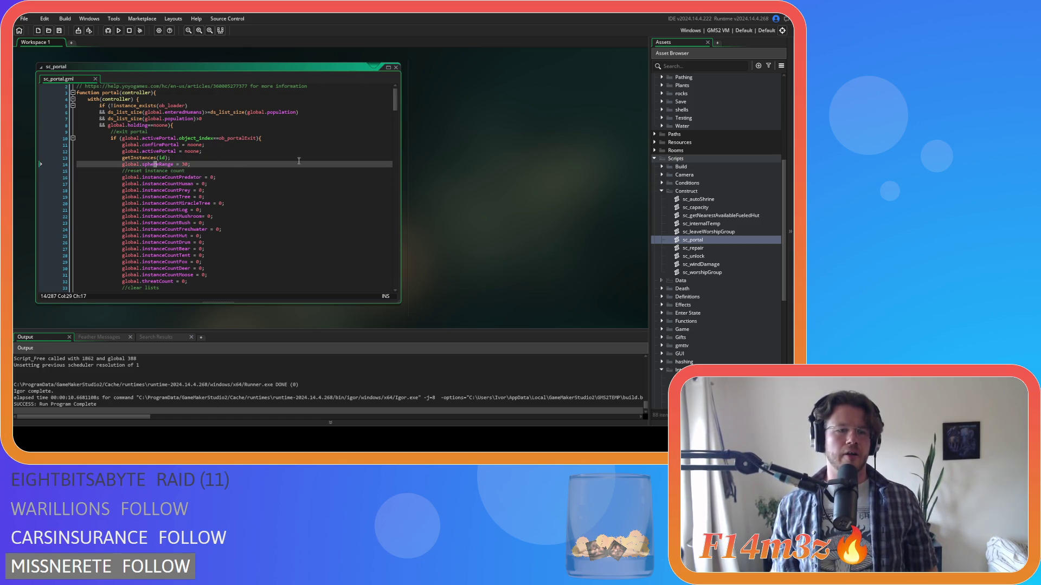
pyautogui.scroll(-3, 260, 225)
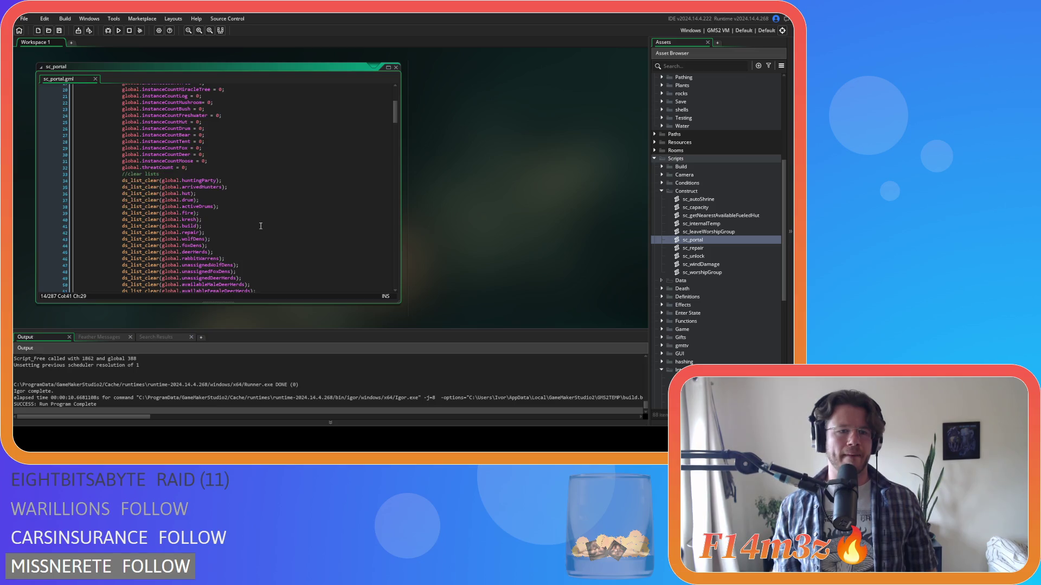
pyautogui.scroll(4, 260, 226)
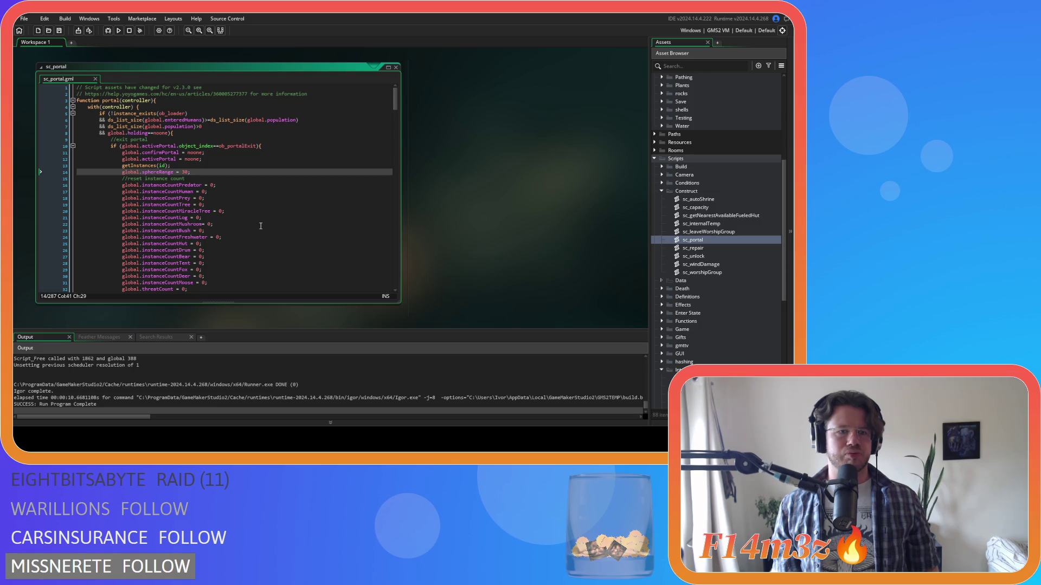
pyautogui.scroll(-20, 260, 225)
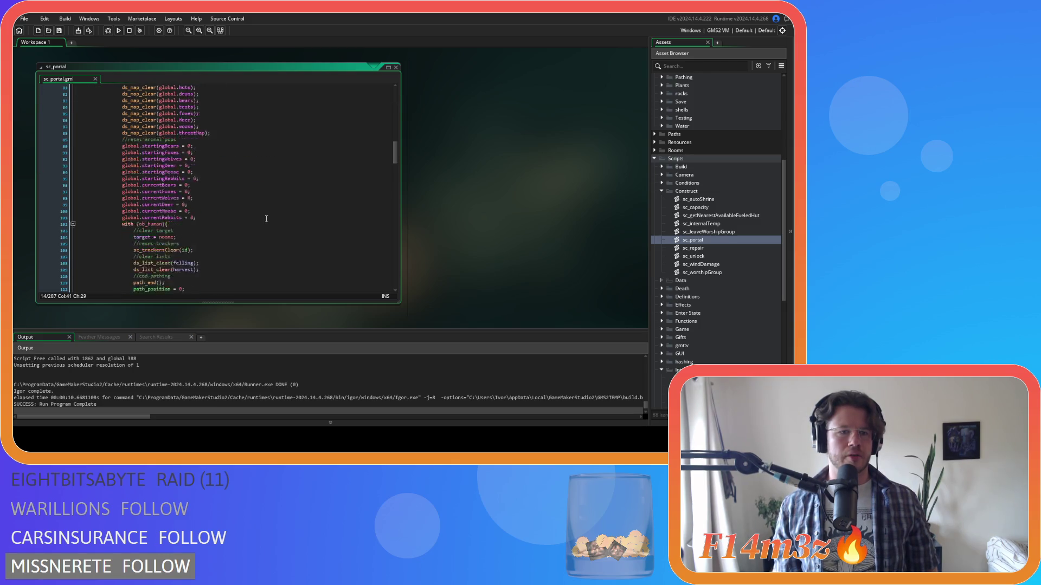
pyautogui.moveTo(228, 166); pyautogui.dragTo(129, 165)
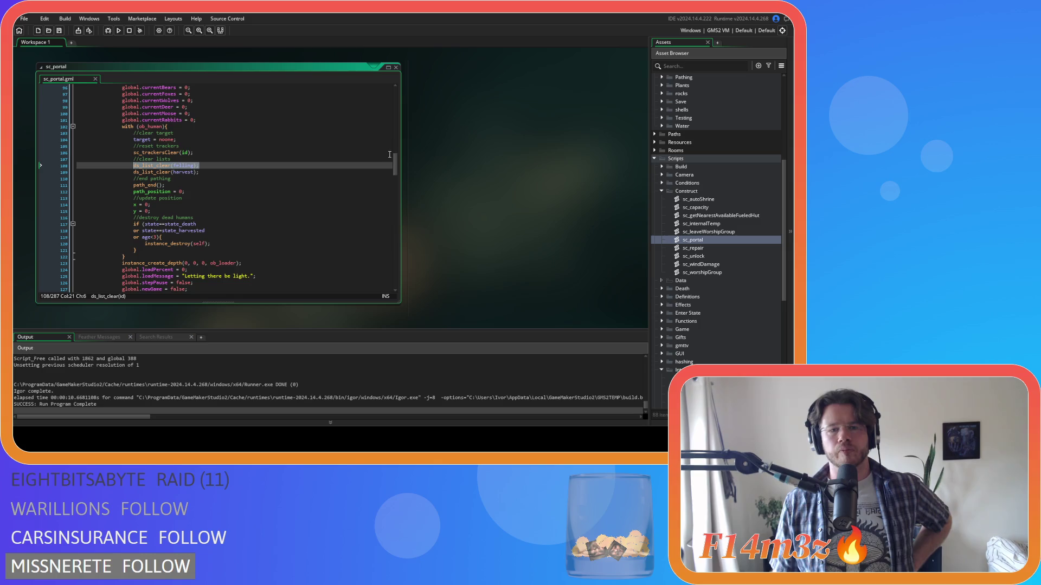
pyautogui.click(396, 68)
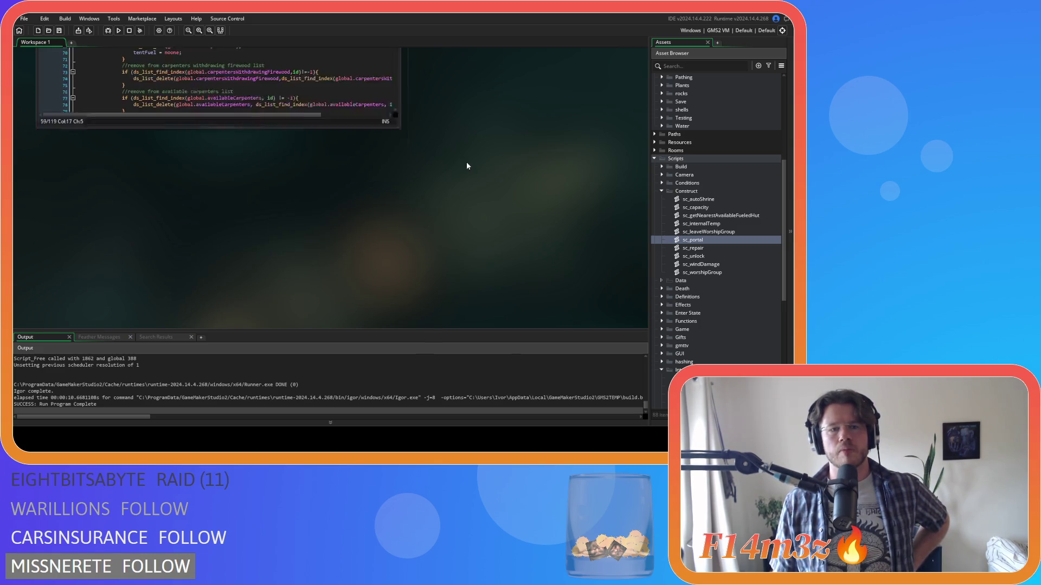
# Bring the sc_portalInterupt editor forward, showing its Carpenter felling-list block.
pyautogui.click(270, 142)
pyautogui.click(256, 159)
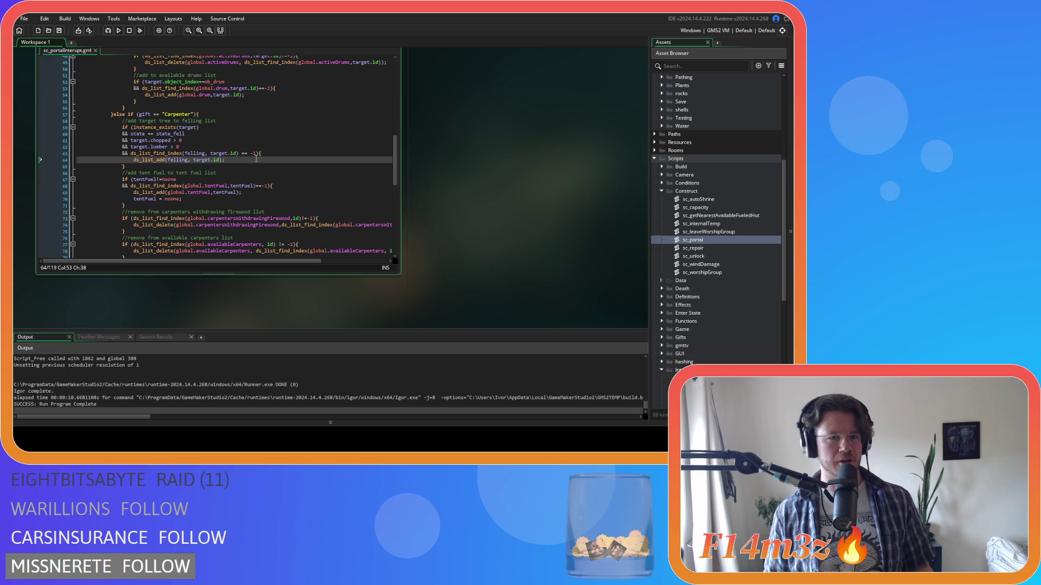
# Remove the spaces around == on line 63 of sc_portalInterupt.
pyautogui.click(233, 166)
pyautogui.press('Up')
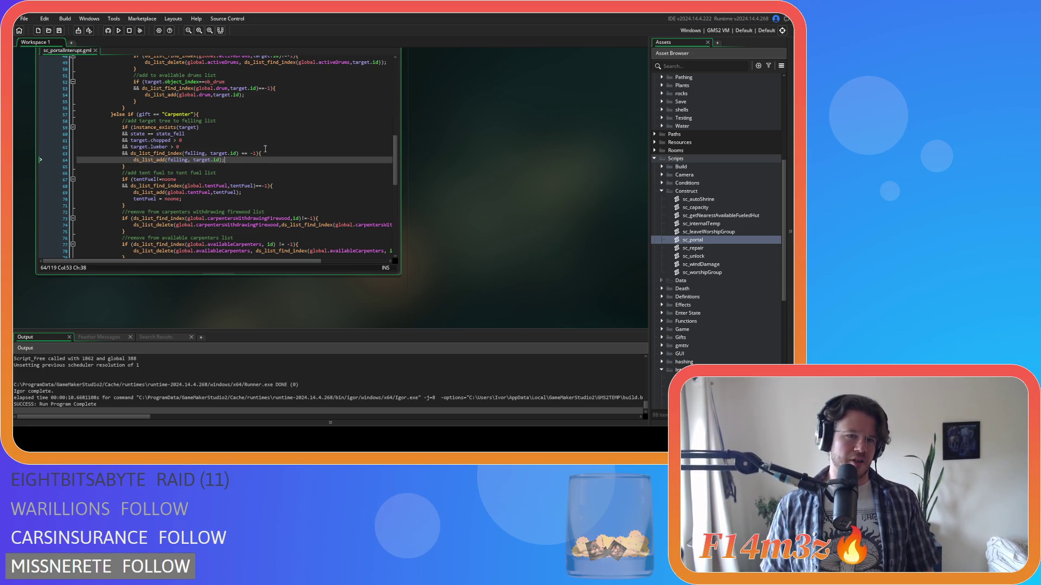
pyautogui.click(243, 153)
pyautogui.press('BackSpace')
pyautogui.press('Right')
pyautogui.press('Right')
pyautogui.press('Delete')
pyautogui.click(269, 161)
# Comment out lines 59–64 of the Carpenter felling block, save, and close the script.
pyautogui.moveTo(126, 166); pyautogui.dragTo(121, 120)
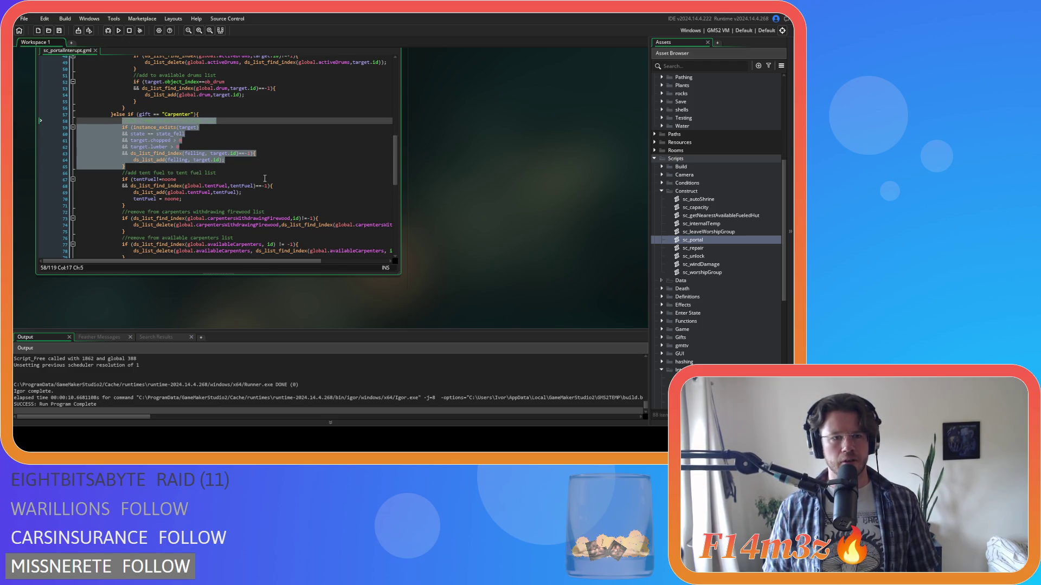
pyautogui.click(130, 161)
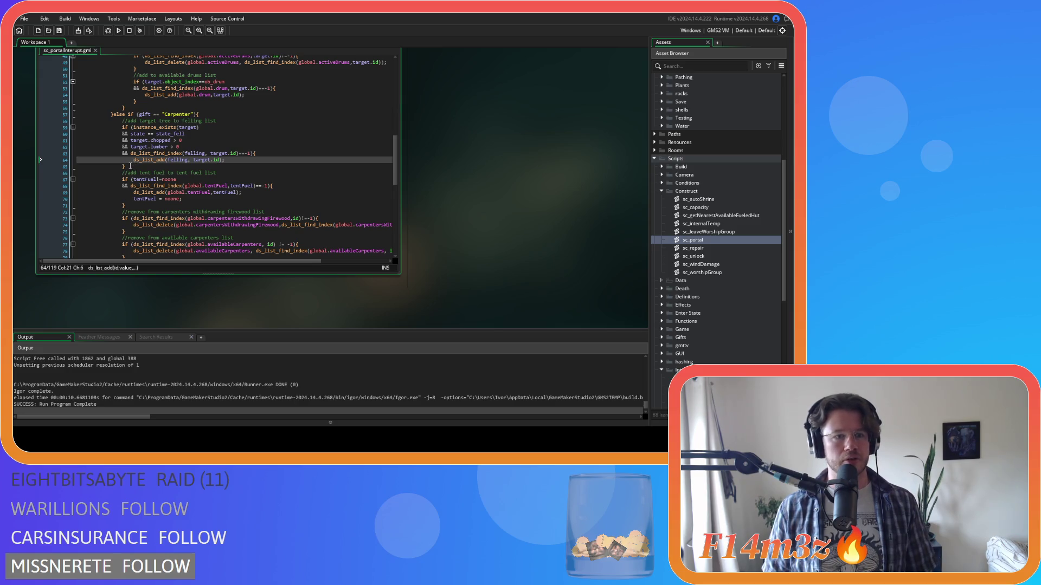
pyautogui.moveTo(130, 166); pyautogui.dragTo(78, 128)
pyautogui.hotkey('ctrl', 'k')
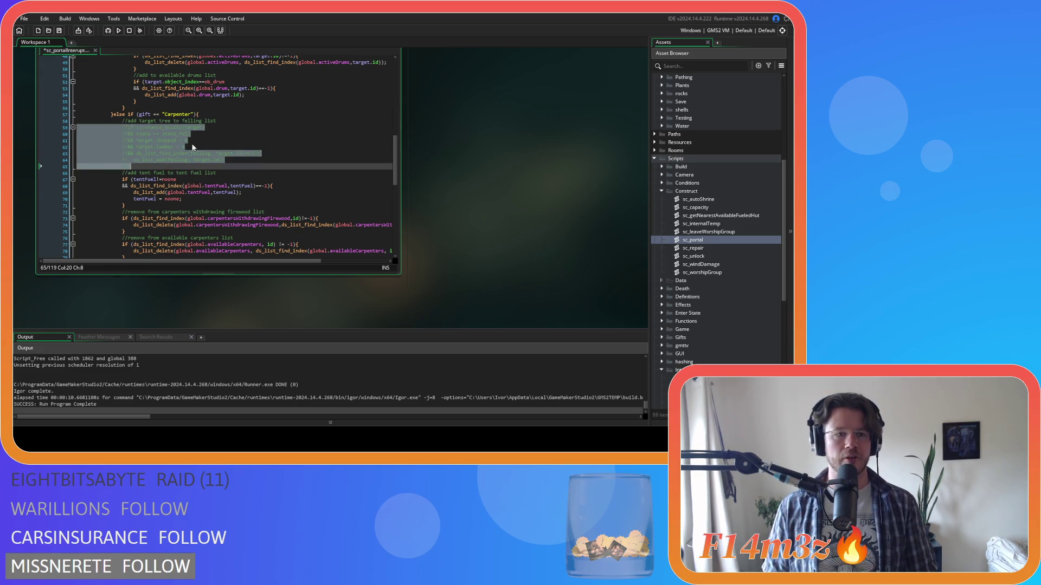
pyautogui.click(243, 147)
pyautogui.hotkey('ctrl', 's')
pyautogui.scroll(1, 329, 157)
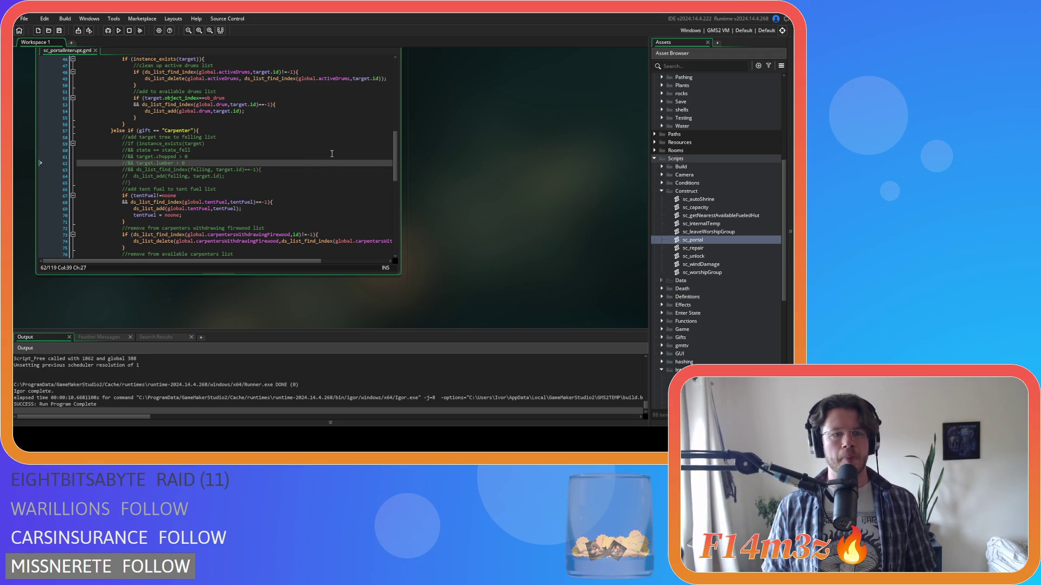
pyautogui.scroll(1, 487, 149)
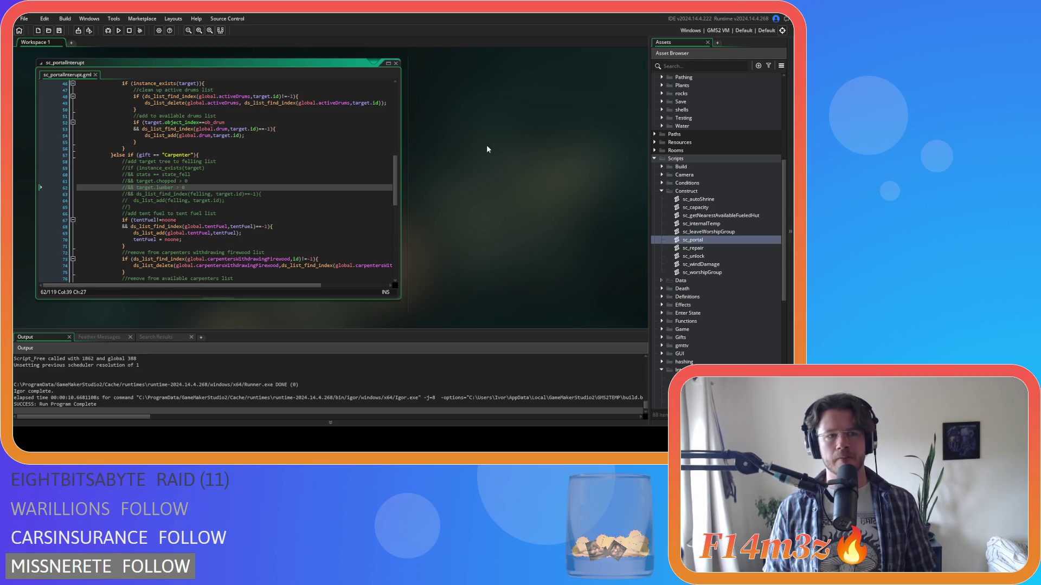
pyautogui.click(396, 64)
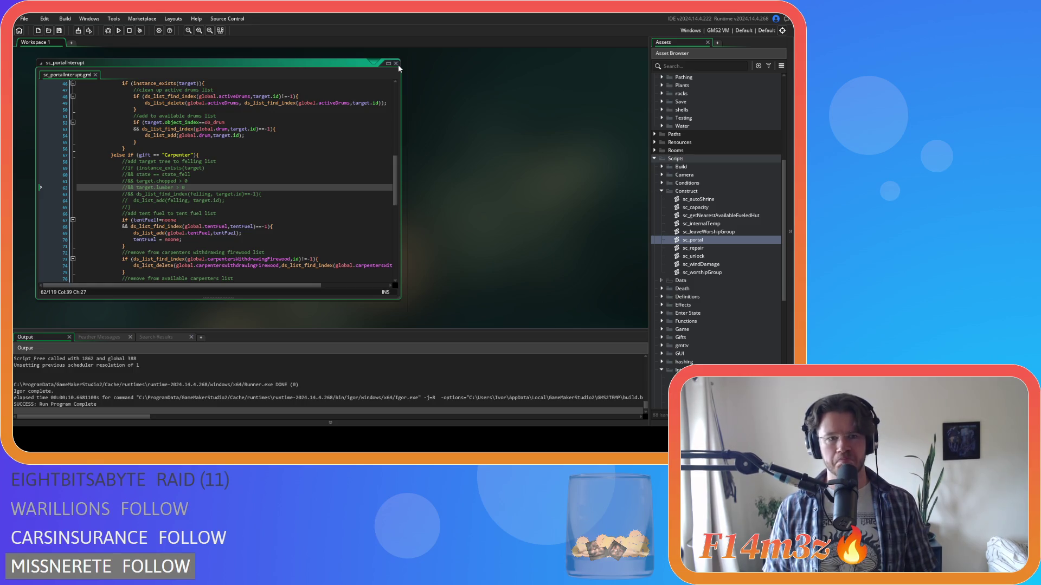
# Open sc_repairInterupt from the Interupts scripts, look it over, and close it.
pyautogui.click(661, 191)
pyautogui.scroll(-2, 662, 193)
pyautogui.scroll(-2, 661, 192)
pyautogui.click(732, 223)
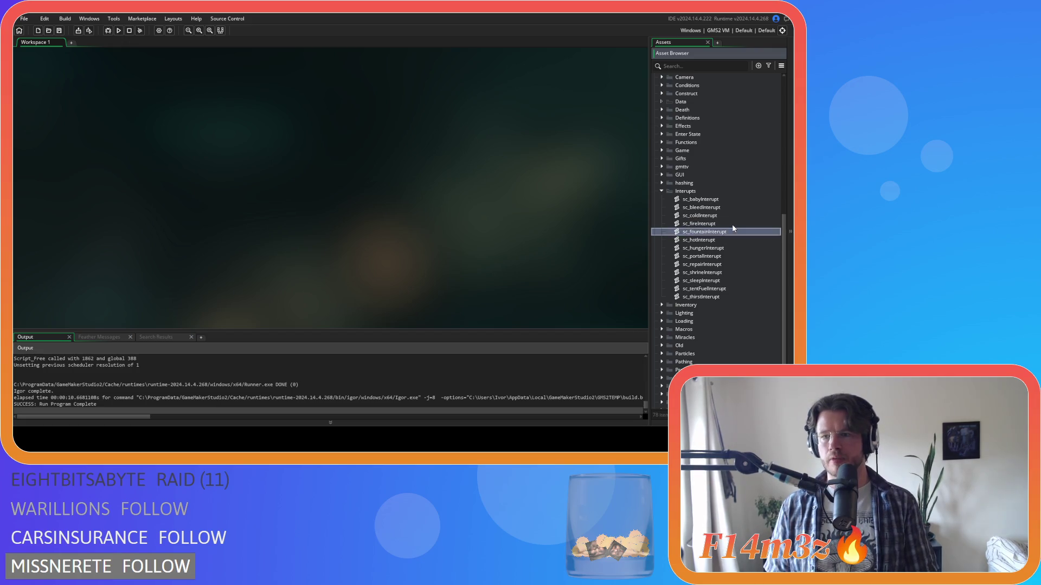
pyautogui.press('Down')
pyautogui.press('Down')
pyautogui.press('Down')
pyautogui.press('Down')
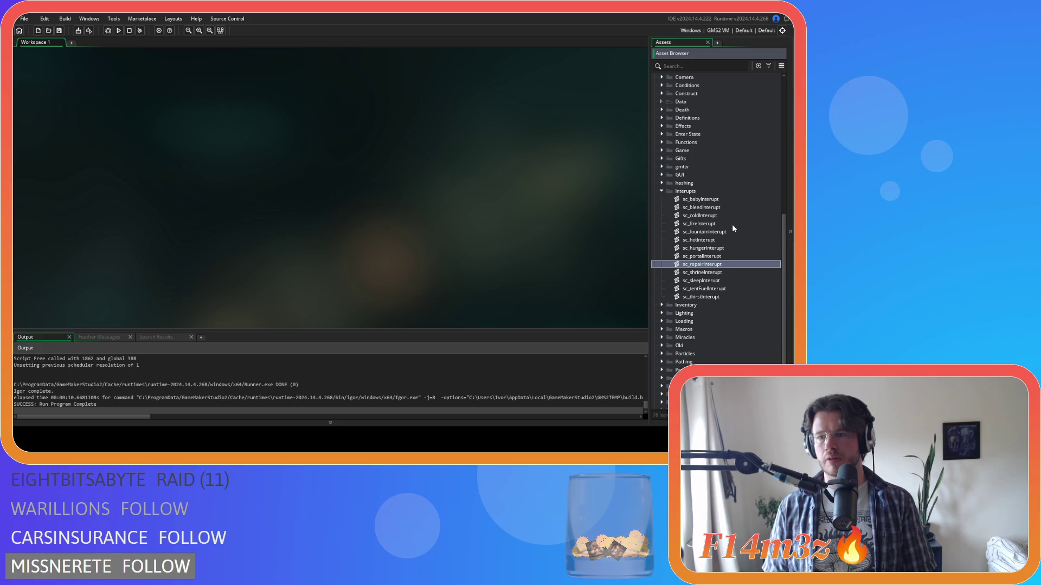
pyautogui.press('Return')
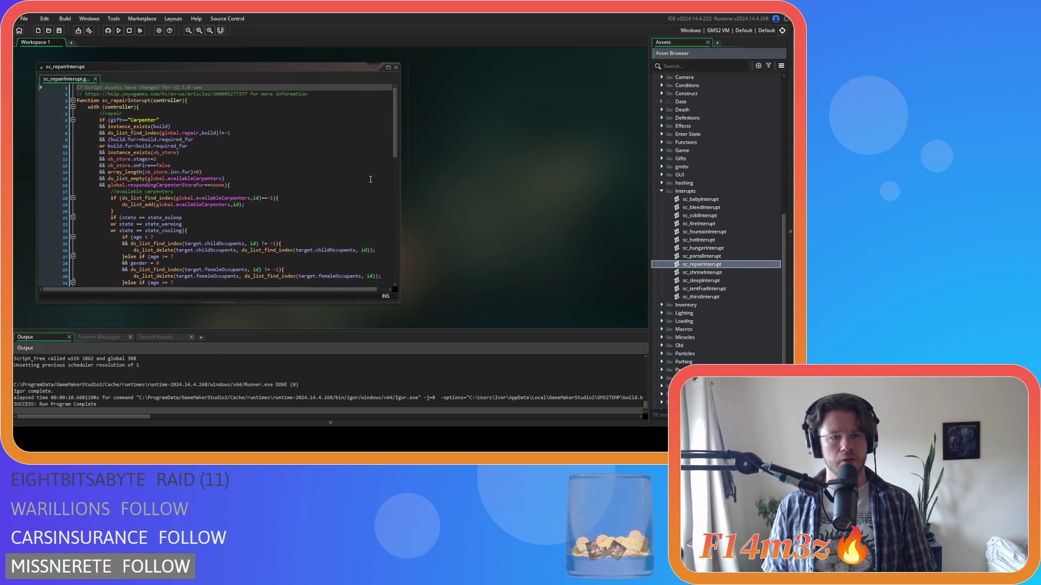
pyautogui.scroll(-10, 370, 161)
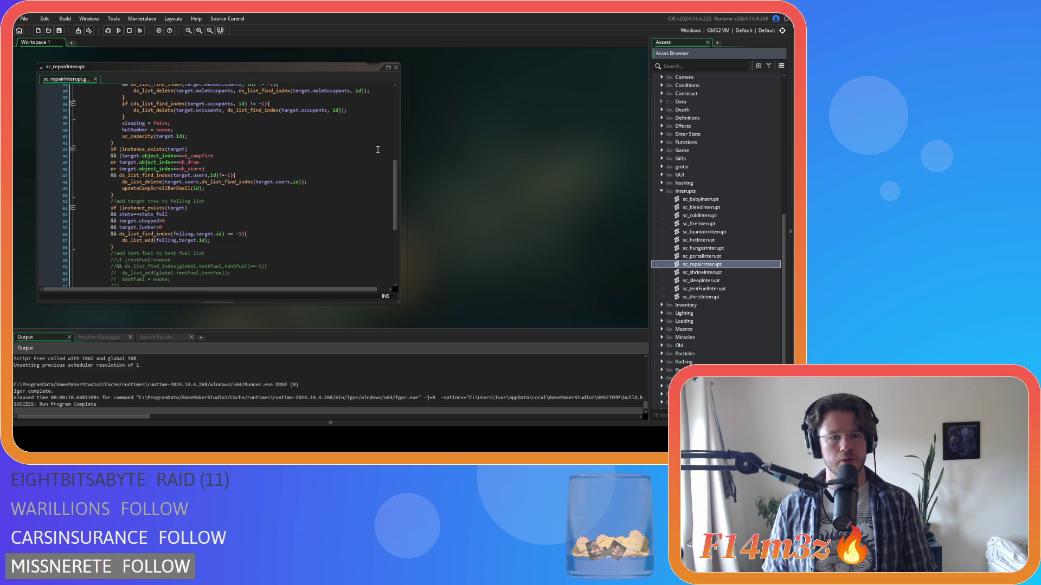
pyautogui.scroll(7, 378, 150)
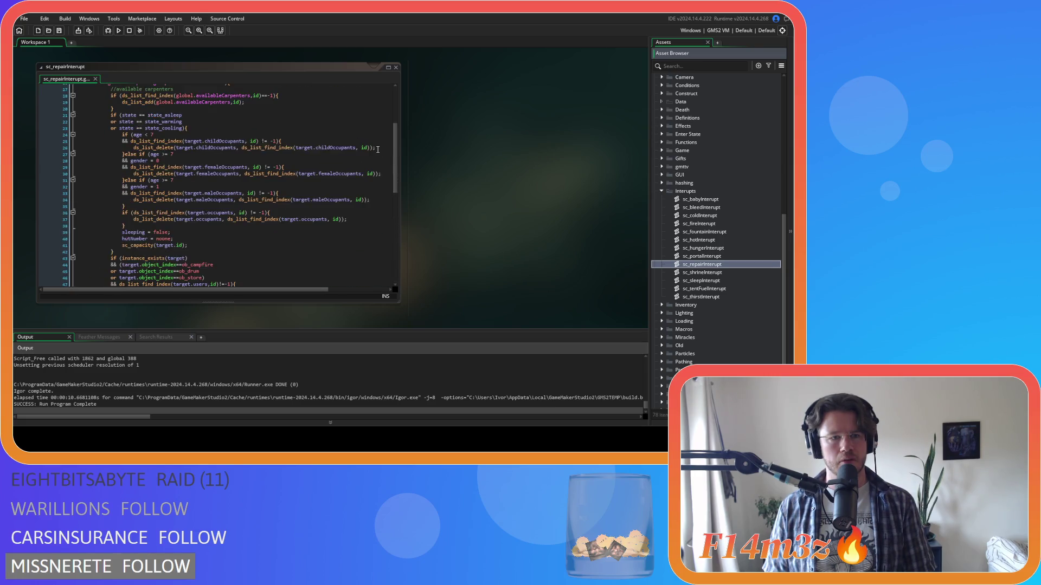
pyautogui.scroll(-4, 378, 150)
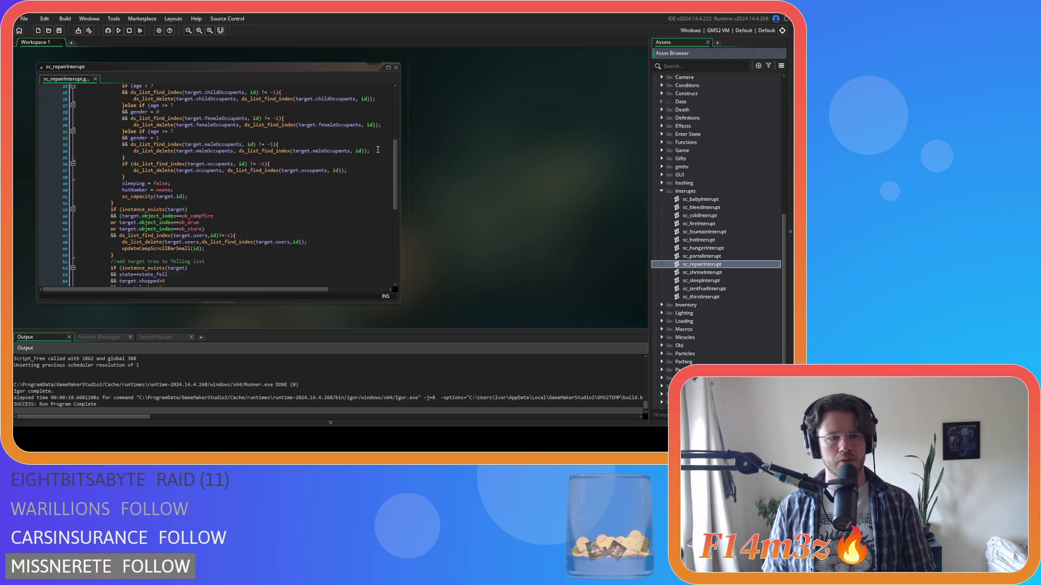
pyautogui.scroll(7, 378, 149)
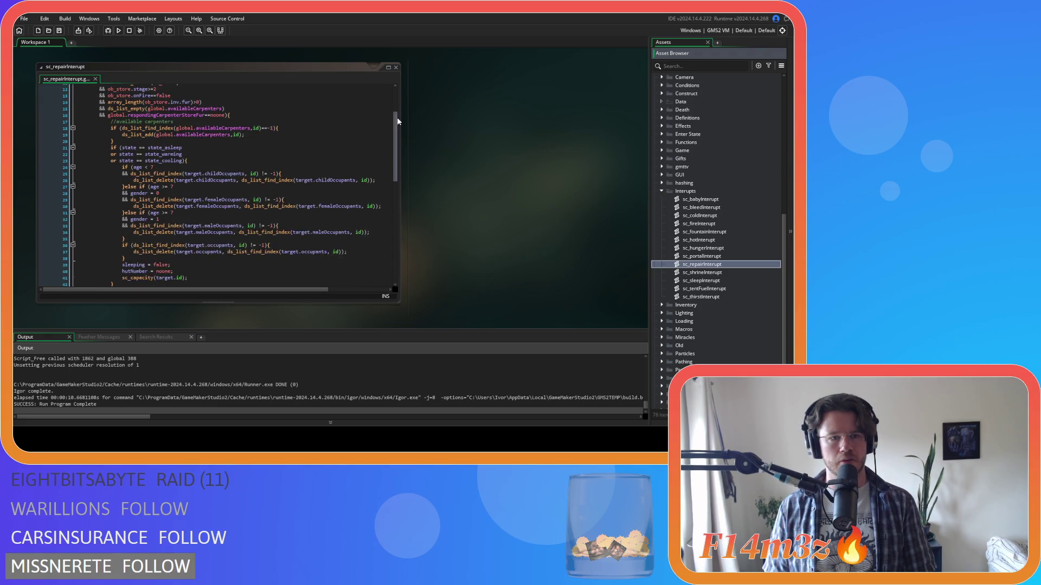
pyautogui.click(396, 69)
# Open sc_shrineInterupt briefly and close it again.
pyautogui.doubleClick(710, 273)
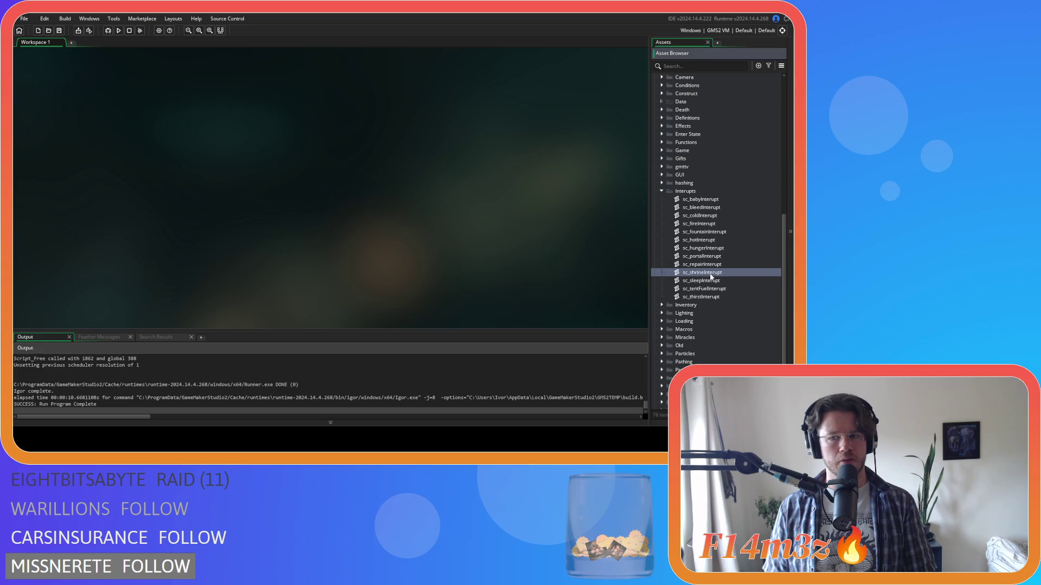
pyautogui.scroll(-10, 257, 138)
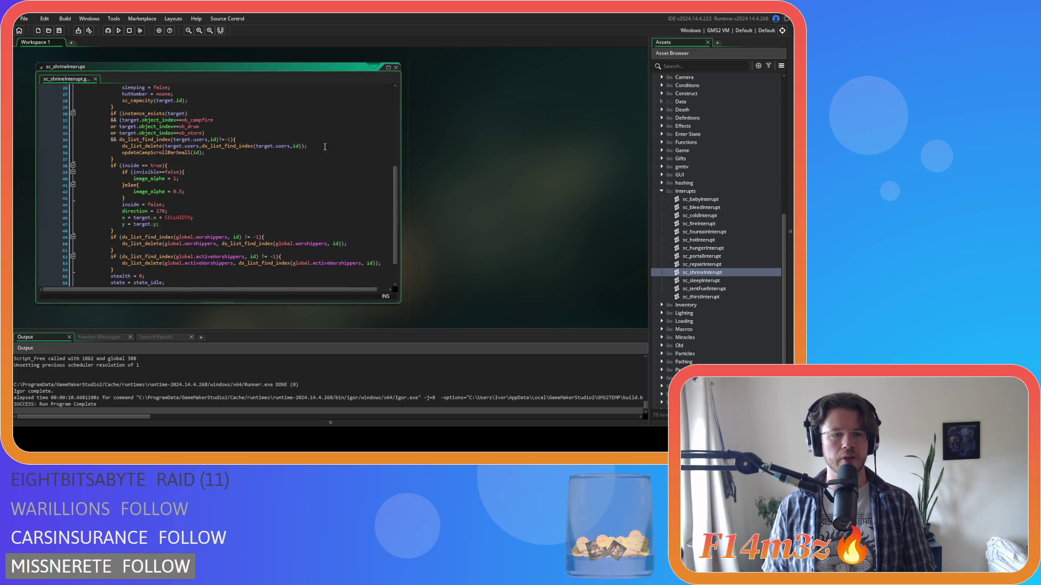
pyautogui.scroll(10, 256, 138)
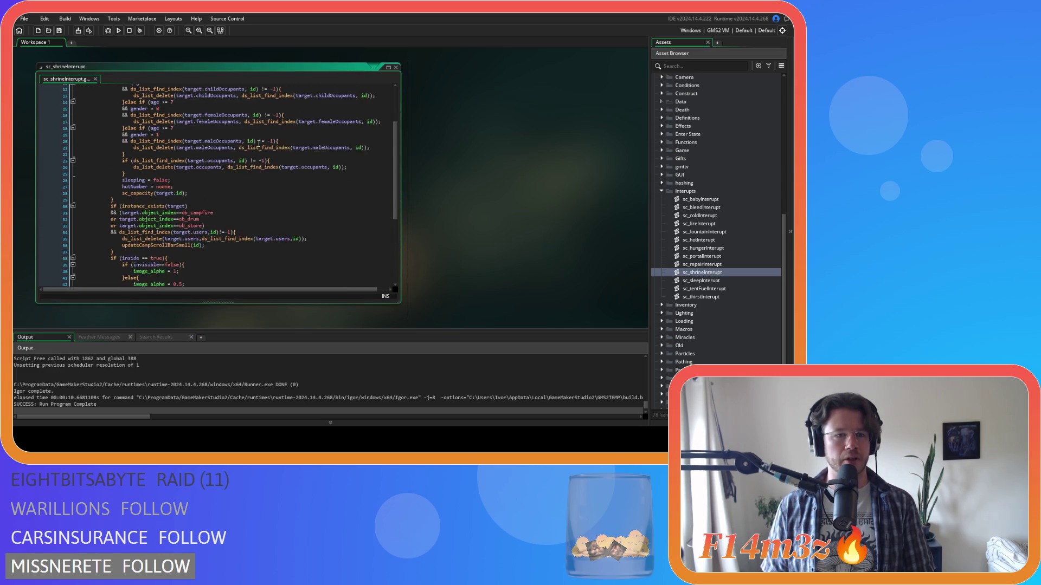
pyautogui.click(395, 68)
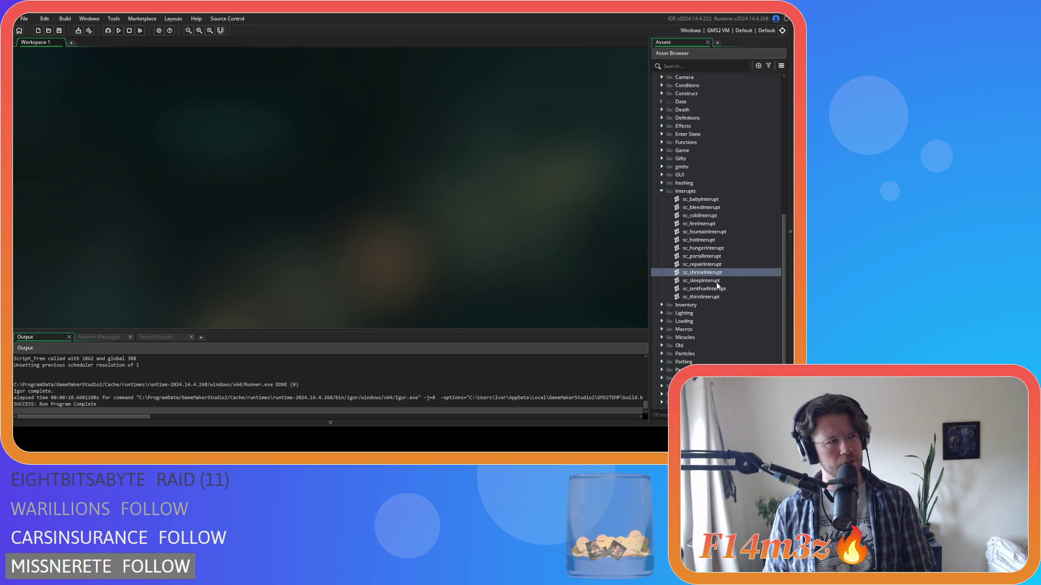
# Open the sc_sleepInterupt script for editing.
pyautogui.click(717, 284)
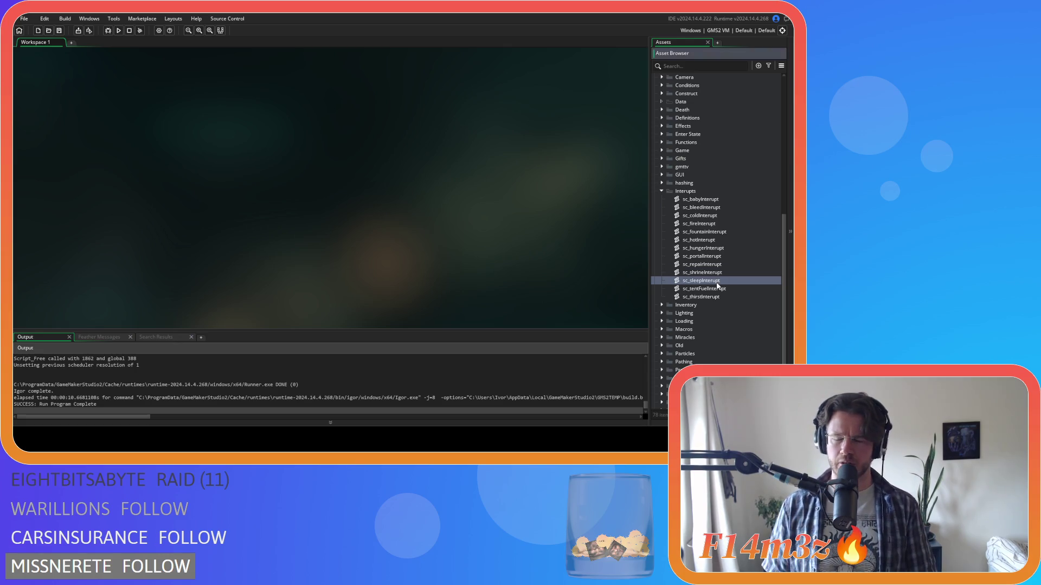
pyautogui.click(717, 274)
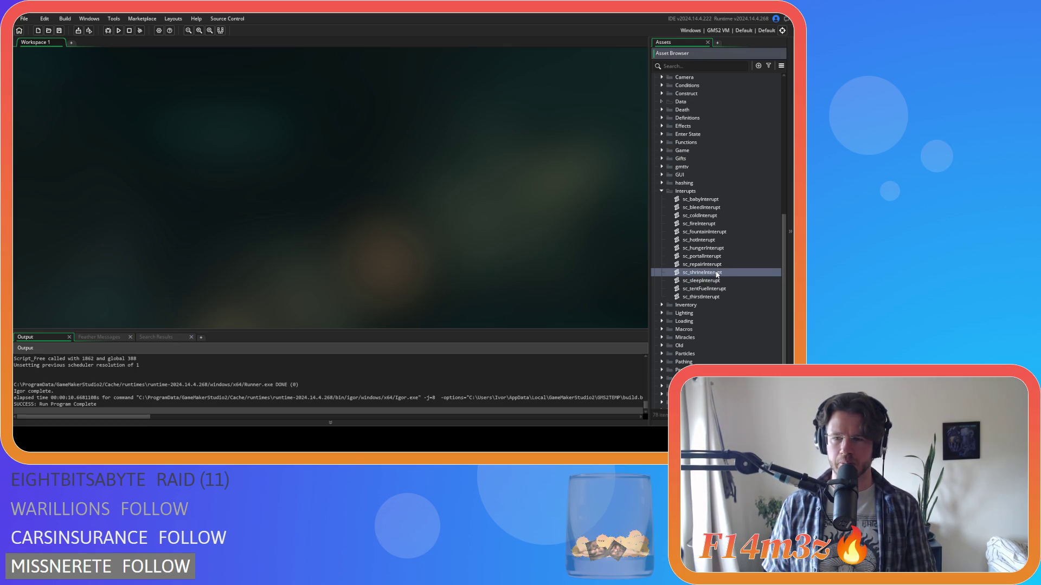
pyautogui.doubleClick(717, 282)
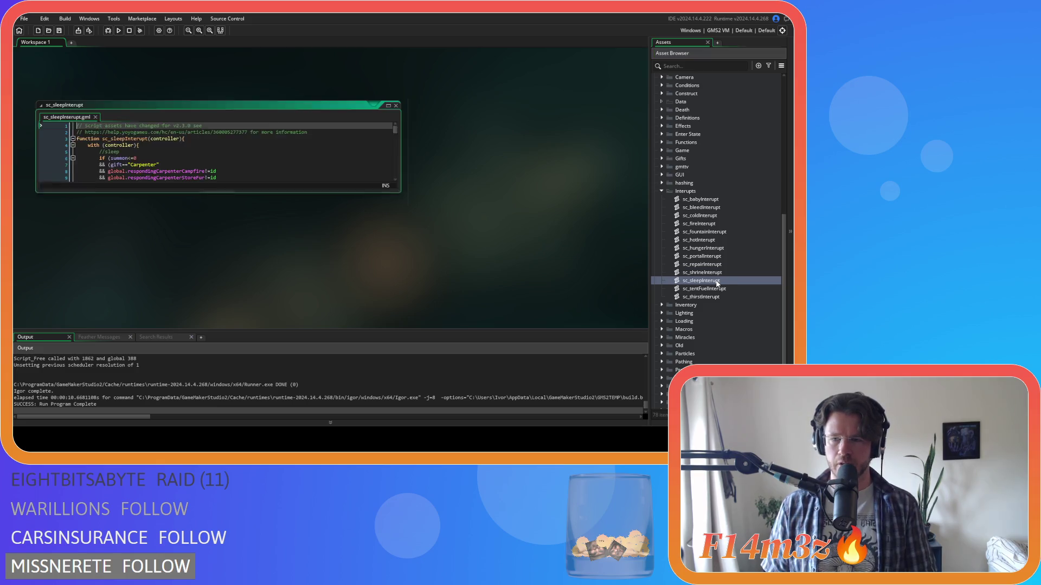
# Change sc_sleepInterupt's line 63 check to state_felling and save it.
pyautogui.scroll(-8, 277, 159)
pyautogui.scroll(-7, 277, 160)
pyautogui.click(162, 182)
pyautogui.write('state_felling')
pyautogui.hotkey('ctrl', 's')
pyautogui.press('Delete')
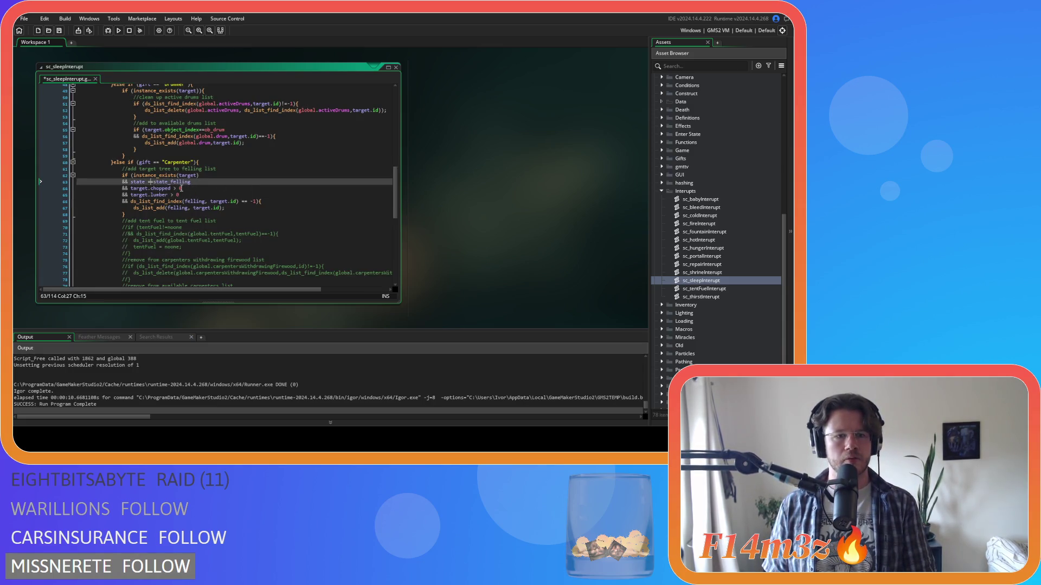
pyautogui.click(200, 183)
pyautogui.hotkey('ctrl', 's')
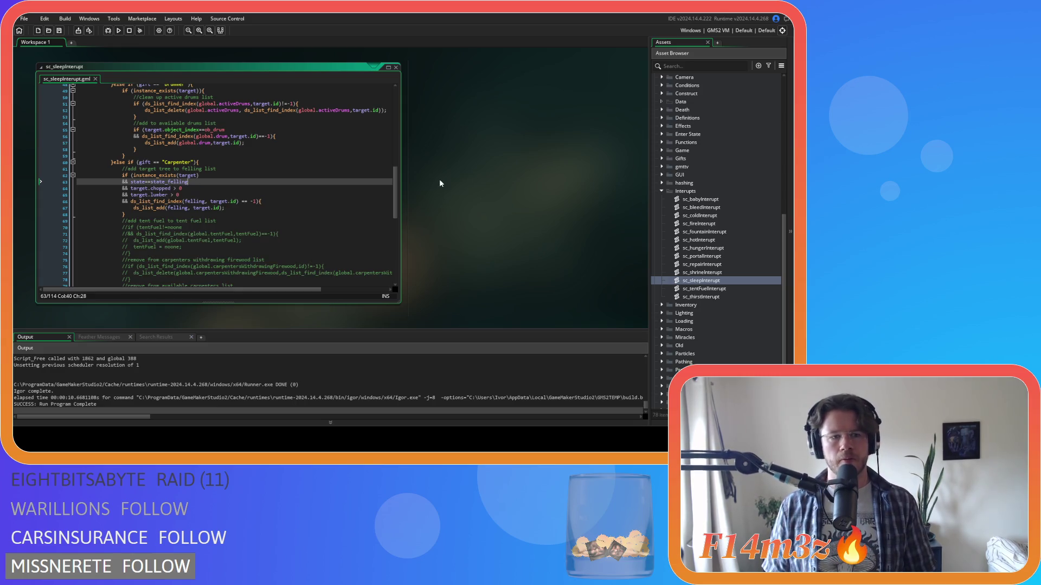
# Replace state_fell with state_felling in sc_tentFuelInterupt's line 63 check.
pyautogui.doubleClick(717, 290)
pyautogui.scroll(-6, 351, 177)
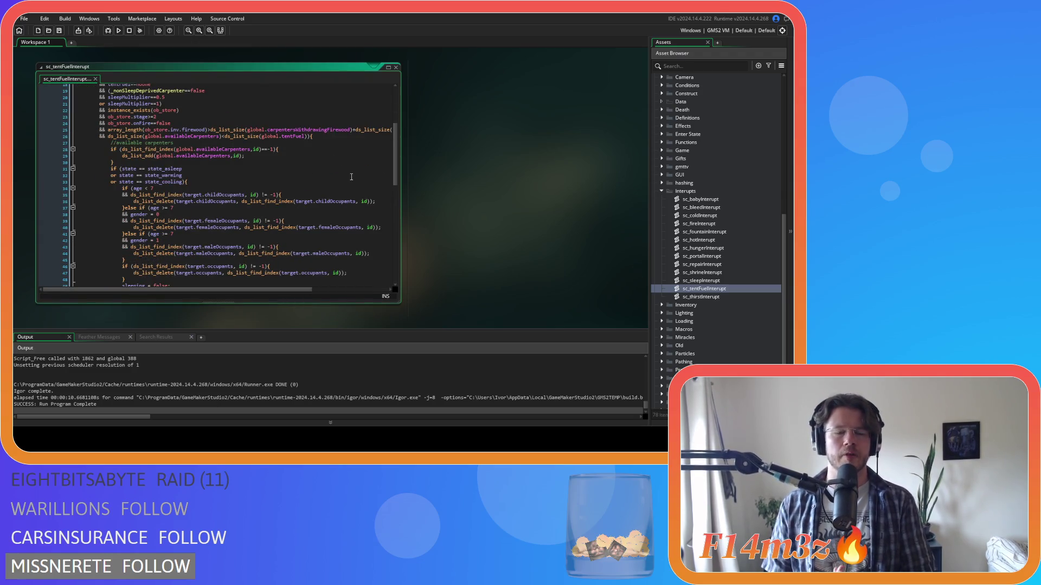
pyautogui.scroll(-9, 351, 177)
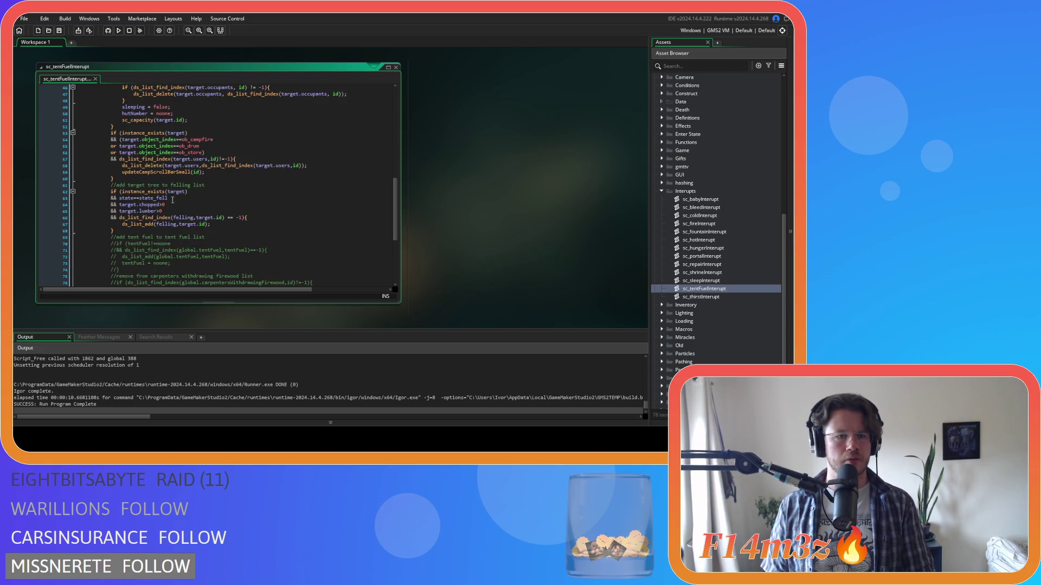
pyautogui.click(209, 198)
pyautogui.write('state_felling')
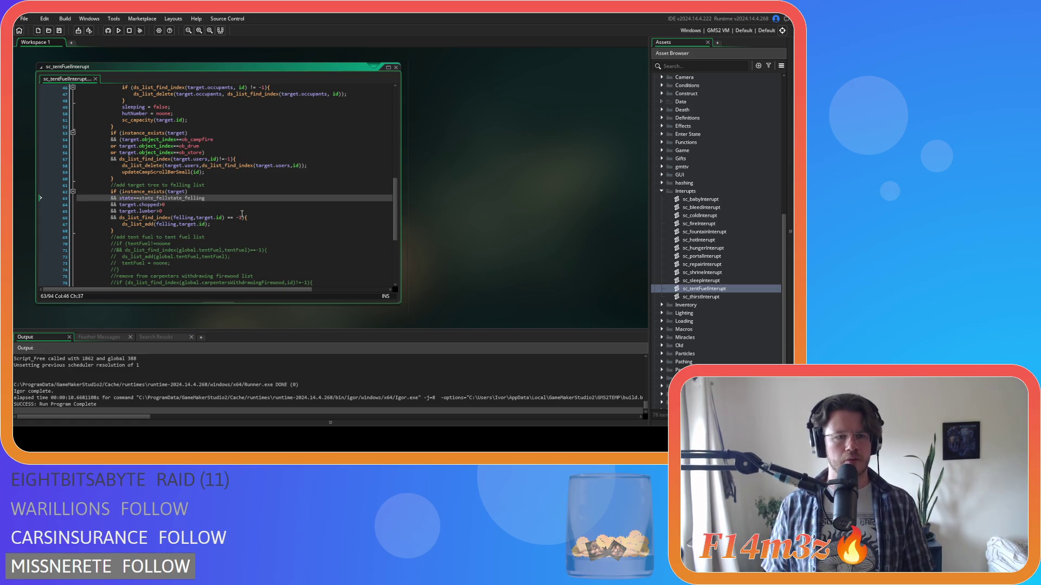
pyautogui.moveTo(168, 198); pyautogui.dragTo(140, 199)
pyautogui.press('BackSpace')
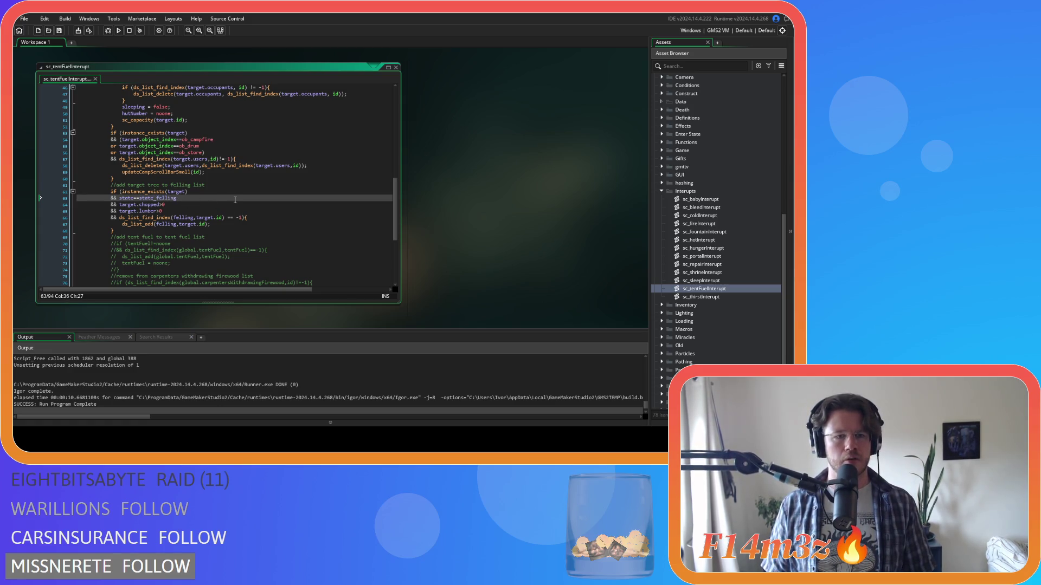
pyautogui.scroll(-7, 235, 200)
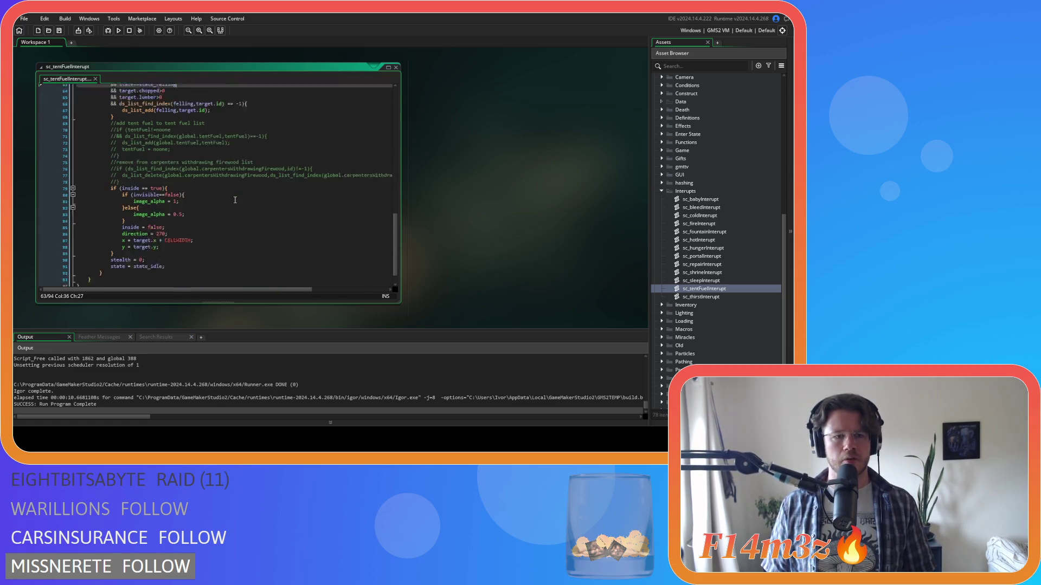
# Check that sc_thirstInterupt's line 65 condition already uses state_felling.
pyautogui.doubleClick(715, 298)
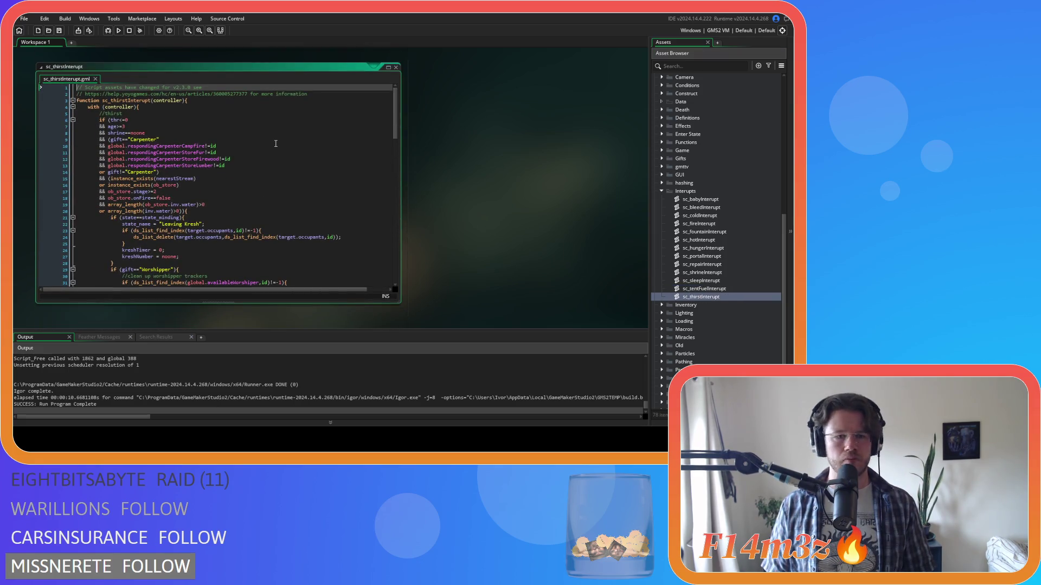
pyautogui.scroll(-15, 276, 143)
pyautogui.scroll(-3, 271, 144)
pyautogui.click(194, 147)
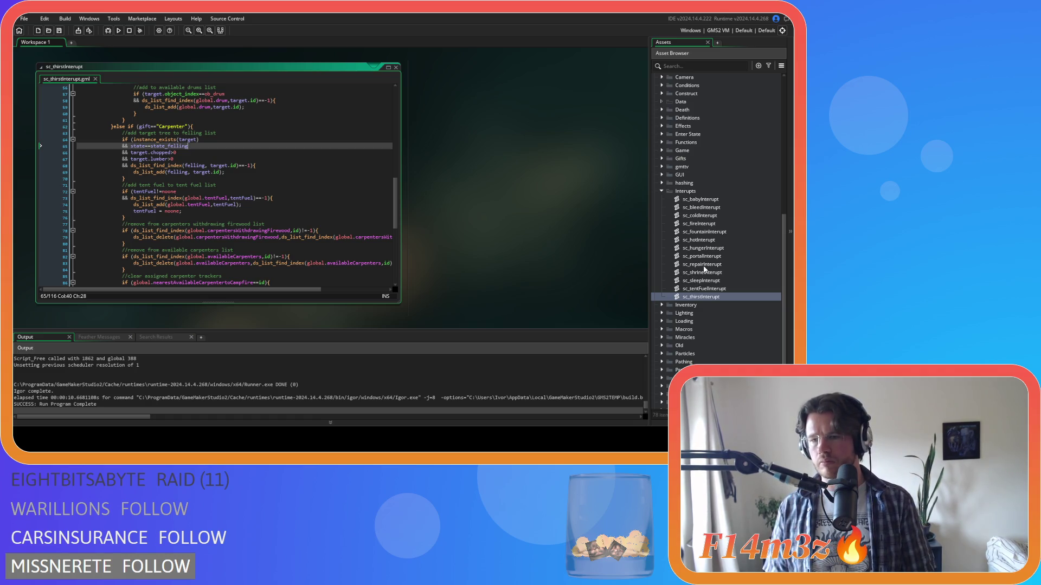
# Change sc_repairInterupt's line 53 check from state_fell to state_felling and save.
pyautogui.doubleClick(702, 265)
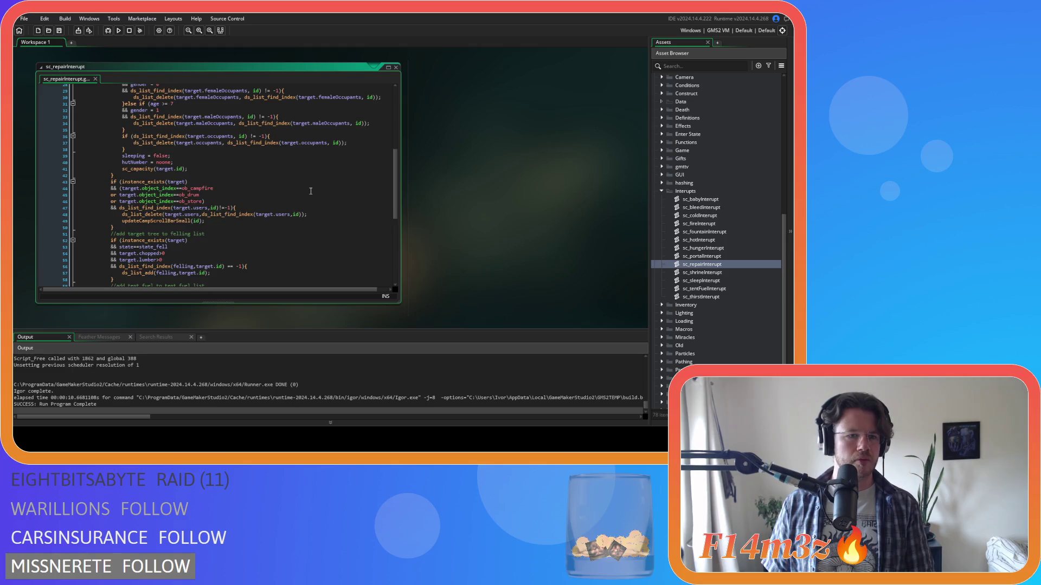
pyautogui.scroll(-3, 310, 191)
pyautogui.click(173, 181)
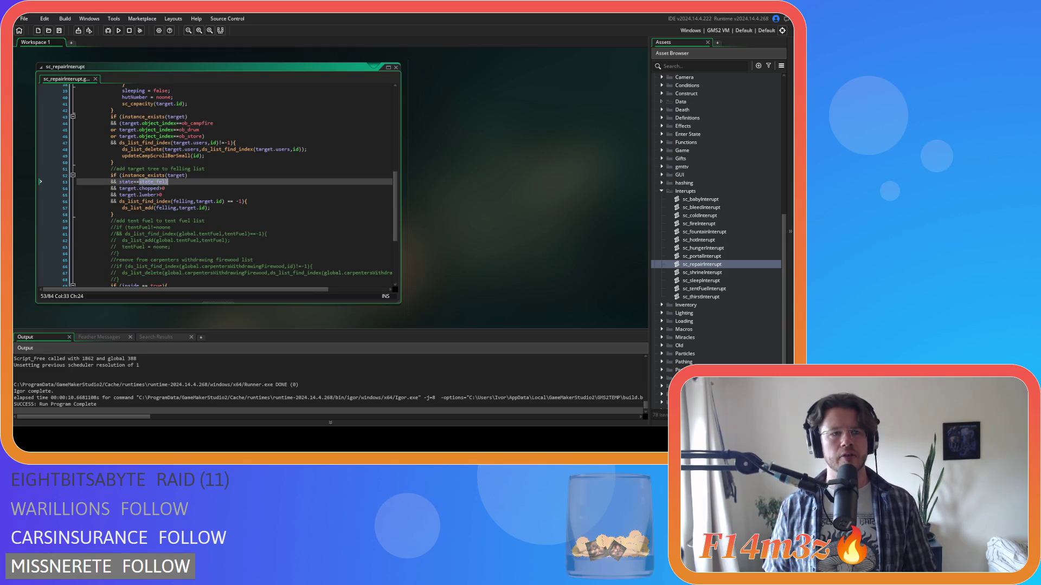
pyautogui.write('ing')
pyautogui.hotkey('ctrl', 's')
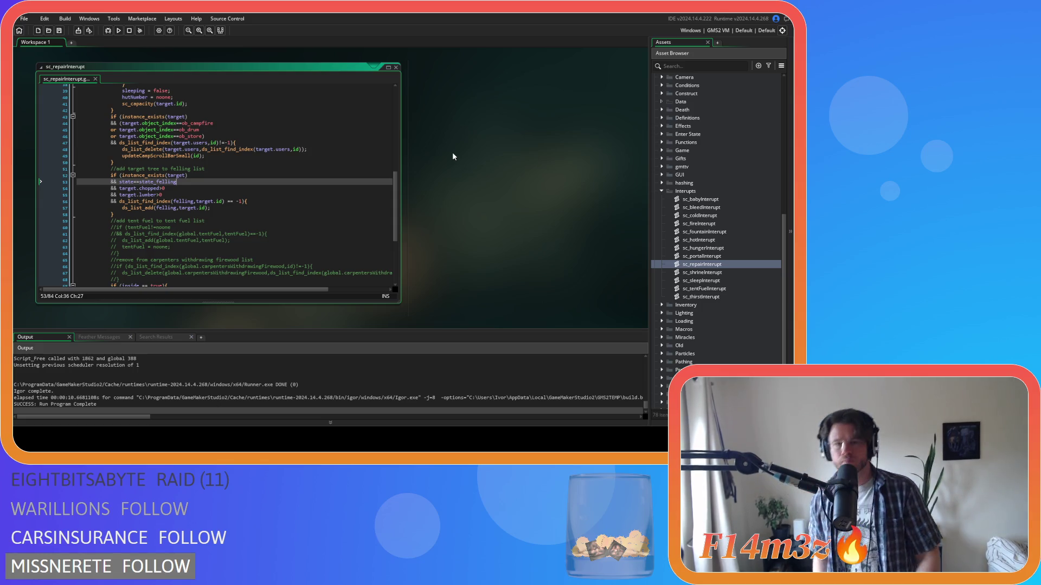
pyautogui.rightClick(455, 156)
# Close all open editor windows and collapse the Interupts and Scripts folders.
pyautogui.moveTo(488, 161)
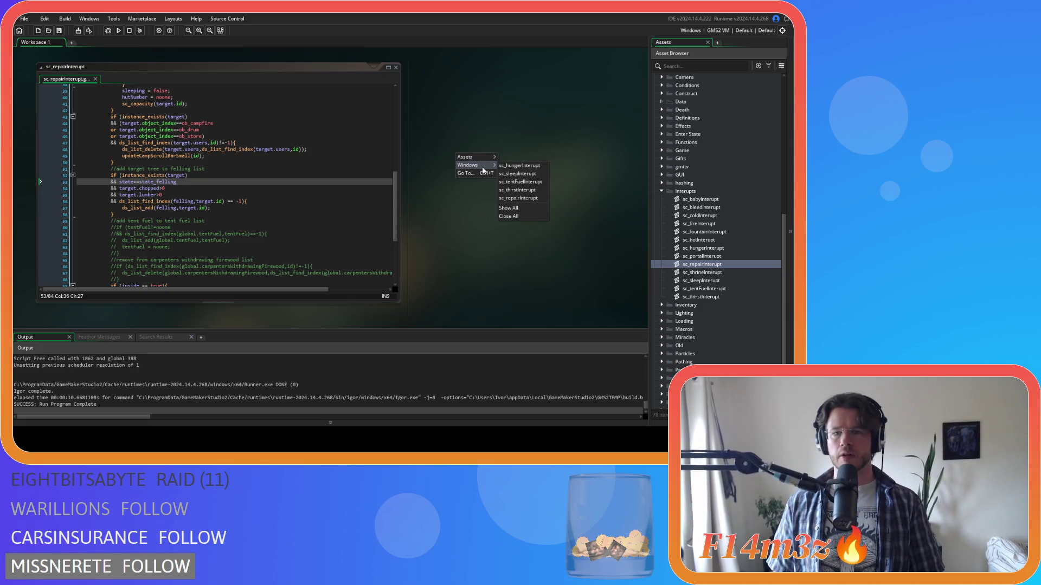
pyautogui.click(522, 217)
pyautogui.click(661, 191)
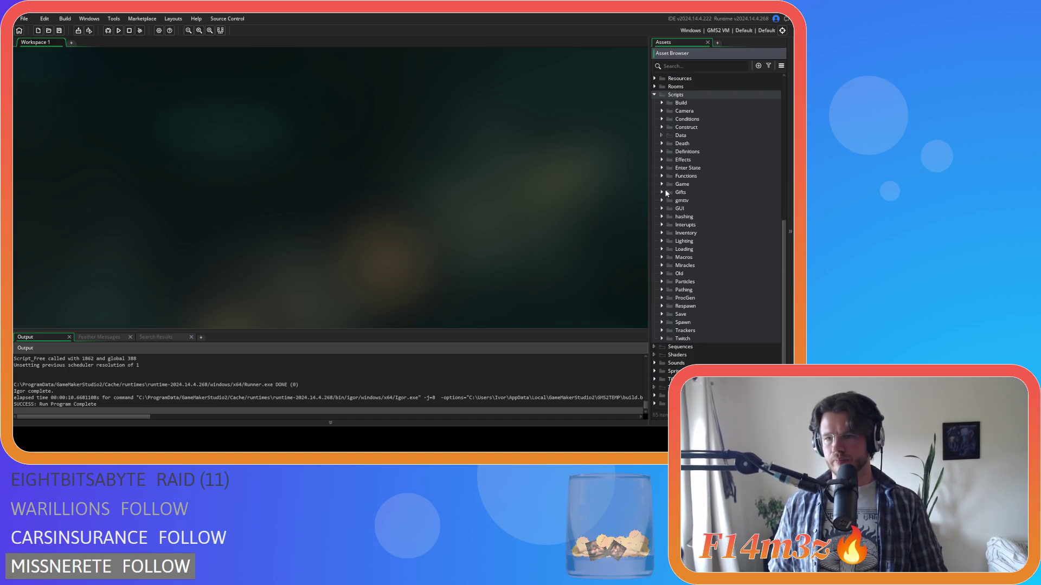
pyautogui.click(652, 96)
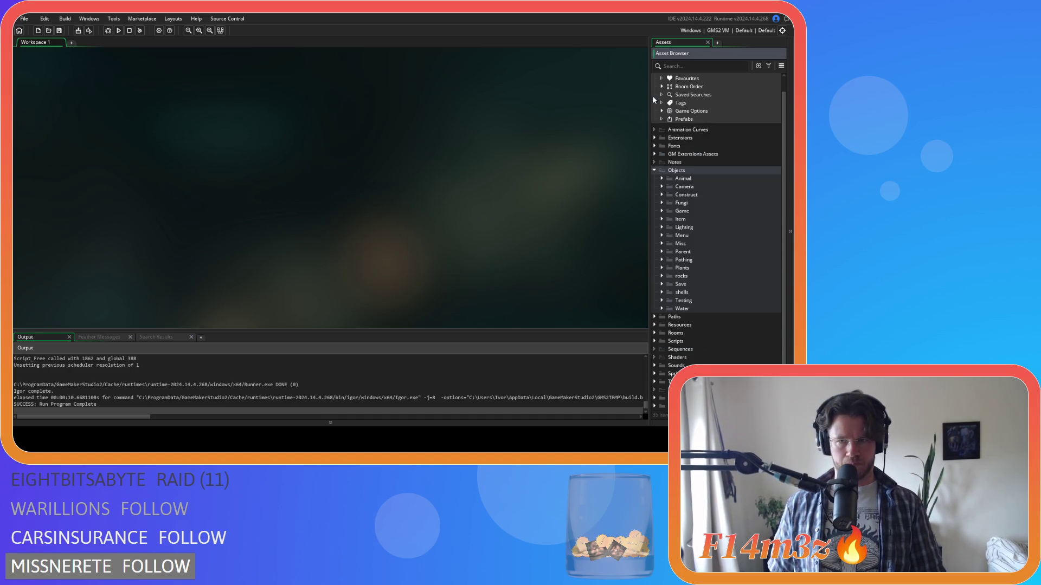
# Open ob_controller from Objects > Game and browse its Begin Step and End Step events.
pyautogui.click(662, 211)
pyautogui.click(662, 212)
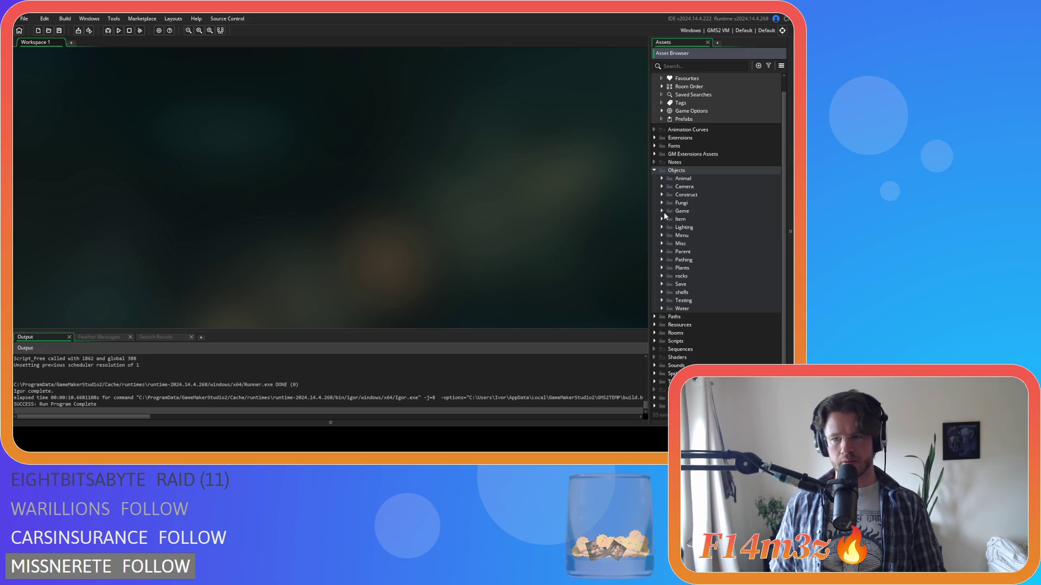
pyautogui.click(662, 210)
pyautogui.doubleClick(697, 219)
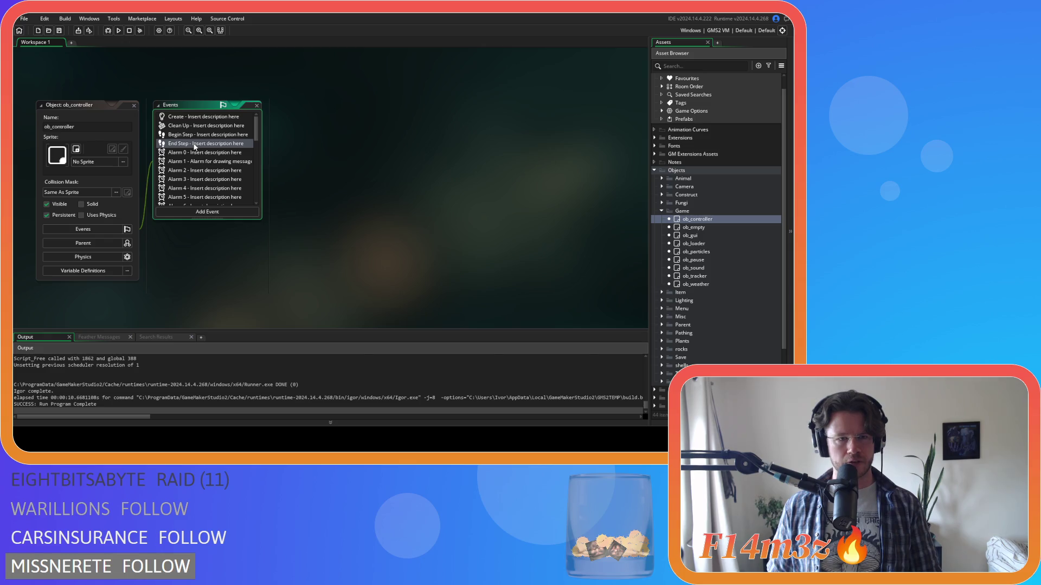
pyautogui.click(190, 135)
pyautogui.click(231, 144)
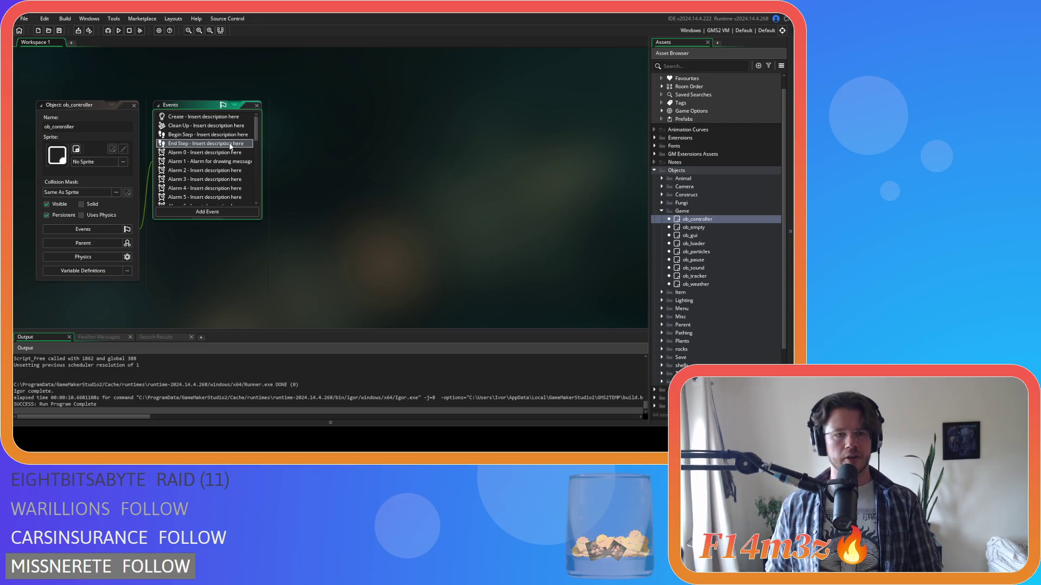
pyautogui.scroll(-3, 230, 145)
pyautogui.doubleClick(211, 158)
pyautogui.moveTo(636, 126); pyautogui.dragTo(639, 223)
pyautogui.scroll(-4, 511, 191)
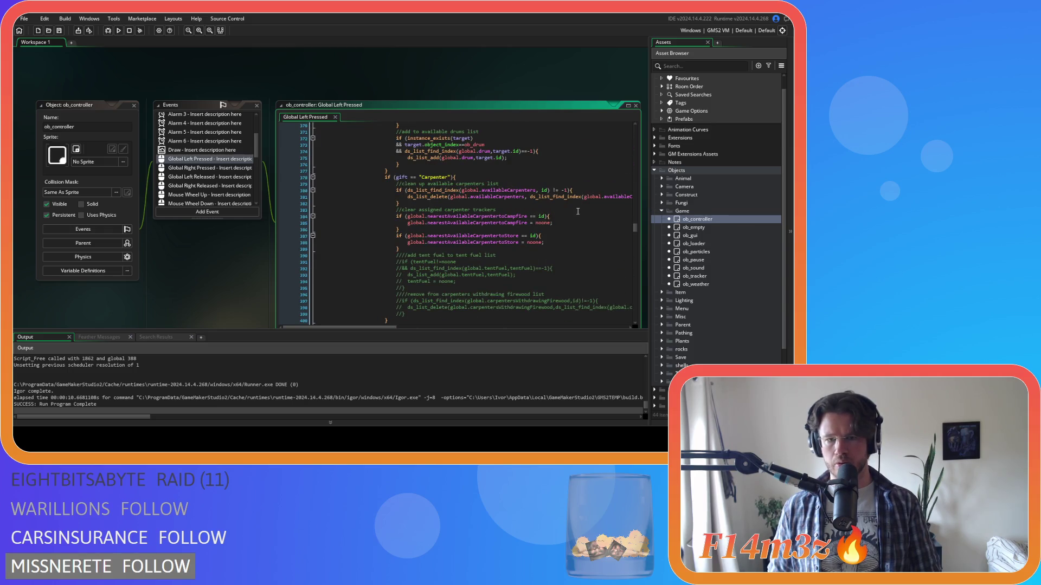
pyautogui.scroll(-6, 578, 211)
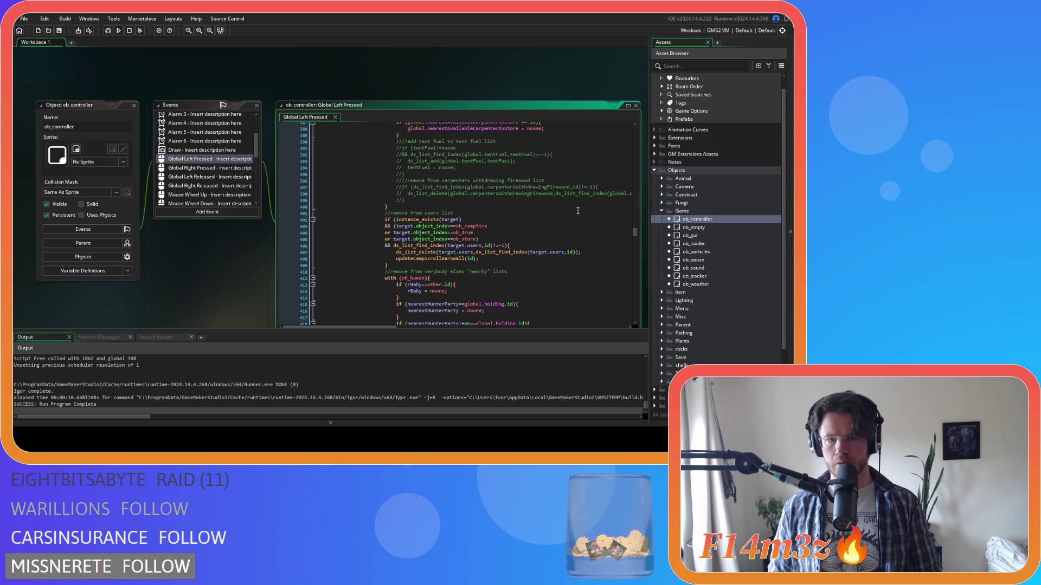
pyautogui.scroll(-4, 578, 210)
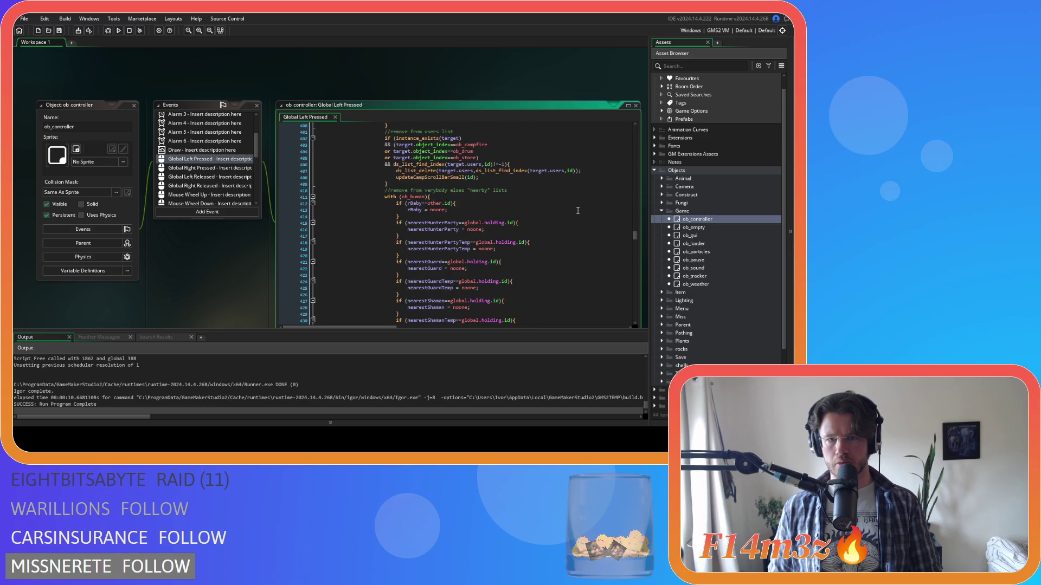
pyautogui.scroll(-10, 578, 210)
pyautogui.scroll(12, 577, 209)
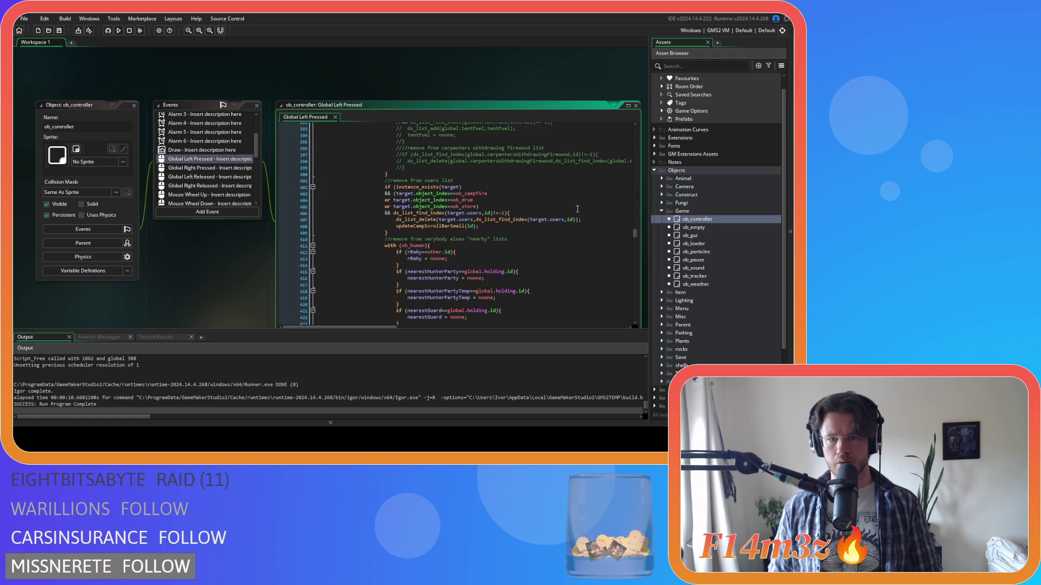
pyautogui.scroll(5, 577, 209)
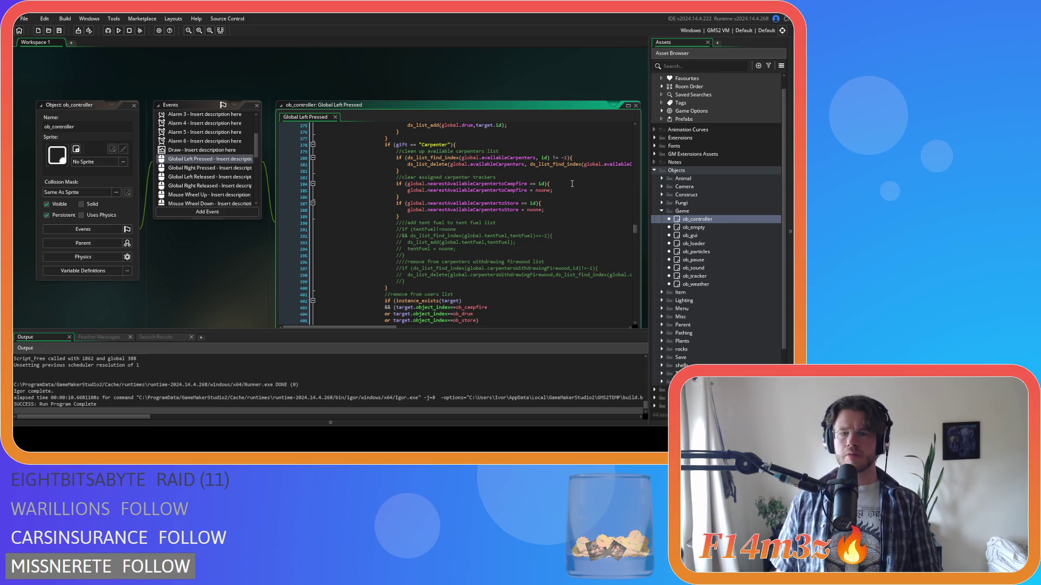
pyautogui.scroll(3, 577, 208)
pyautogui.scroll(3, 499, 218)
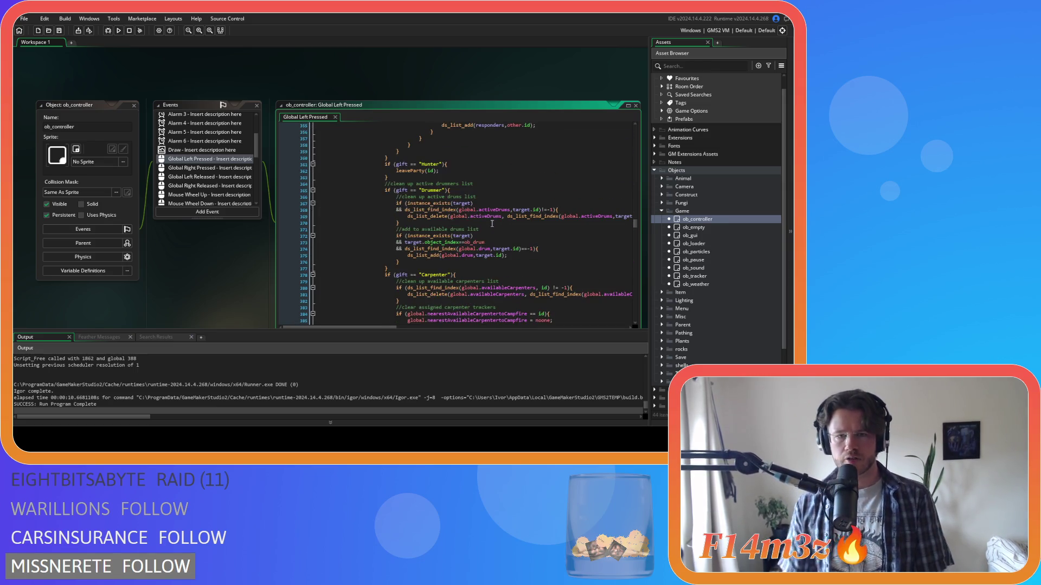
pyautogui.scroll(7, 484, 238)
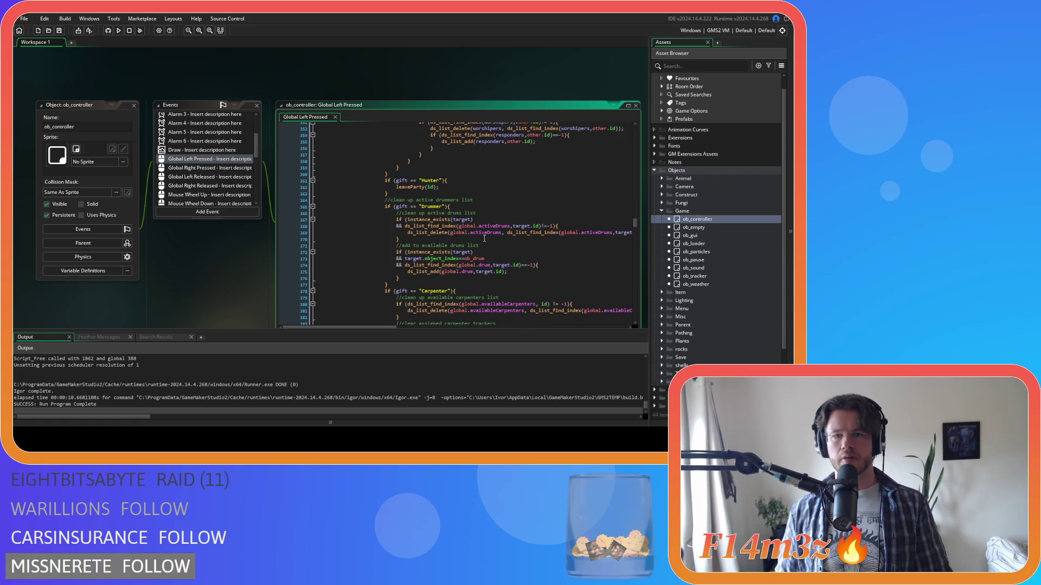
pyautogui.scroll(2, 484, 238)
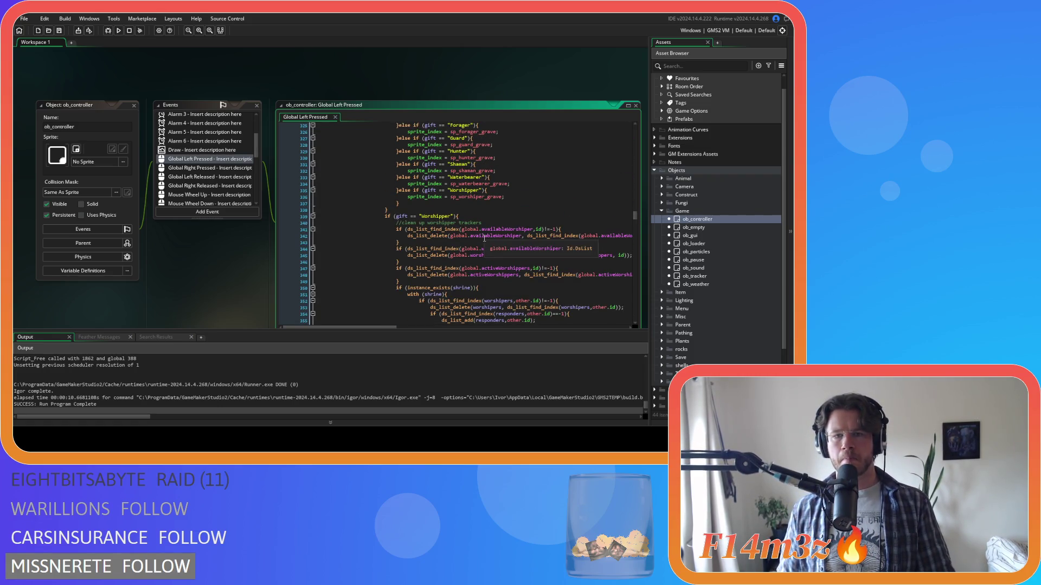
pyautogui.scroll(-8, 484, 239)
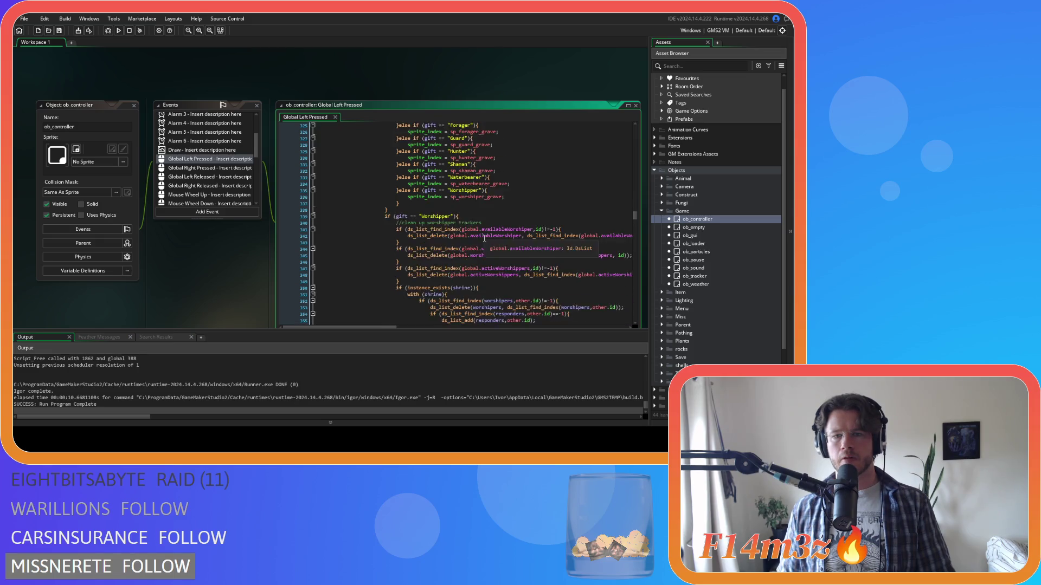
pyautogui.scroll(2, 484, 239)
pyautogui.scroll(-3, 726, 297)
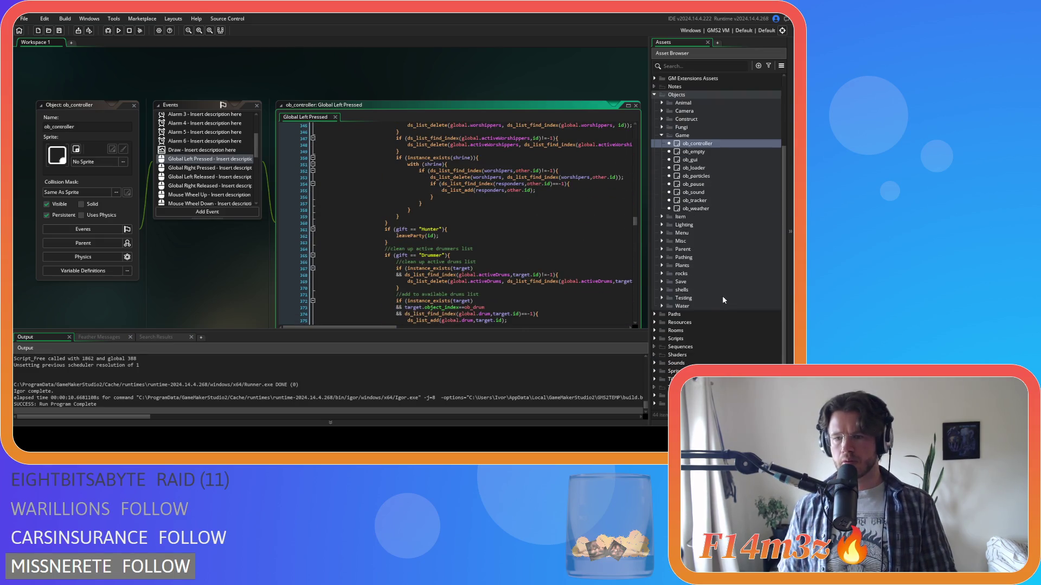
pyautogui.scroll(-9, 500, 235)
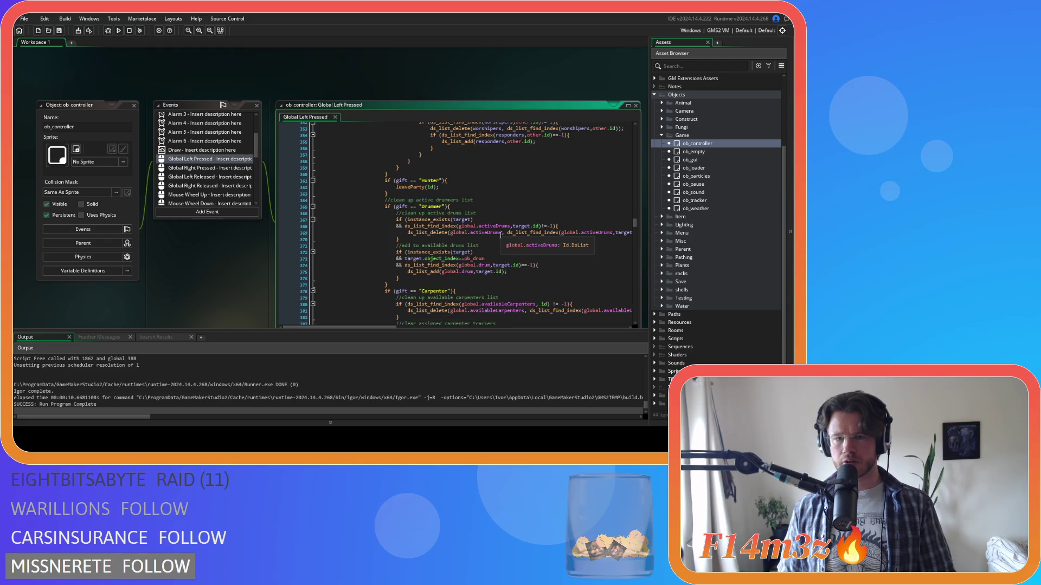
pyautogui.scroll(-6, 552, 240)
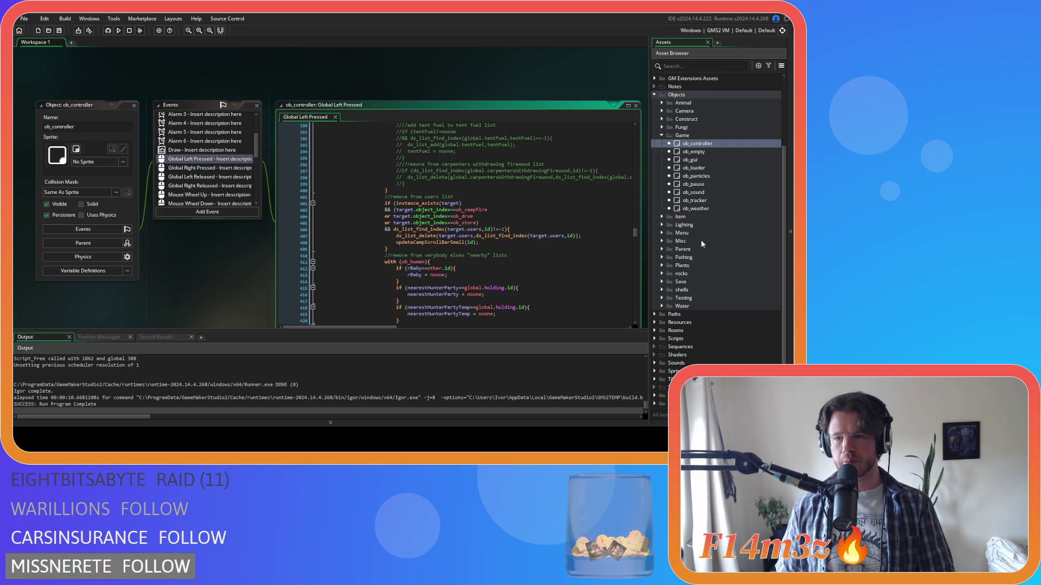
pyautogui.scroll(-3, 539, 216)
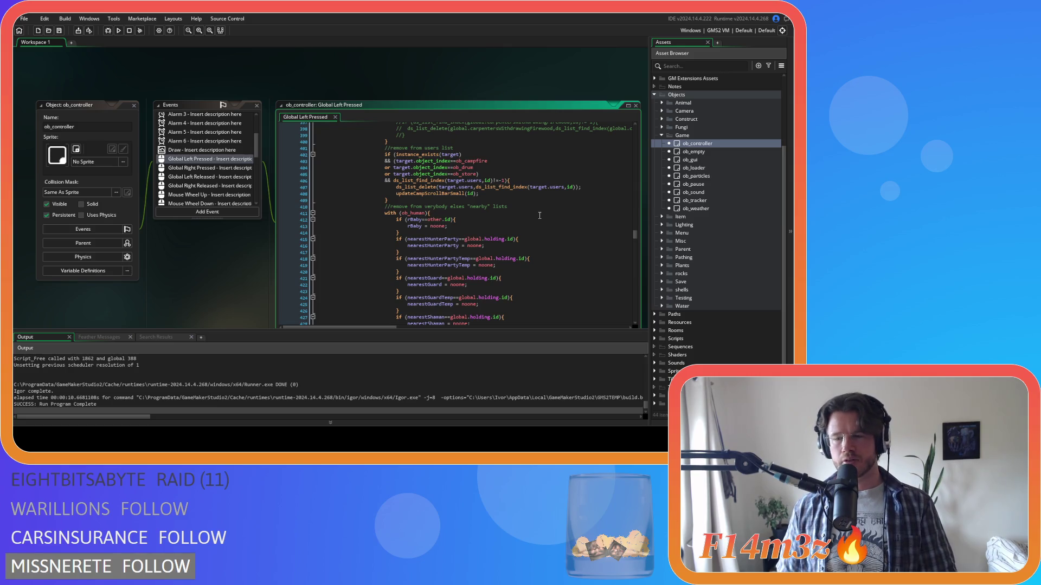
pyautogui.click(538, 244)
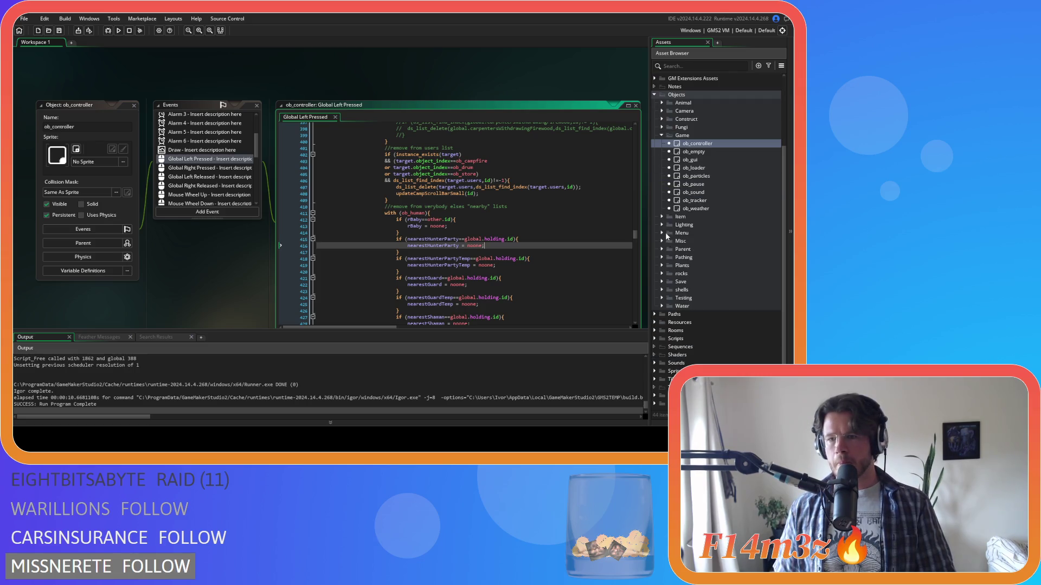
# Copy lines 63–70, the Carpenter felling-list block, from sc_thirstInterupt and close it.
pyautogui.click(658, 339)
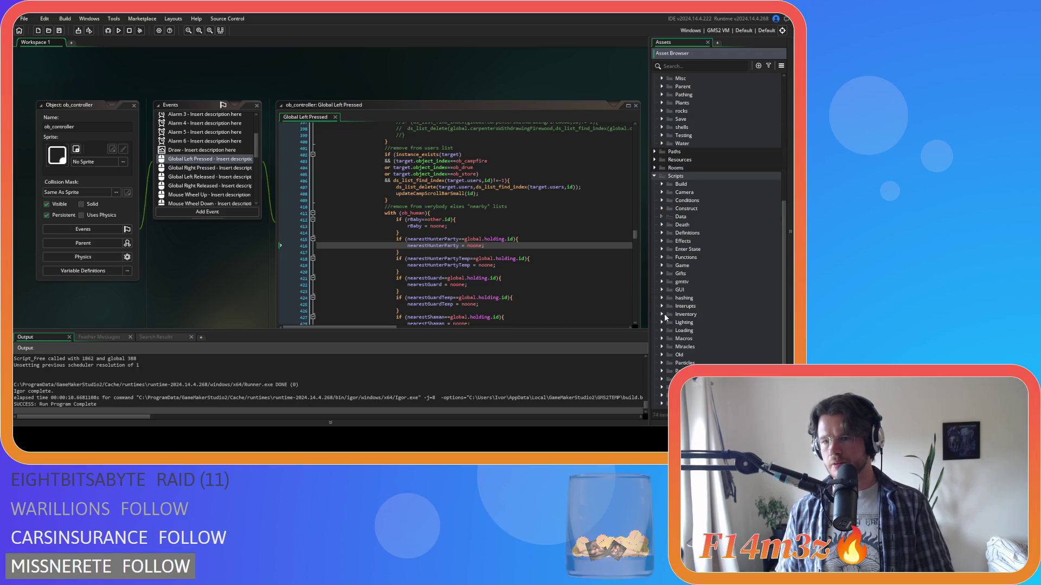
pyautogui.click(663, 306)
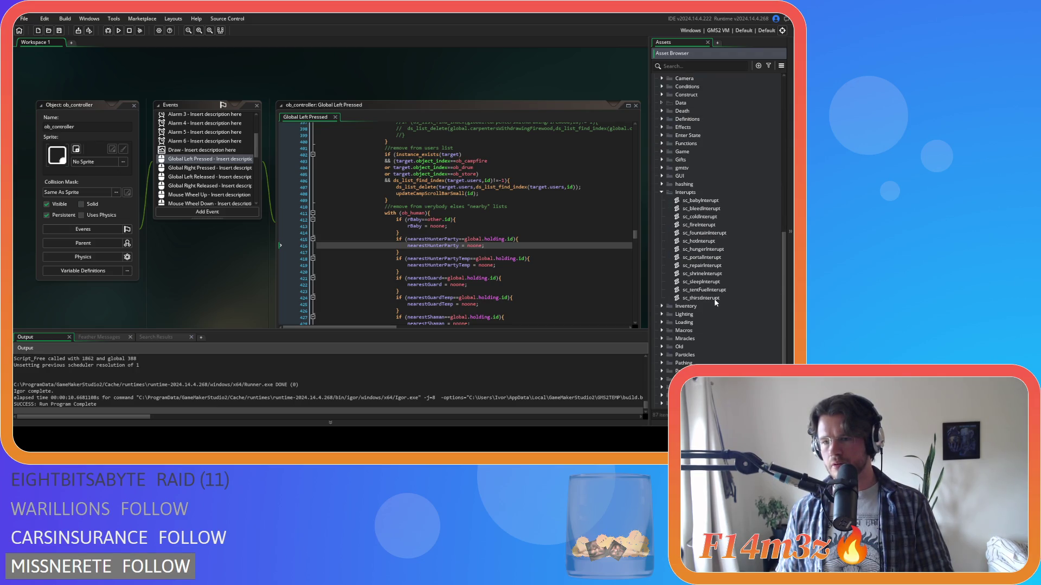
pyautogui.doubleClick(701, 298)
pyautogui.scroll(-10, 196, 224)
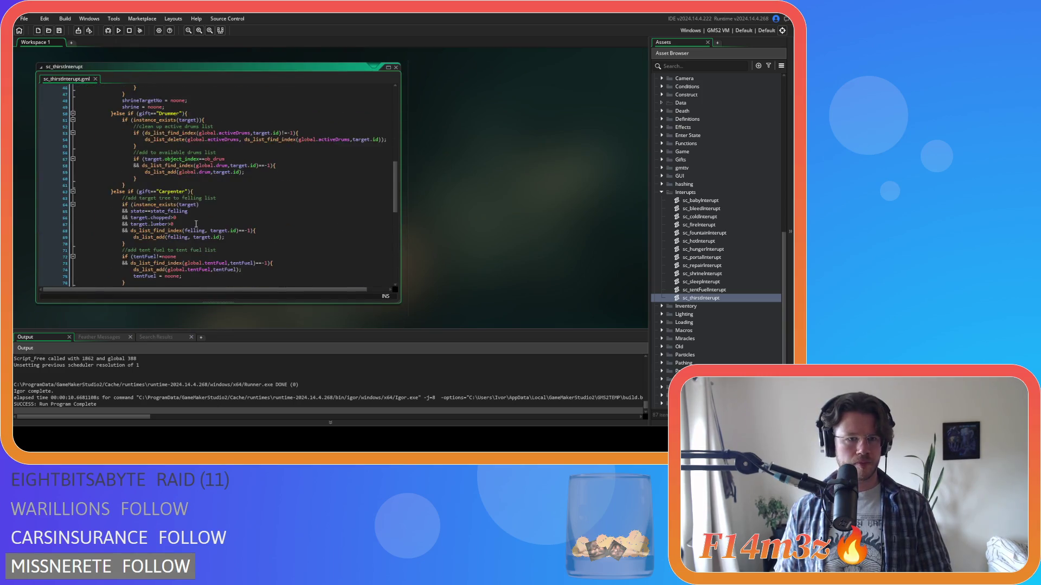
pyautogui.scroll(-3, 196, 224)
pyautogui.moveTo(135, 178); pyautogui.dragTo(121, 133)
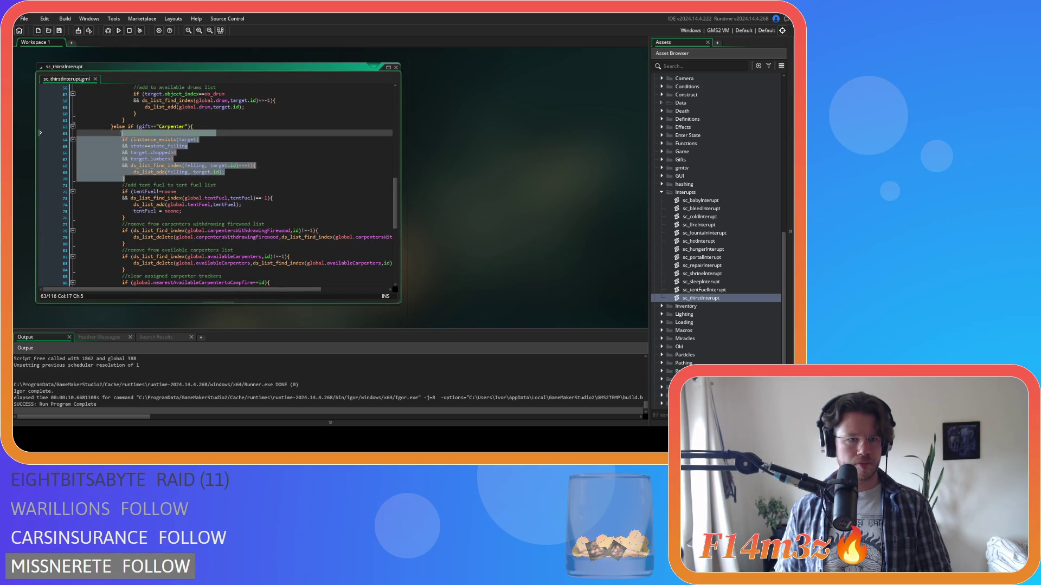
pyautogui.rightClick(170, 171)
pyautogui.click(171, 171)
pyautogui.click(354, 161)
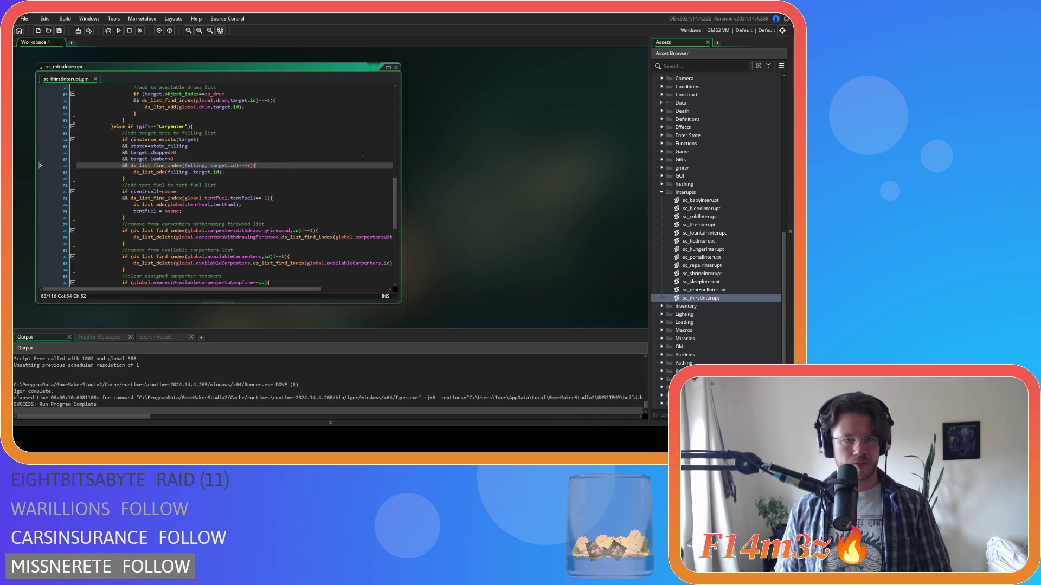
pyautogui.click(396, 68)
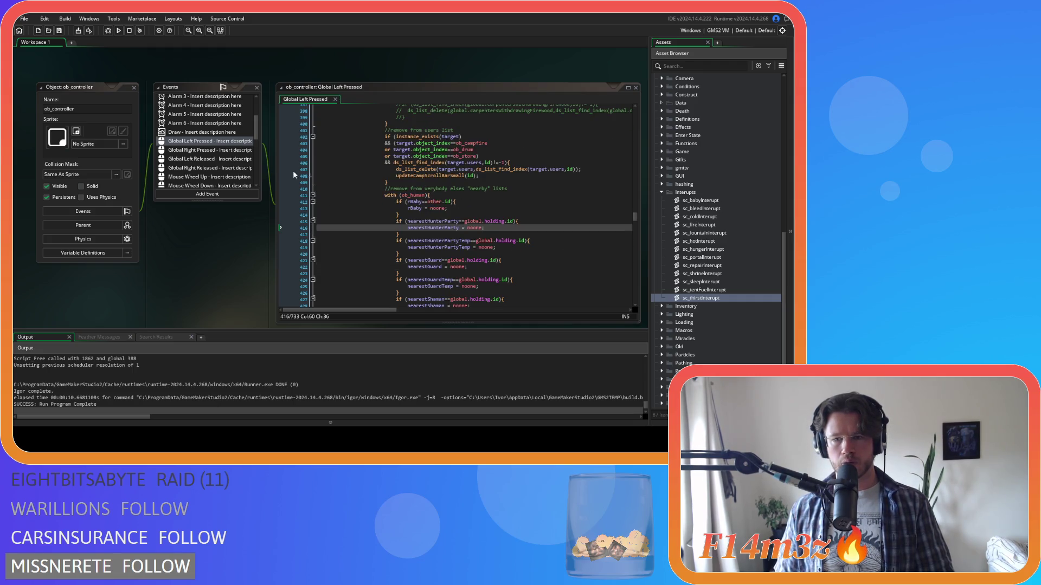
# Paste the felling-list block under ob_controller's Carpenter check, indent it, and save.
pyautogui.scroll(1, 648, 226)
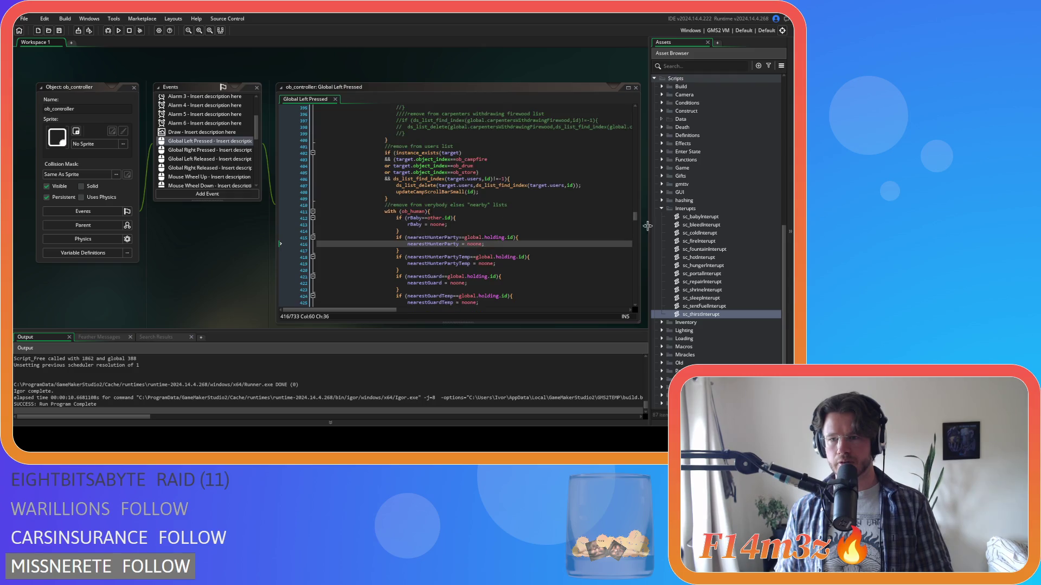
pyautogui.scroll(-3, 470, 204)
pyautogui.scroll(6, 470, 205)
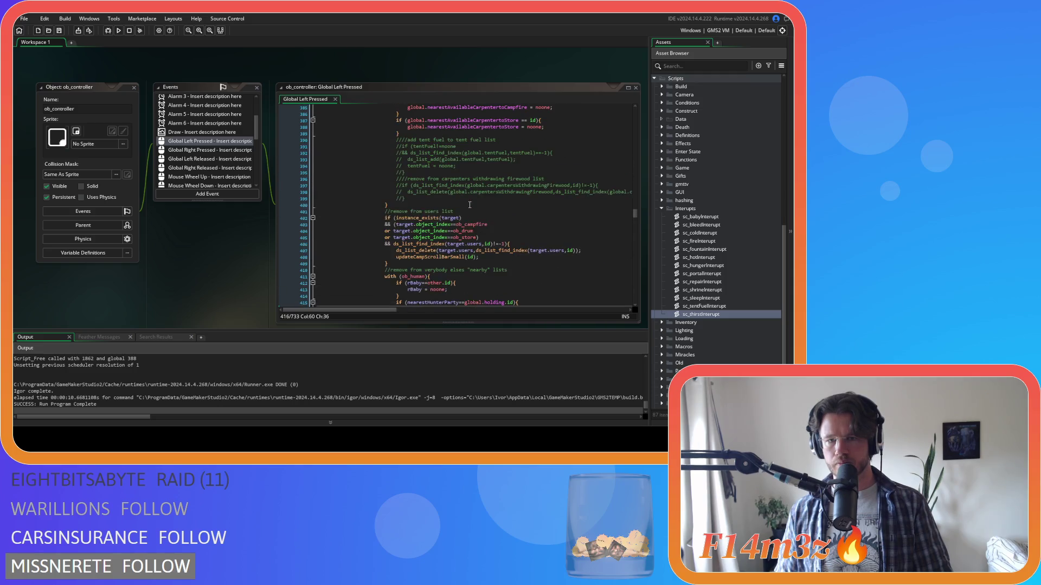
pyautogui.scroll(6, 470, 205)
pyautogui.scroll(-1, 470, 205)
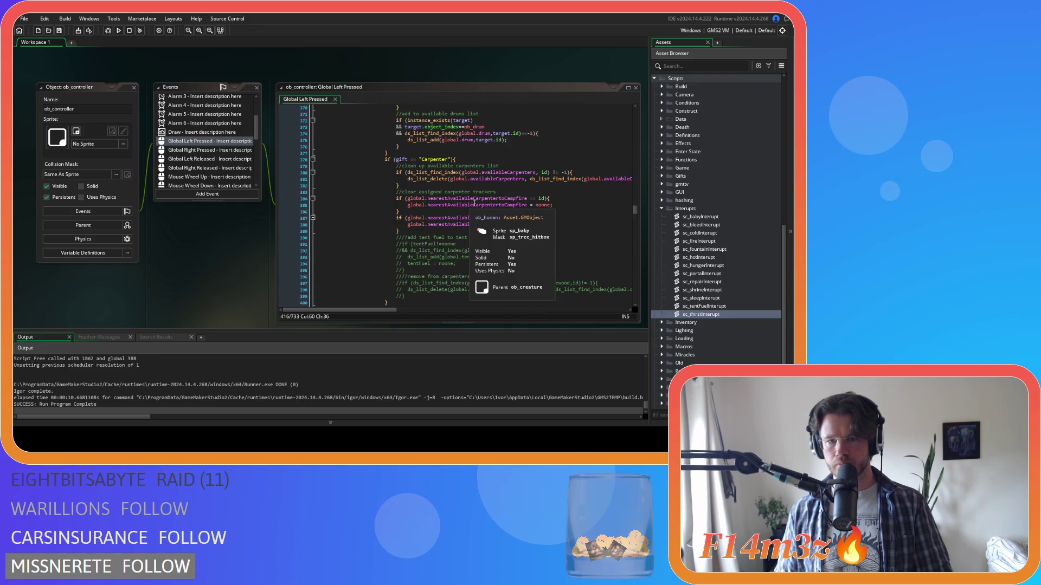
pyautogui.click(491, 158)
pyautogui.press('Return')
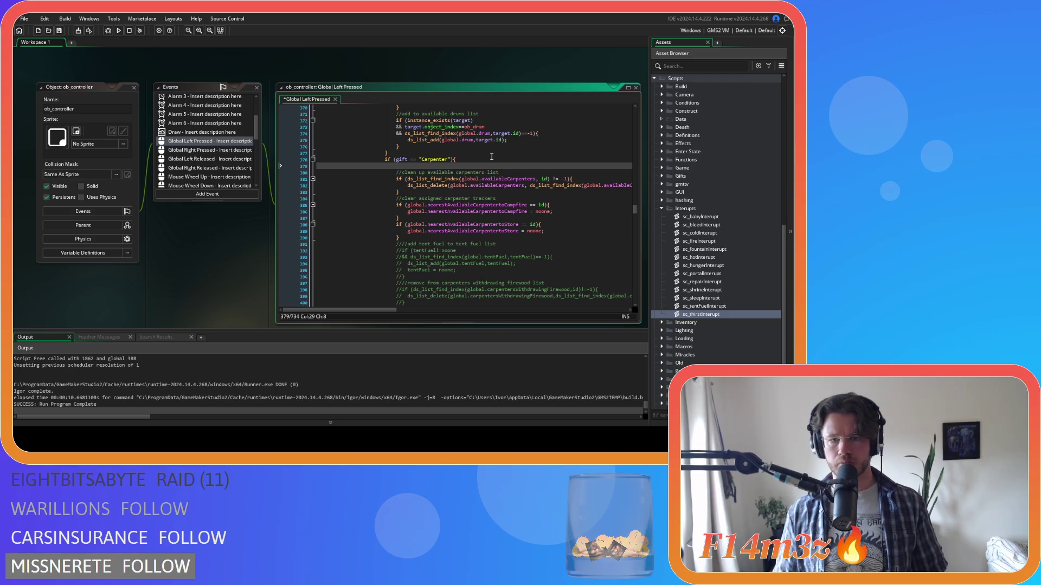
pyautogui.hotkey('ctrl', 'v')
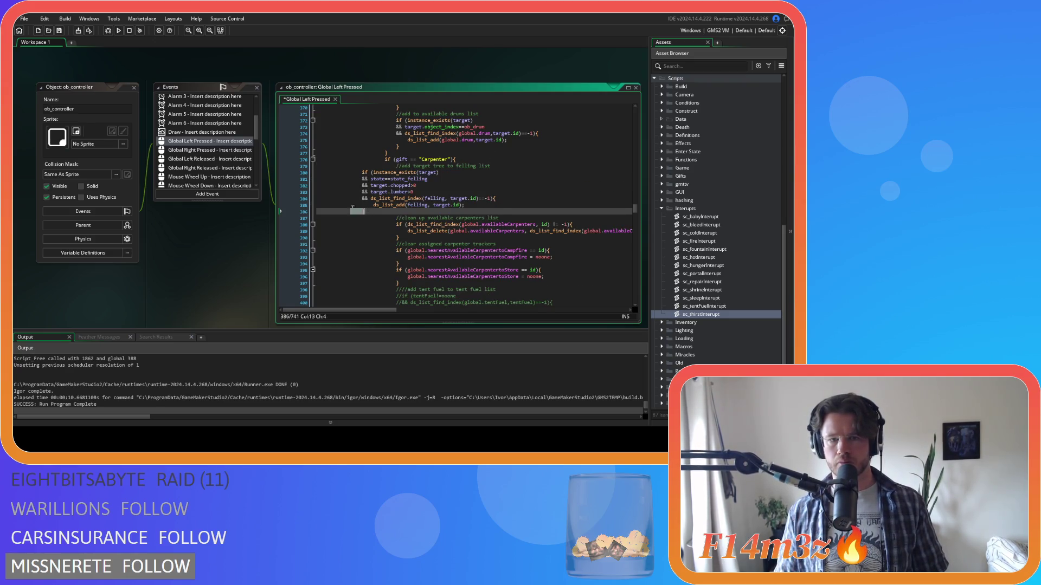
pyautogui.moveTo(356, 212); pyautogui.dragTo(312, 172)
pyautogui.press('Tab')
pyautogui.press('Tab')
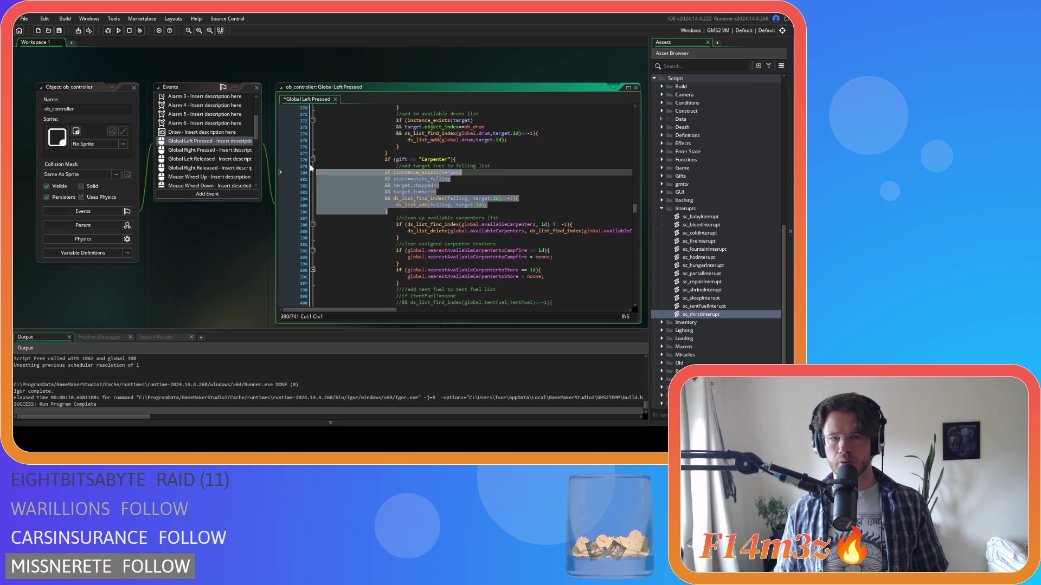
pyautogui.click(523, 205)
pyautogui.hotkey('ctrl', 's')
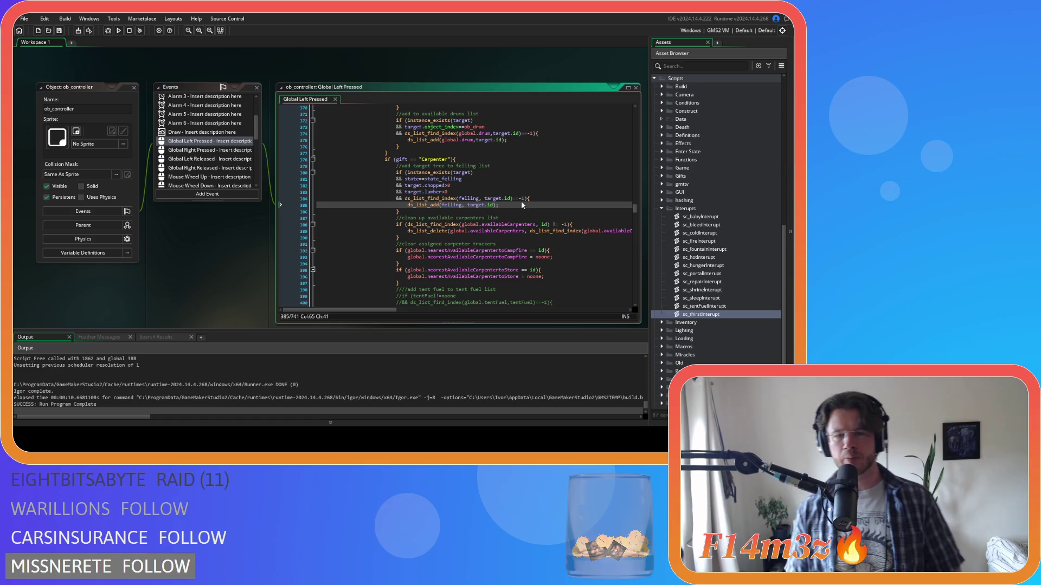
# Inspect the ed>0 part of the chopped check and save the project.
pyautogui.click(515, 208)
pyautogui.moveTo(439, 186); pyautogui.dragTo(450, 186)
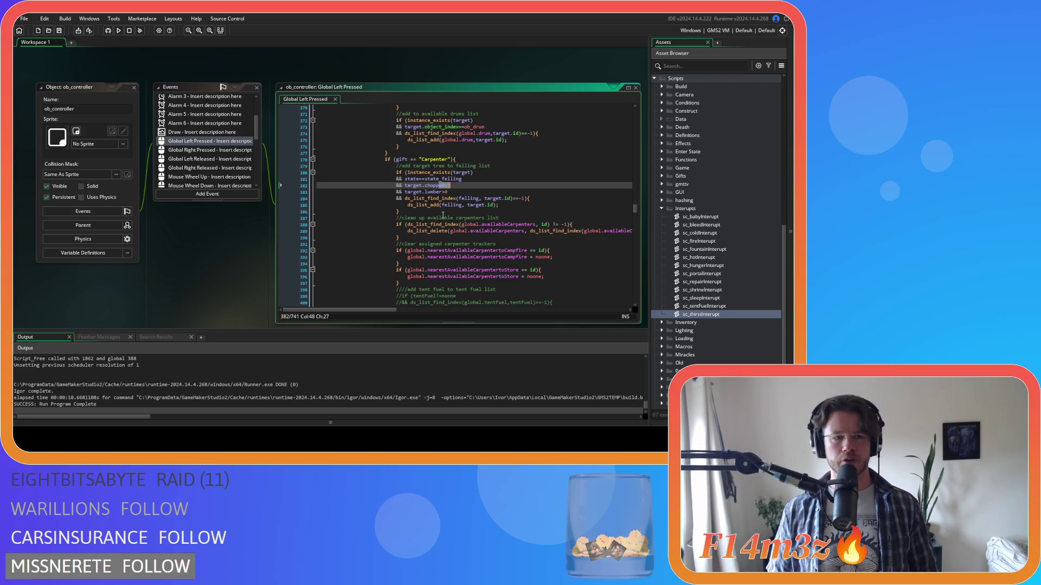
pyautogui.click(464, 183)
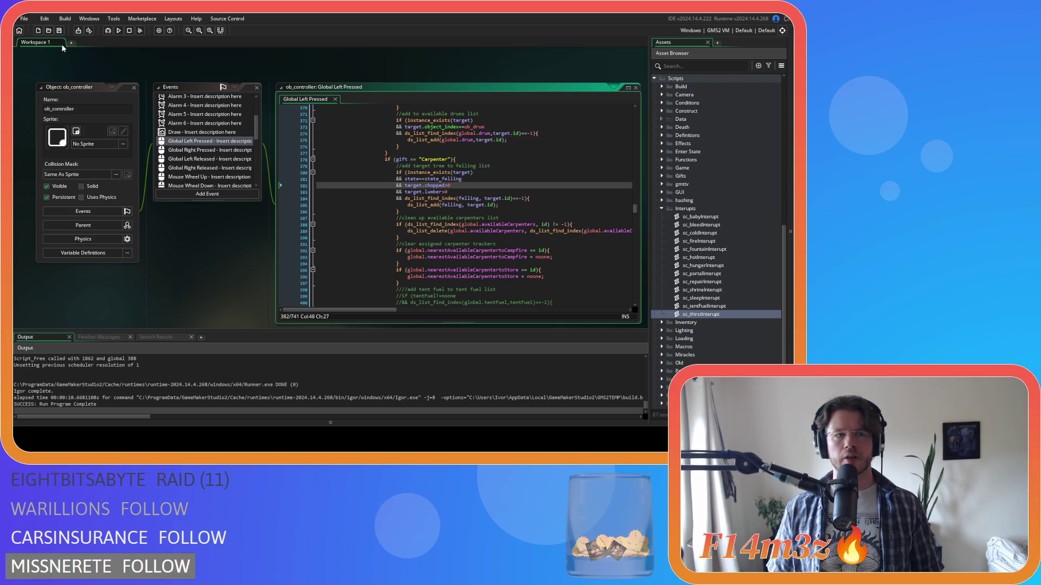
pyautogui.click(61, 29)
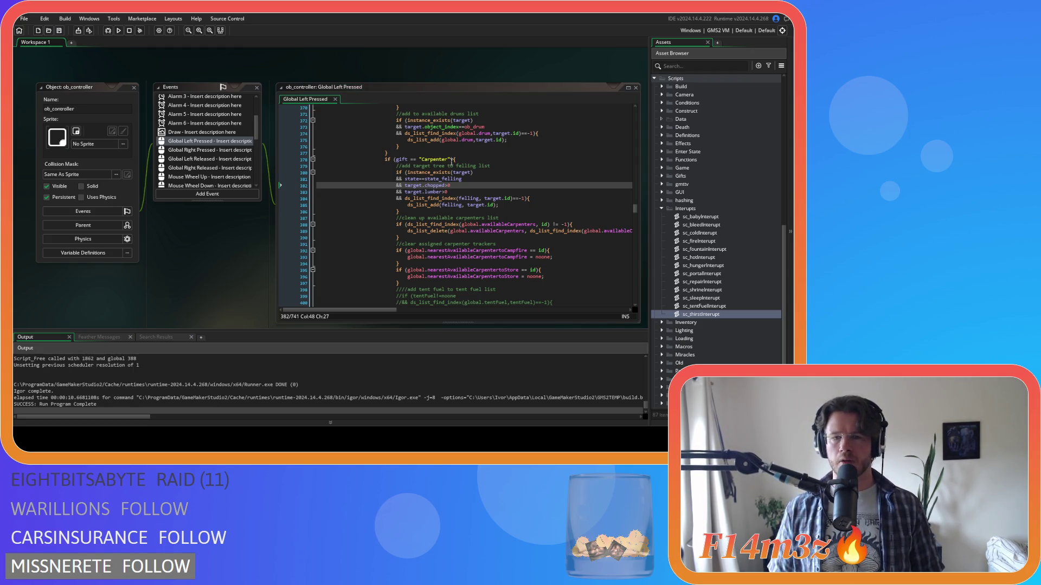
pyautogui.click(492, 198)
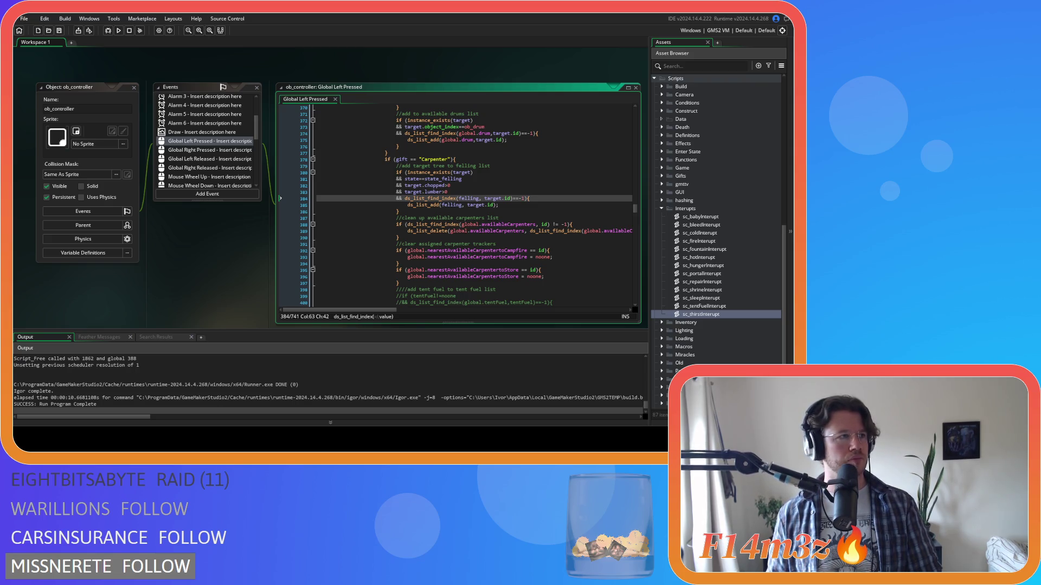
pyautogui.click(518, 224)
pyautogui.click(518, 194)
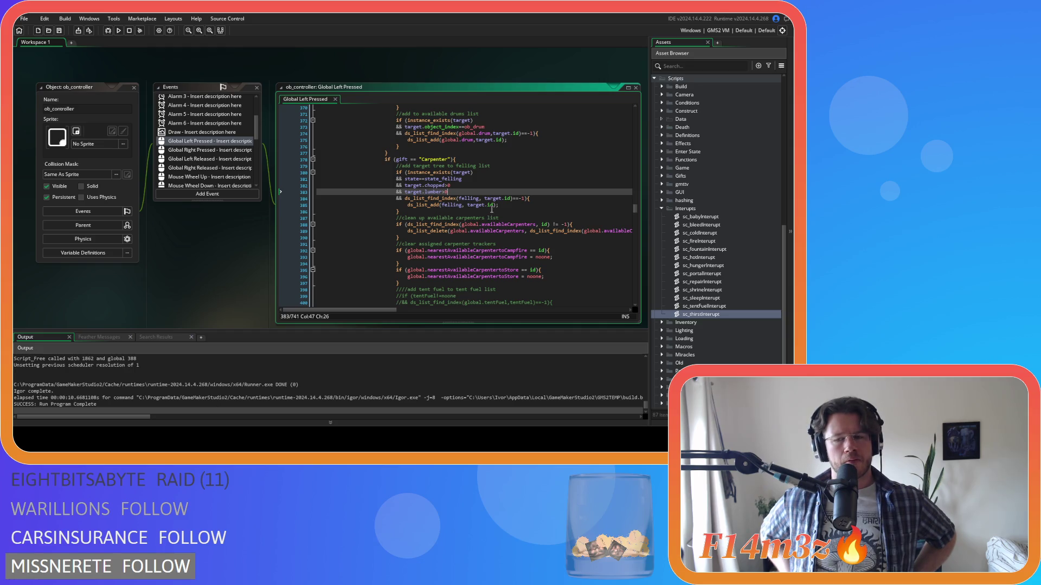
pyautogui.click(714, 225)
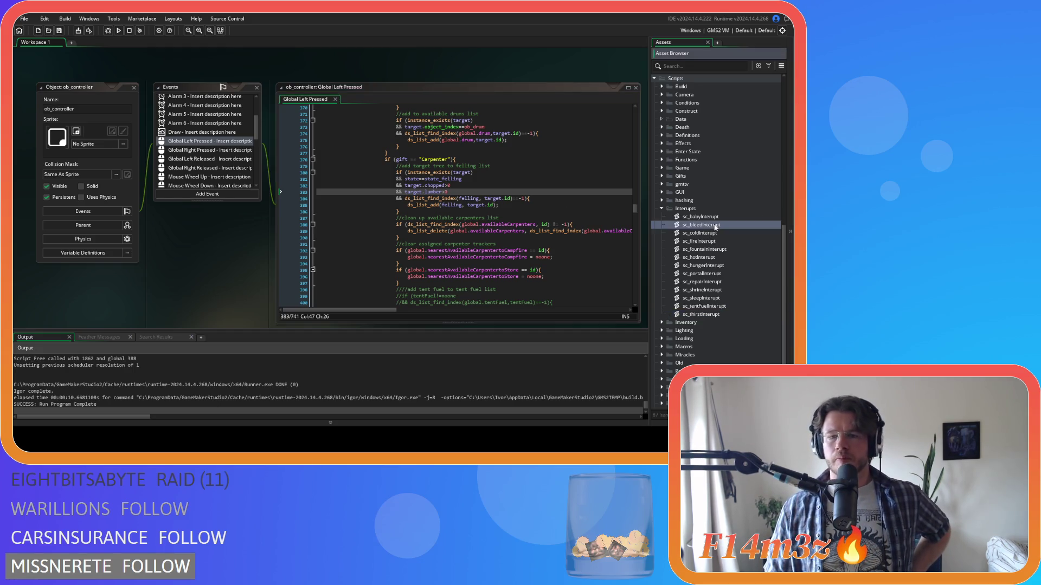
pyautogui.doubleClick(714, 225)
pyautogui.scroll(-5, 397, 132)
pyautogui.scroll(-8, 399, 132)
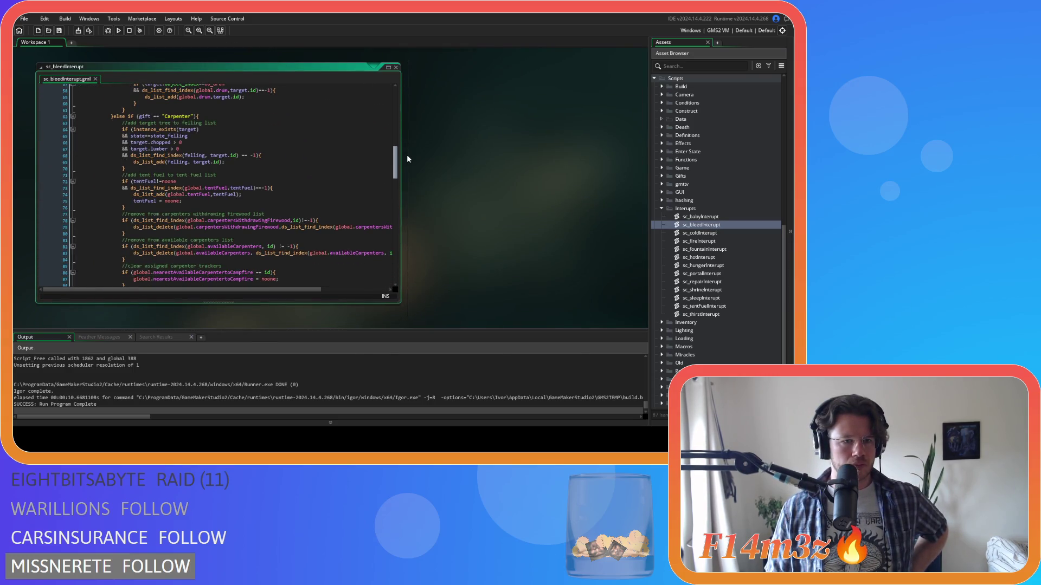
pyautogui.click(396, 67)
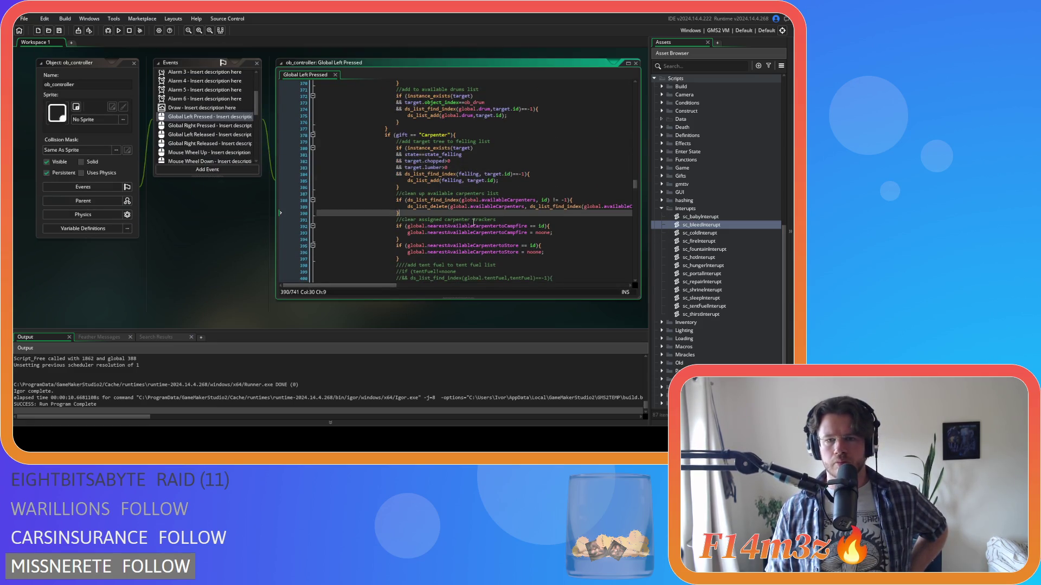
pyautogui.moveTo(448, 208)
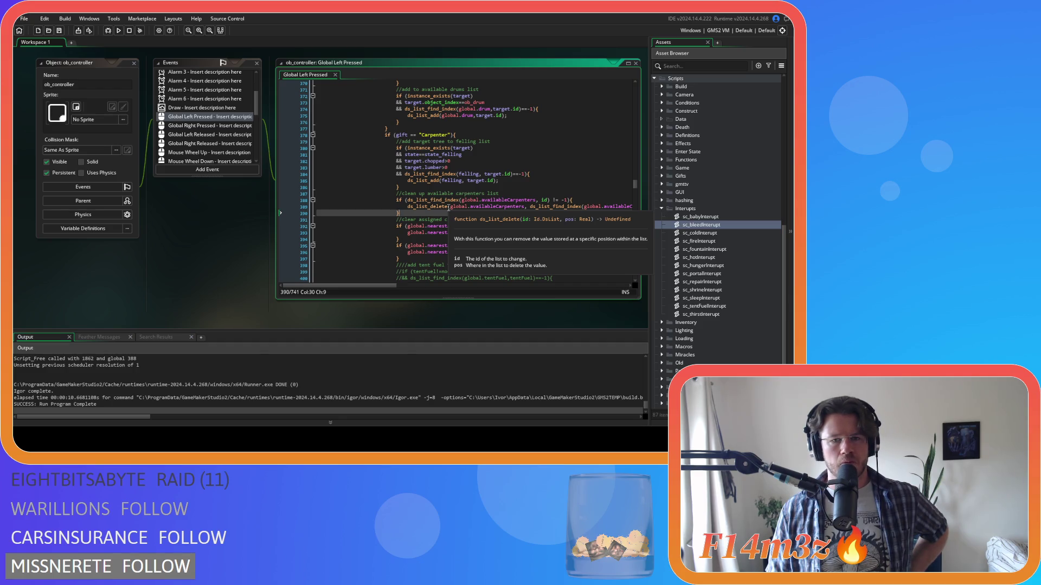
pyautogui.scroll(15, 448, 208)
pyautogui.scroll(20, 469, 202)
pyautogui.scroll(4, 483, 188)
pyautogui.scroll(-20, 487, 166)
pyautogui.scroll(-10, 487, 167)
pyautogui.scroll(-5, 487, 167)
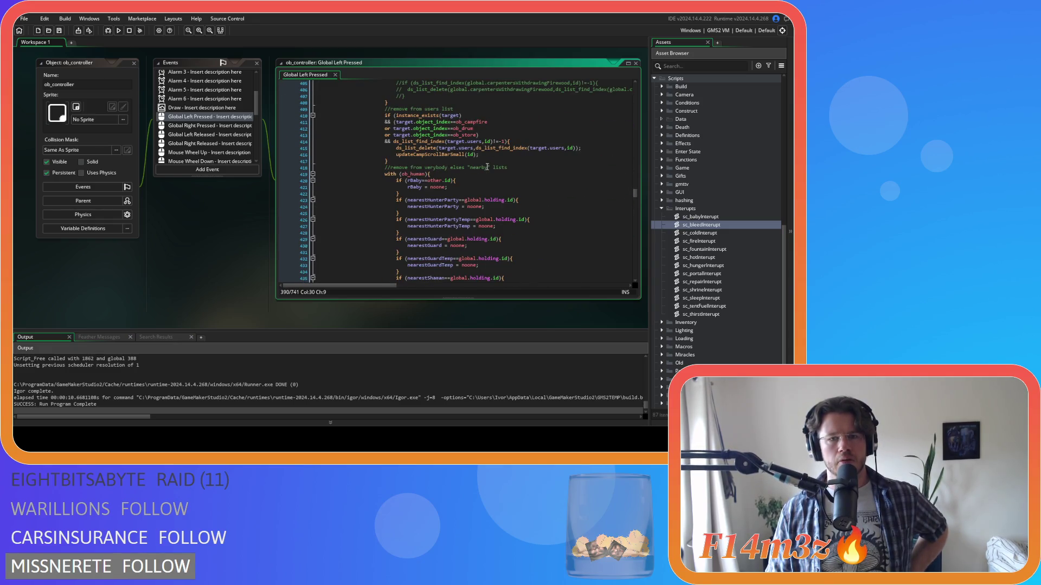
pyautogui.scroll(-20, 487, 166)
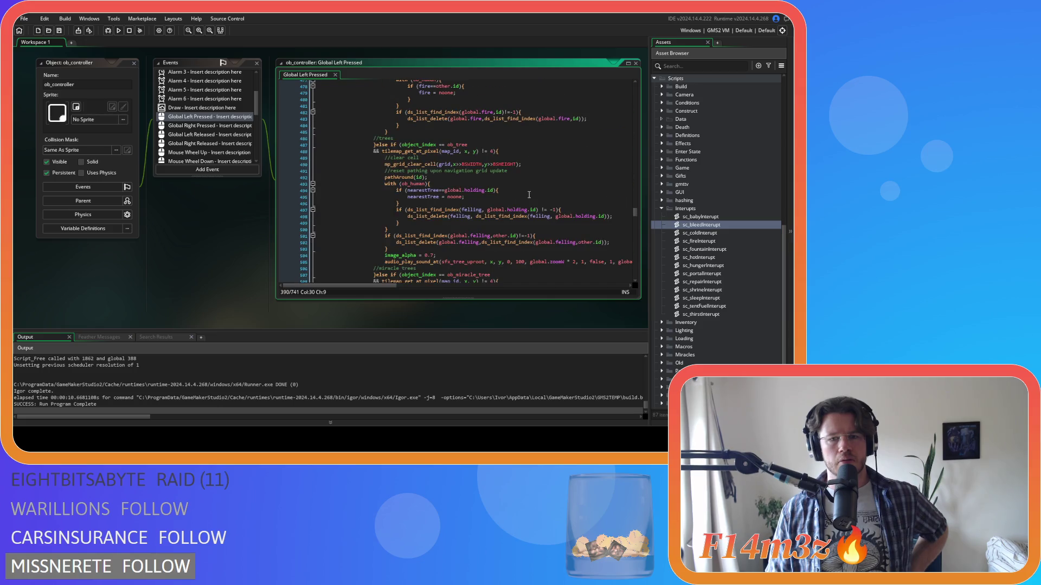
pyautogui.scroll(-17, 528, 195)
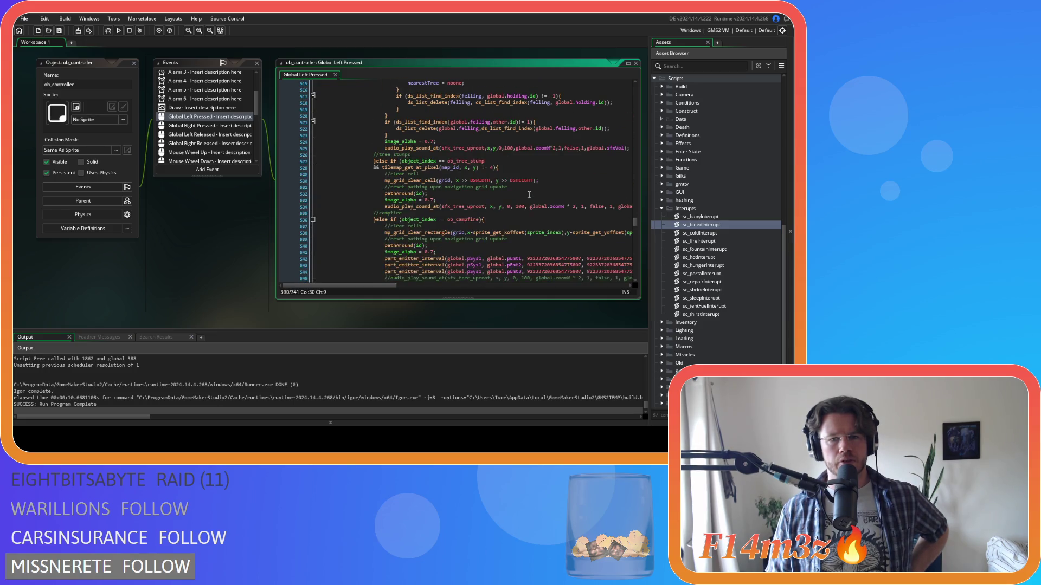
pyautogui.scroll(-12, 529, 195)
pyautogui.scroll(-10, 529, 194)
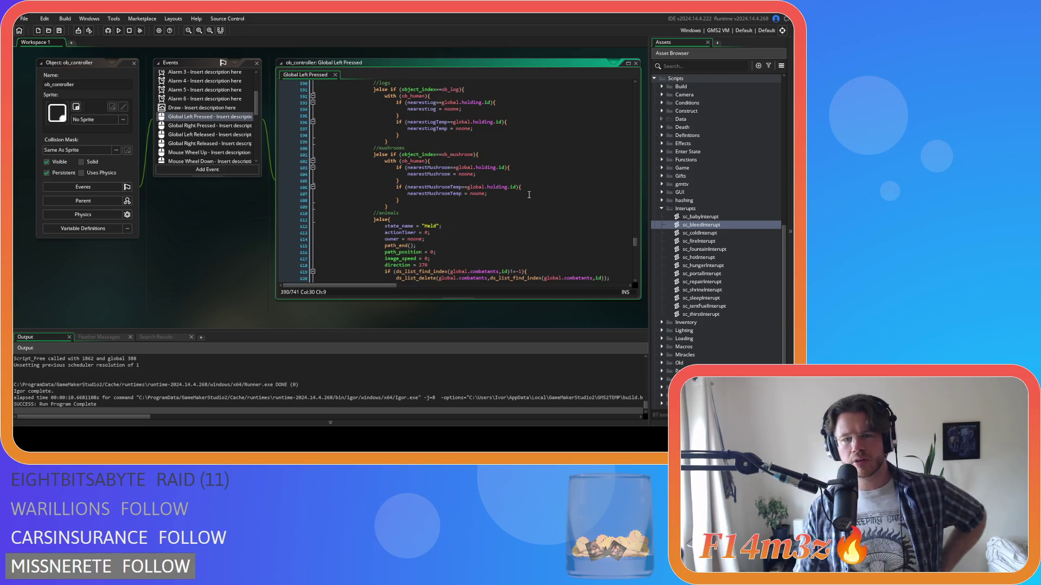
pyautogui.scroll(-5, 529, 197)
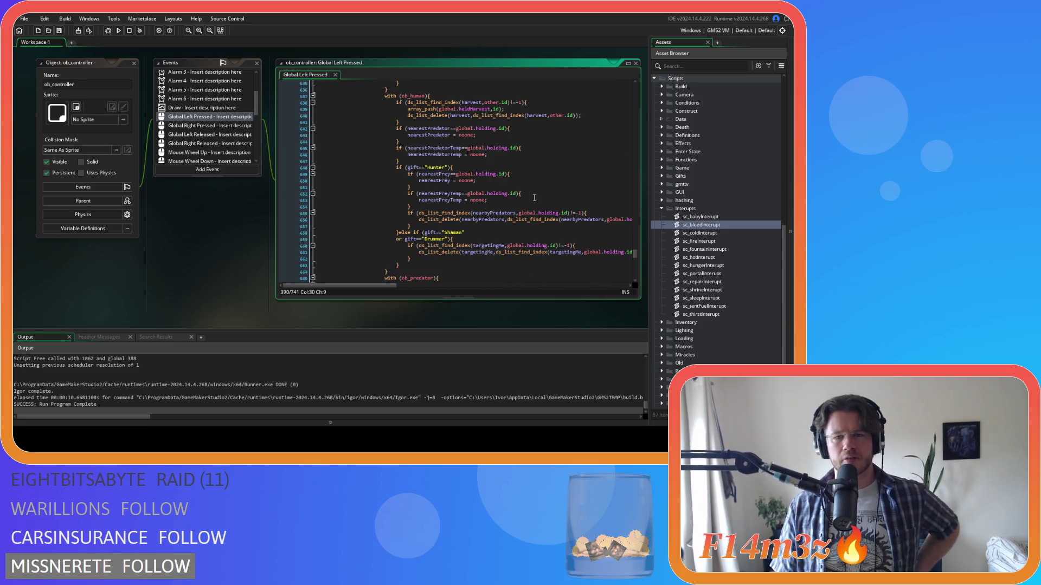
pyautogui.scroll(-6, 583, 249)
pyautogui.scroll(-5, 583, 248)
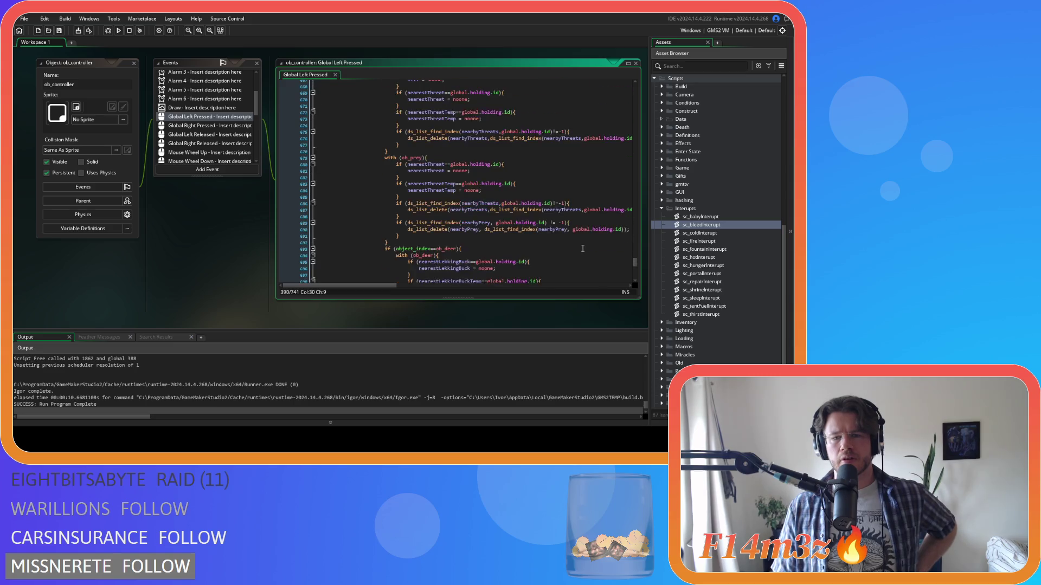
pyautogui.moveTo(634, 268)
pyautogui.mouseDown()
pyautogui.moveTo(622, 164)
pyautogui.moveTo(626, 183)
pyautogui.mouseUp()
pyautogui.click(467, 151)
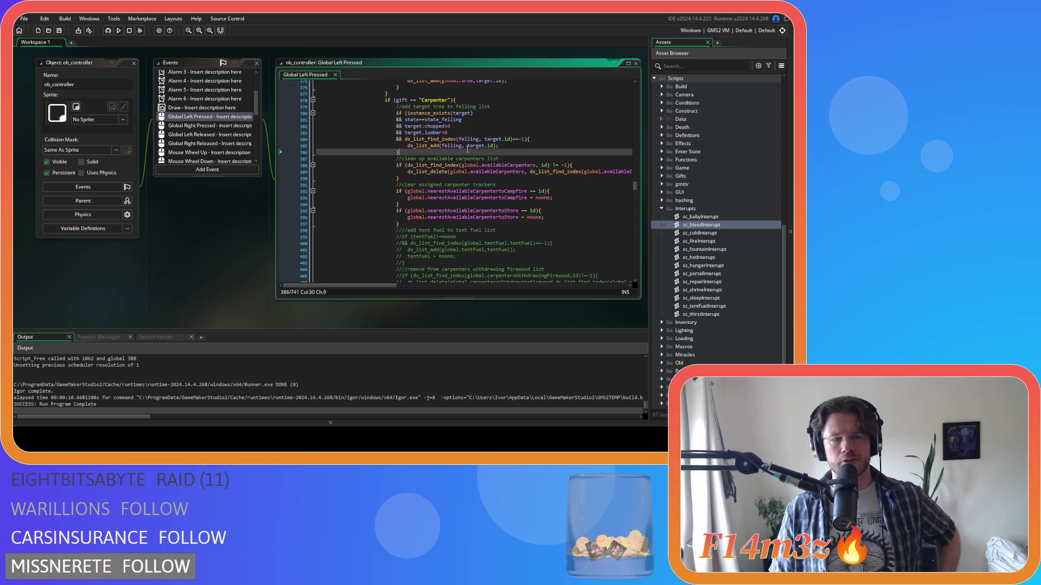
pyautogui.click(488, 171)
pyautogui.click(525, 152)
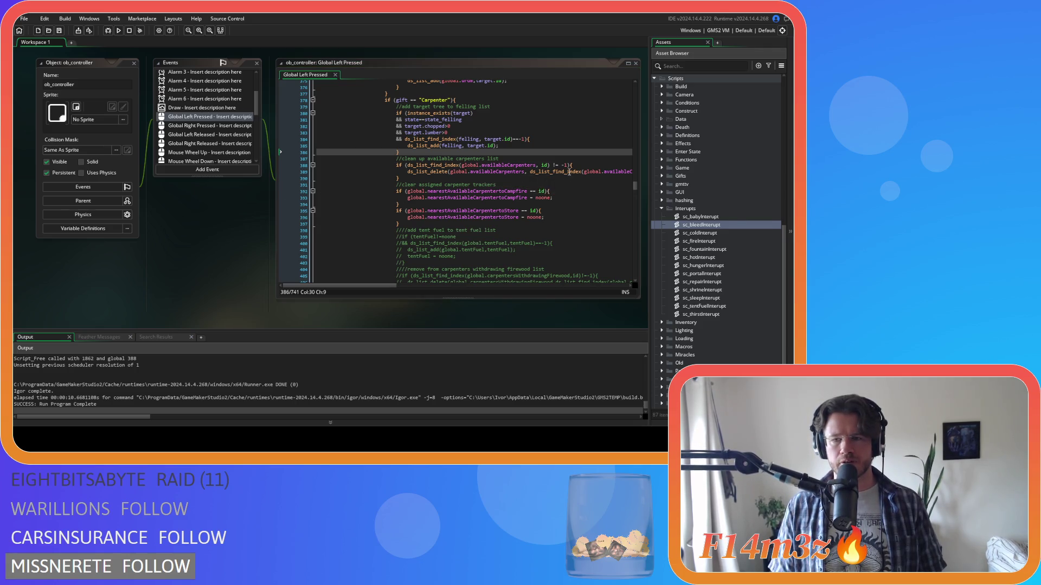
pyautogui.moveTo(508, 194)
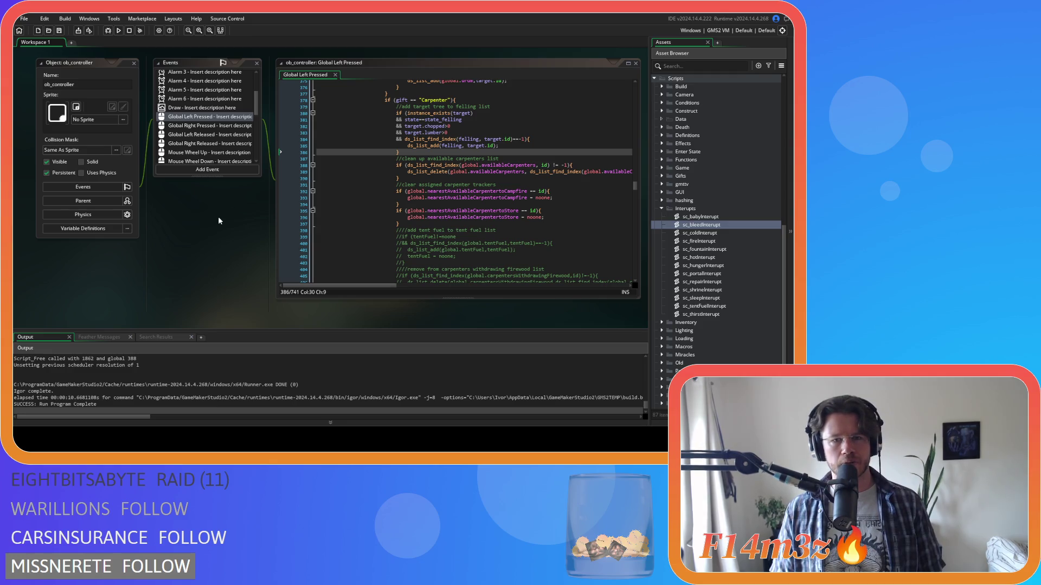
pyautogui.scroll(2, 461, 190)
pyautogui.click(488, 153)
pyautogui.click(537, 180)
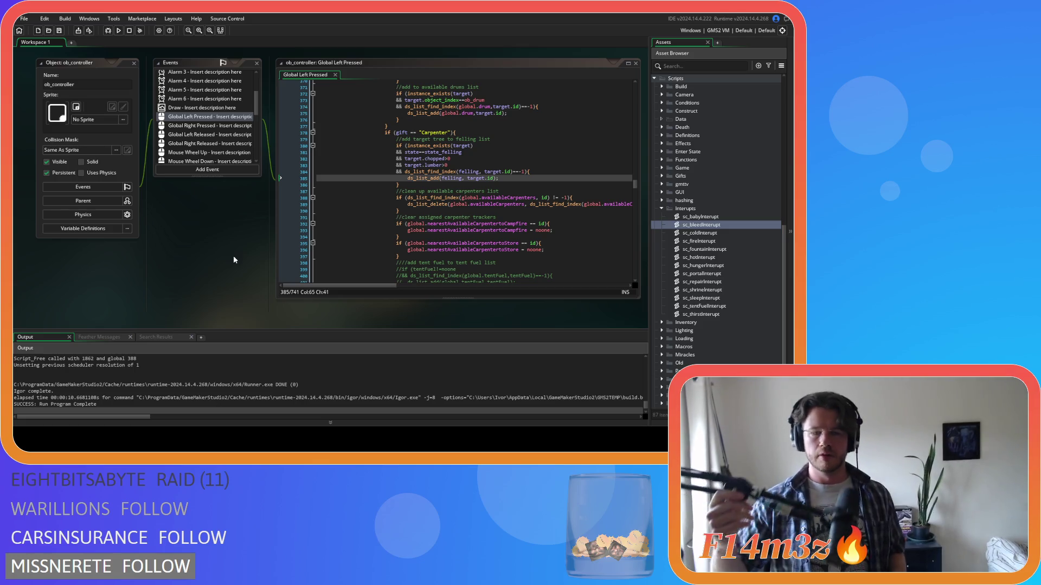
pyautogui.click(450, 171)
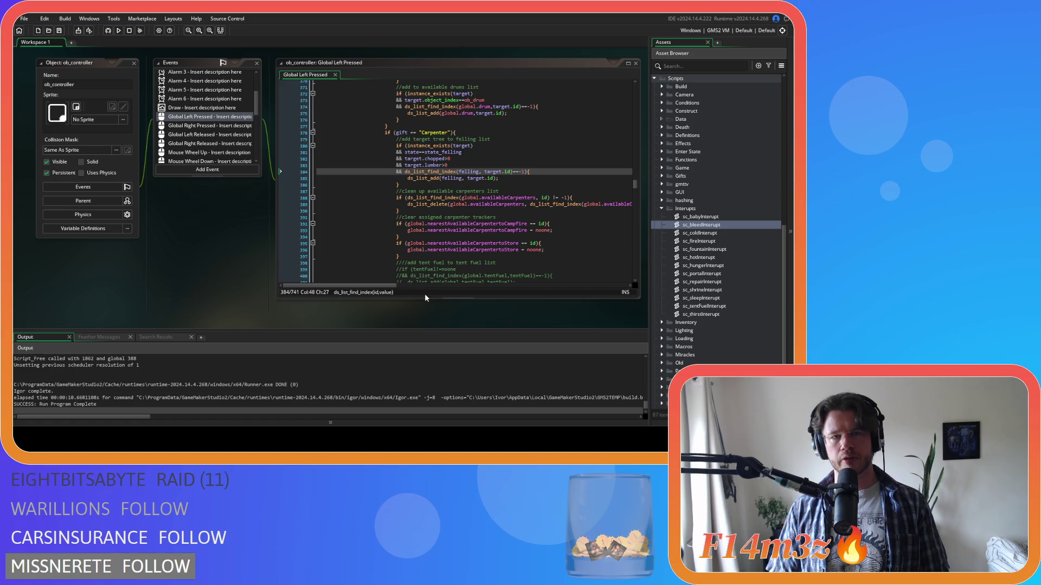
pyautogui.click(134, 63)
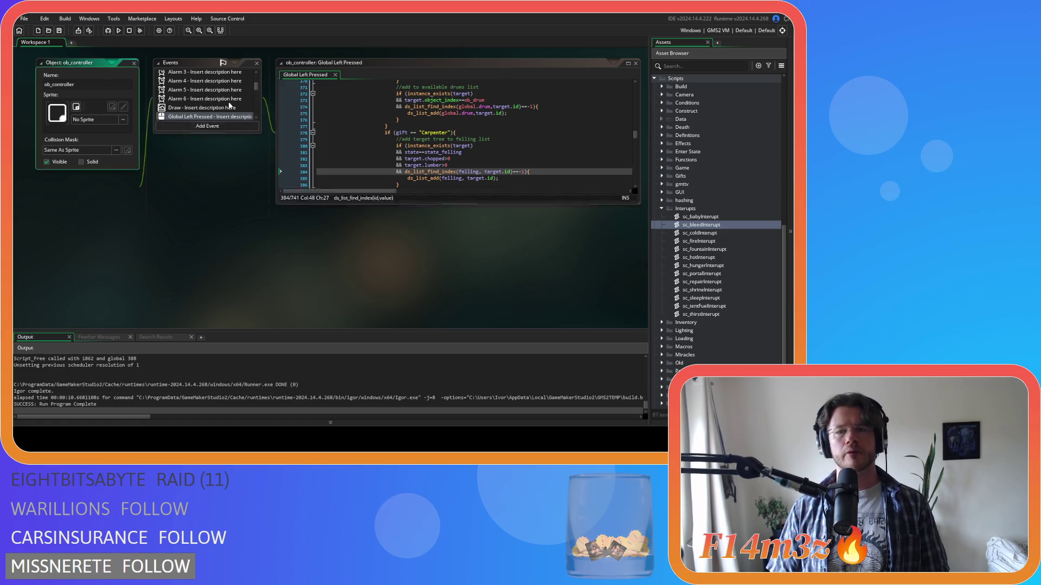
# Open ob_human's Step code and select the Carpenter block's state_fell check on line 1293.
pyautogui.scroll(6, 675, 179)
pyautogui.scroll(5, 675, 178)
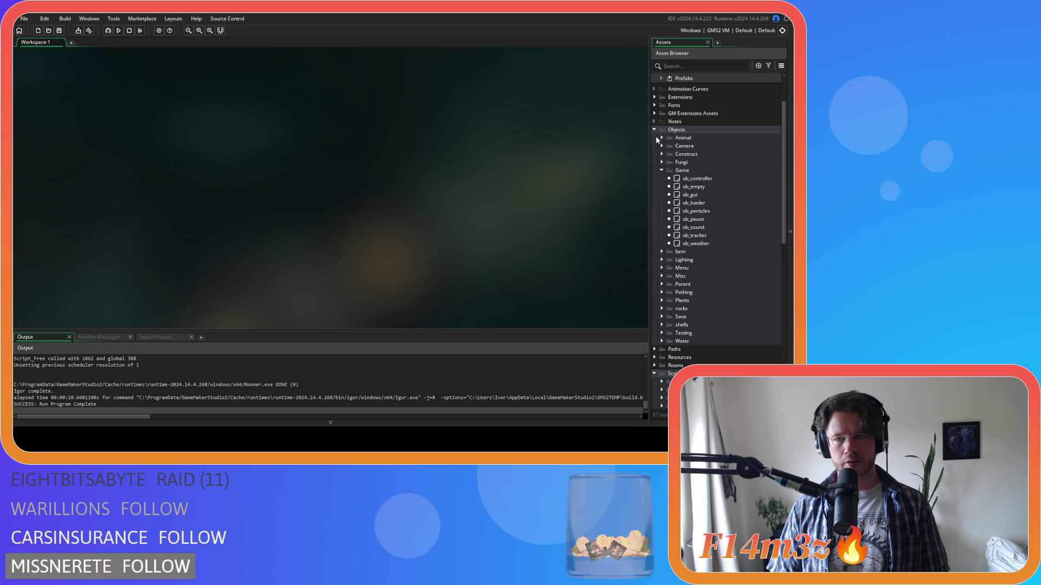
pyautogui.doubleClick(702, 154)
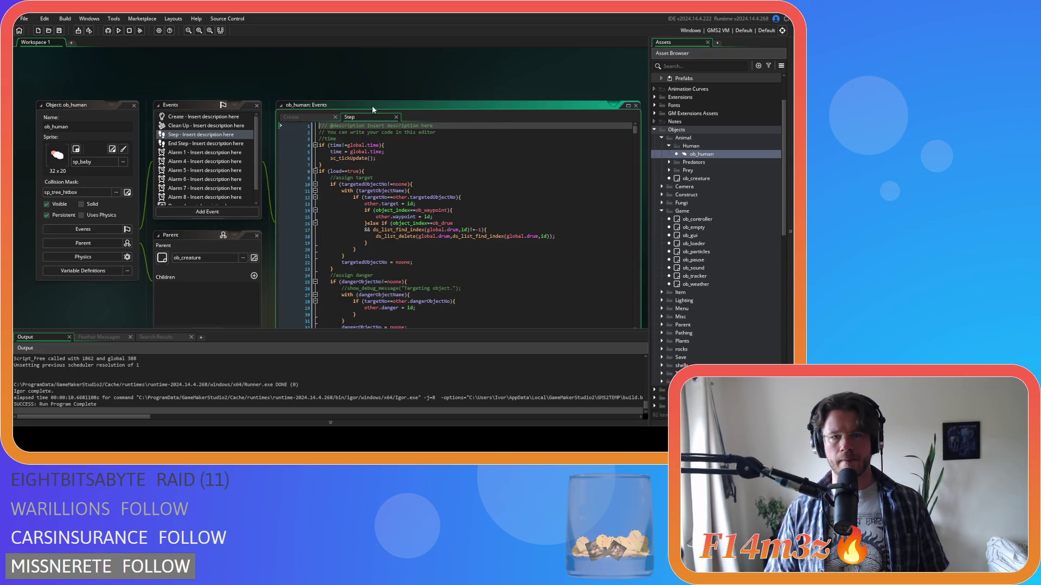
pyautogui.scroll(-1, 407, 79)
pyautogui.moveTo(636, 106); pyautogui.dragTo(645, 285)
pyautogui.scroll(15, 529, 234)
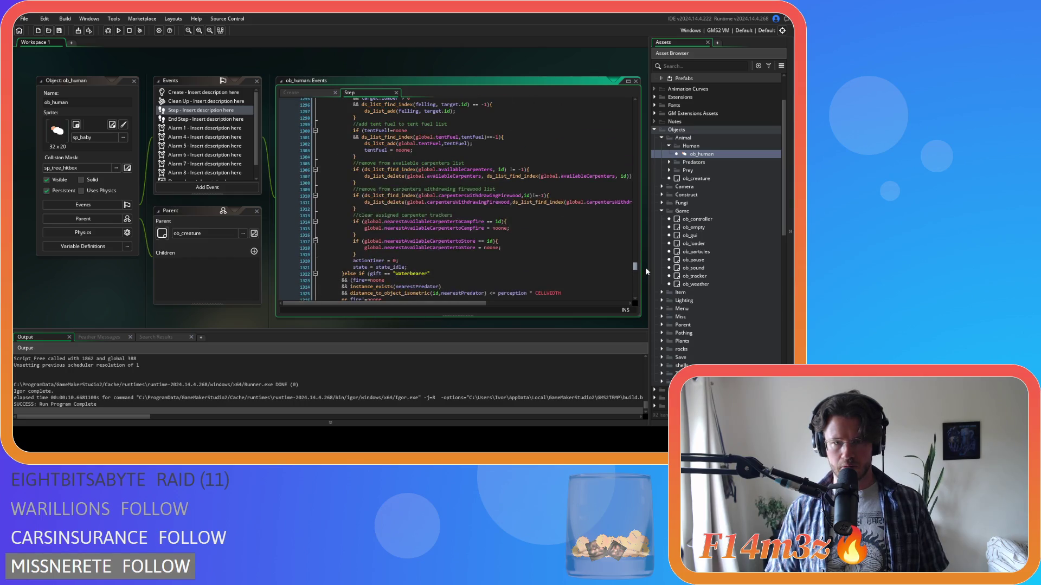
pyautogui.scroll(-10, 529, 234)
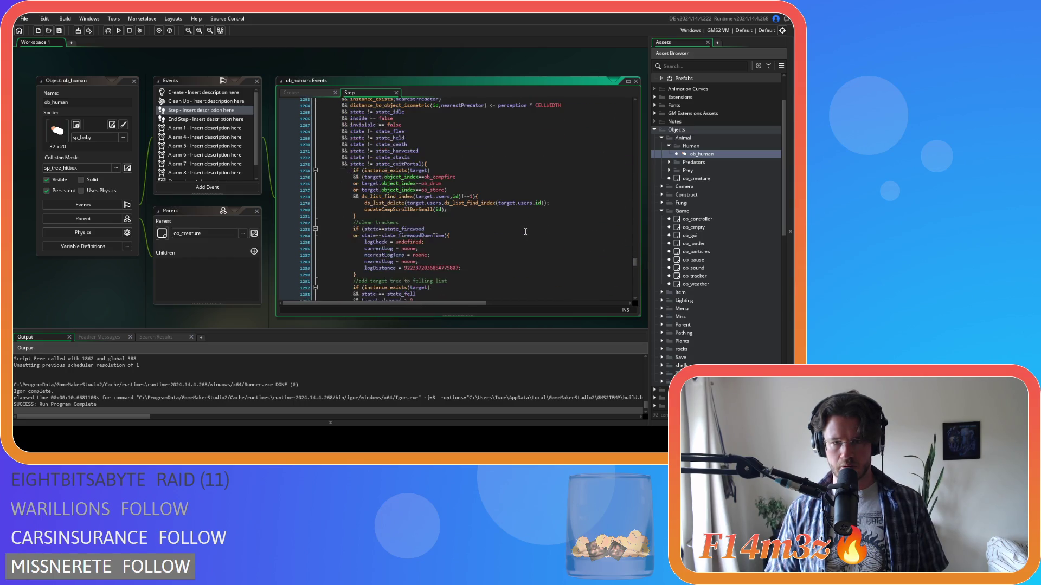
pyautogui.scroll(-3, 422, 244)
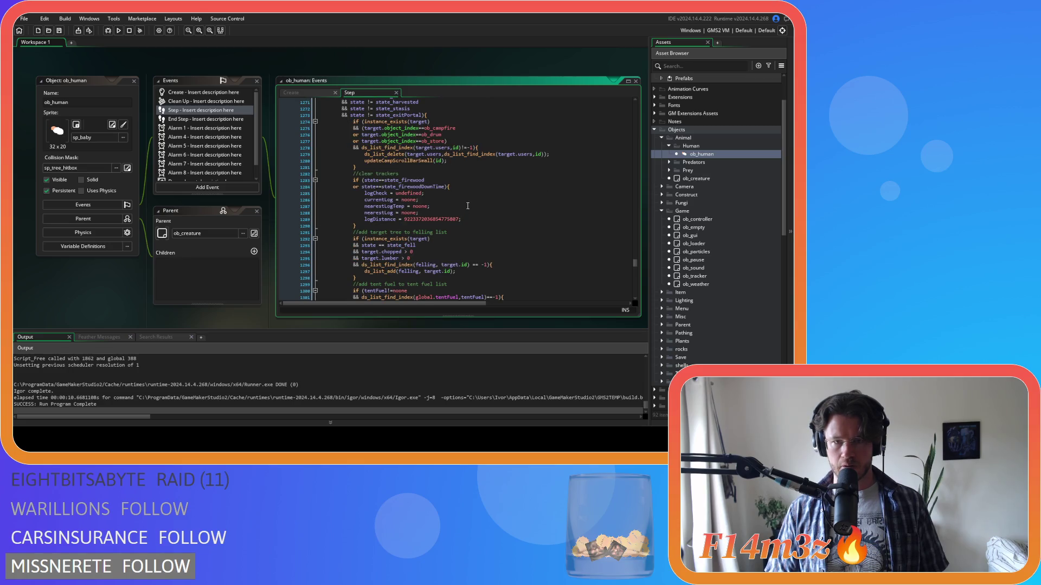
pyautogui.scroll(-2, 471, 168)
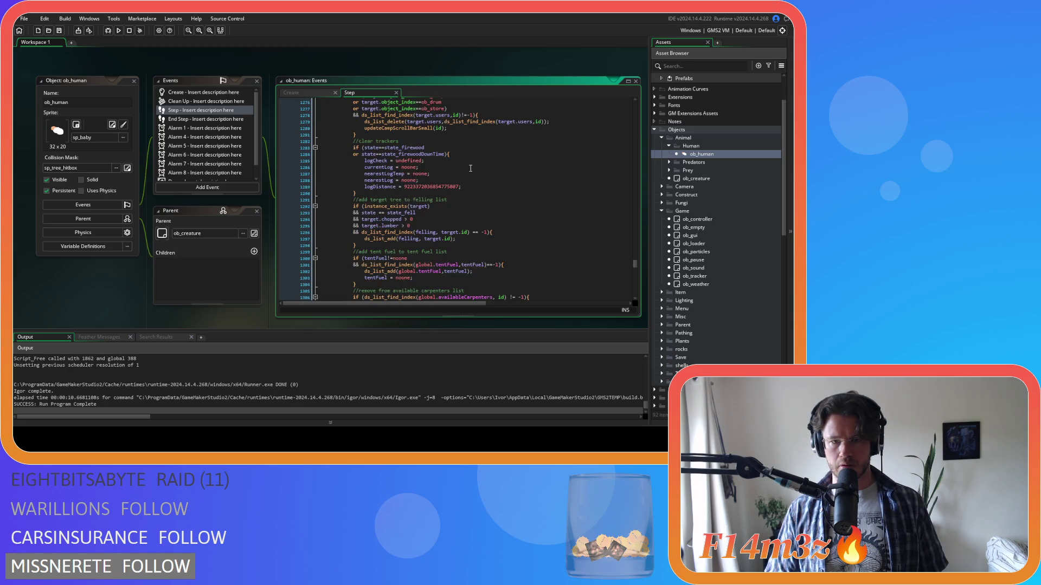
pyautogui.doubleClick(404, 213)
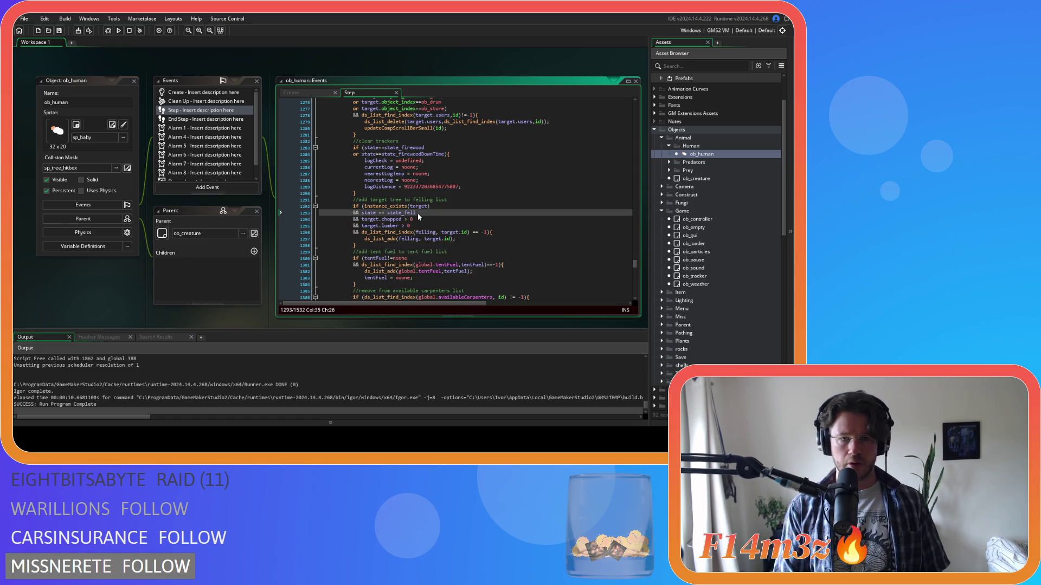
# Change state_fell to state_felling on line 1293, tidy the == comparisons, and save.
pyautogui.write('i')
pyautogui.hotkey('ctrl', 'Left')
pyautogui.hotkey('ctrl', 'Left')
pyautogui.press('Delete')
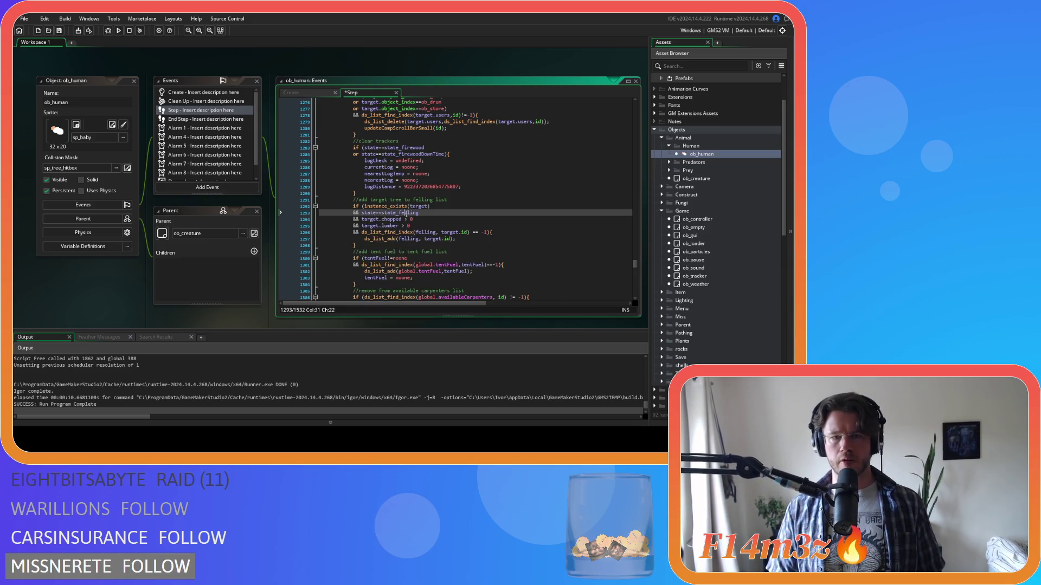
pyautogui.click(453, 227)
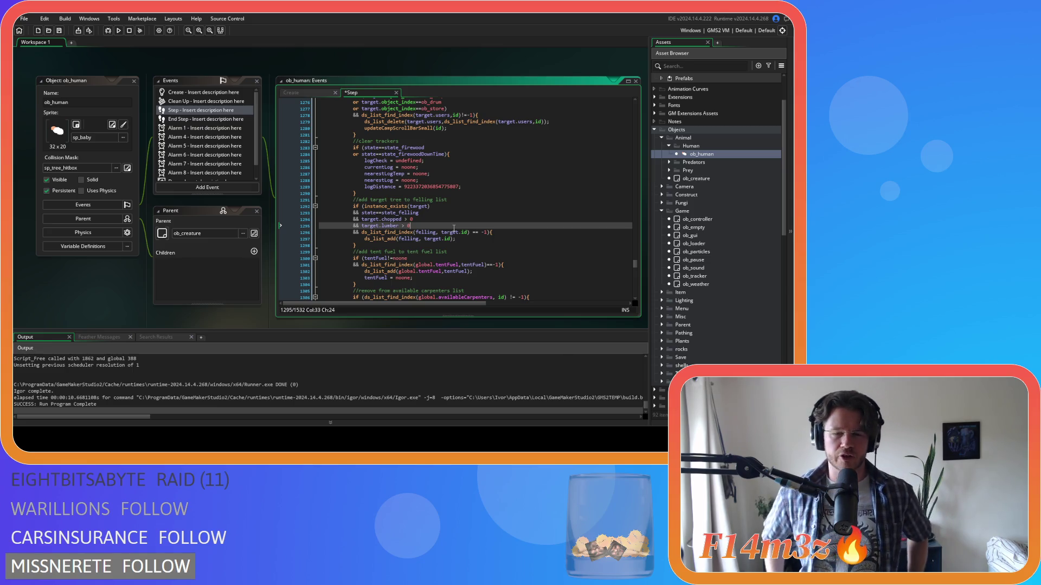
pyautogui.click(469, 232)
pyautogui.hotkey('ctrl', 'z')
pyautogui.click(437, 232)
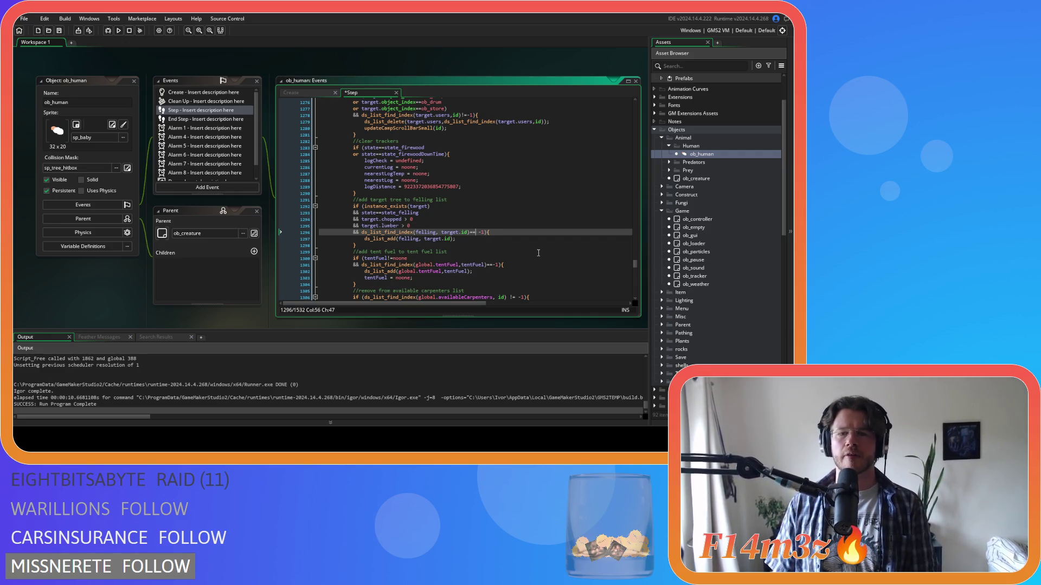
pyautogui.click(527, 220)
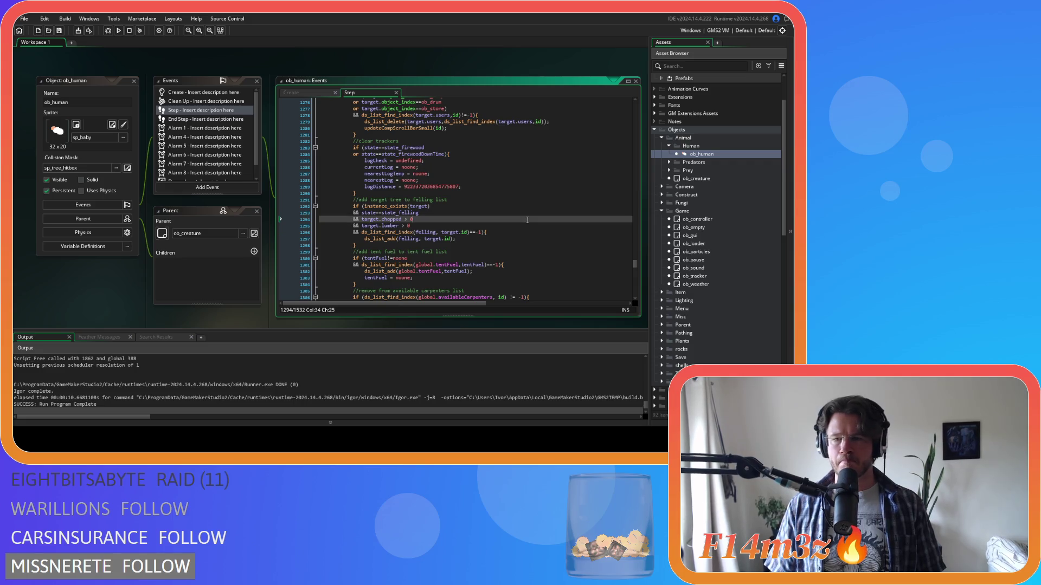
pyautogui.click(401, 246)
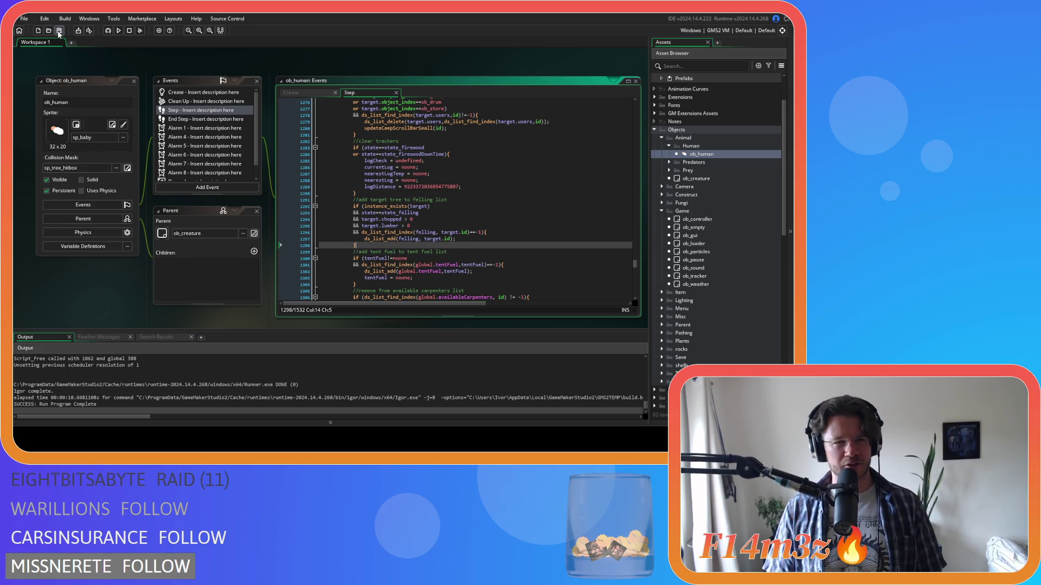
pyautogui.click(116, 66)
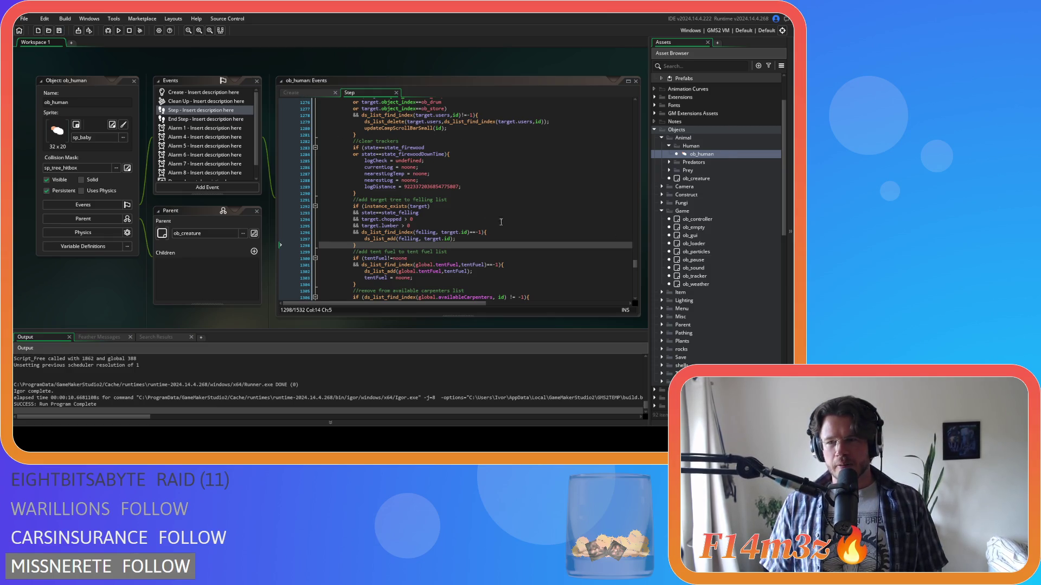
# Close ob_human and reveal the Trackers scripts, such as sc_trackerBuildUpdate, in the Asset Browser.
pyautogui.click(135, 81)
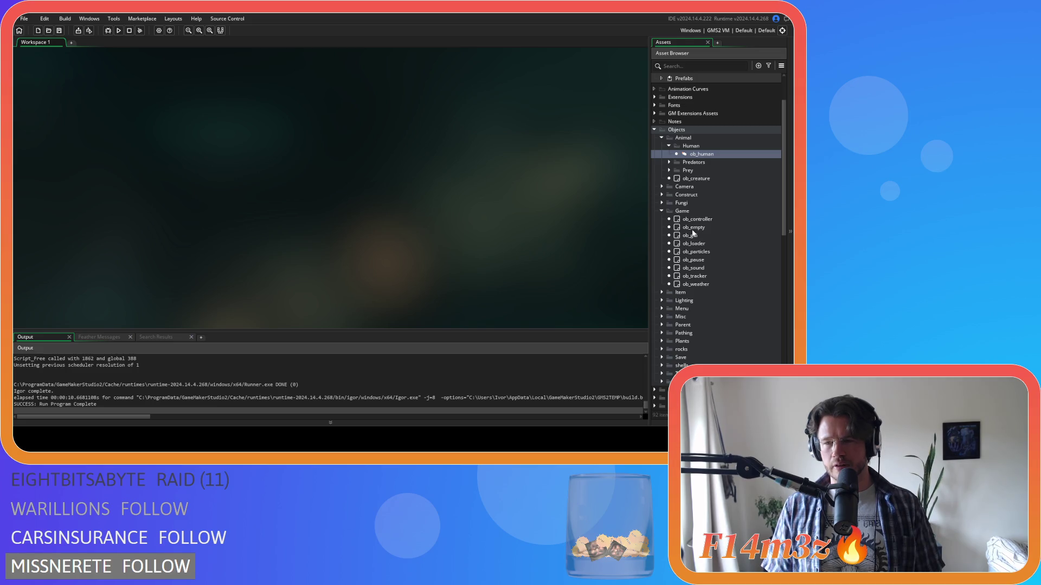
pyautogui.scroll(-2, 693, 233)
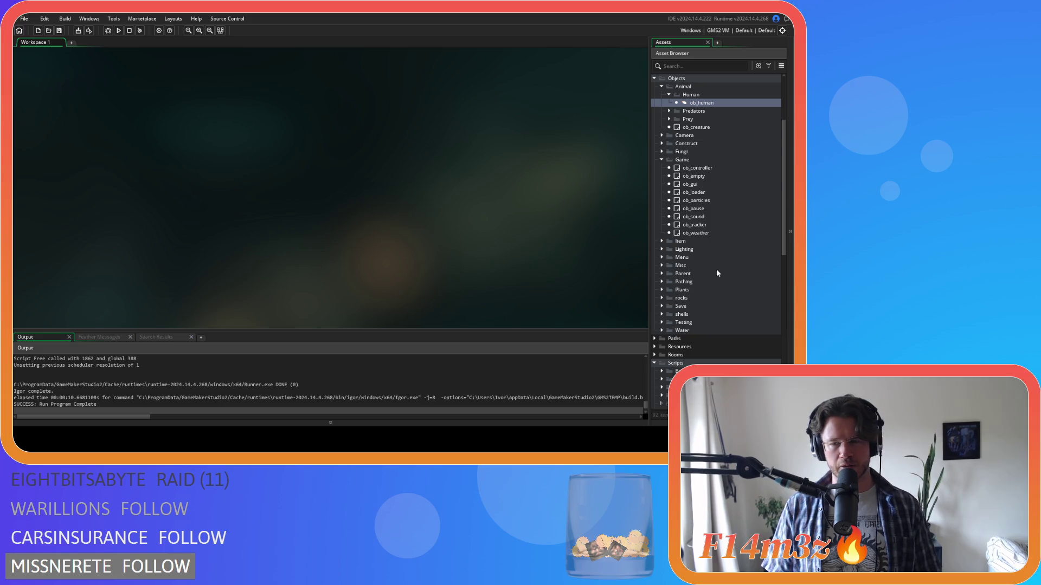
pyautogui.scroll(-10, 690, 300)
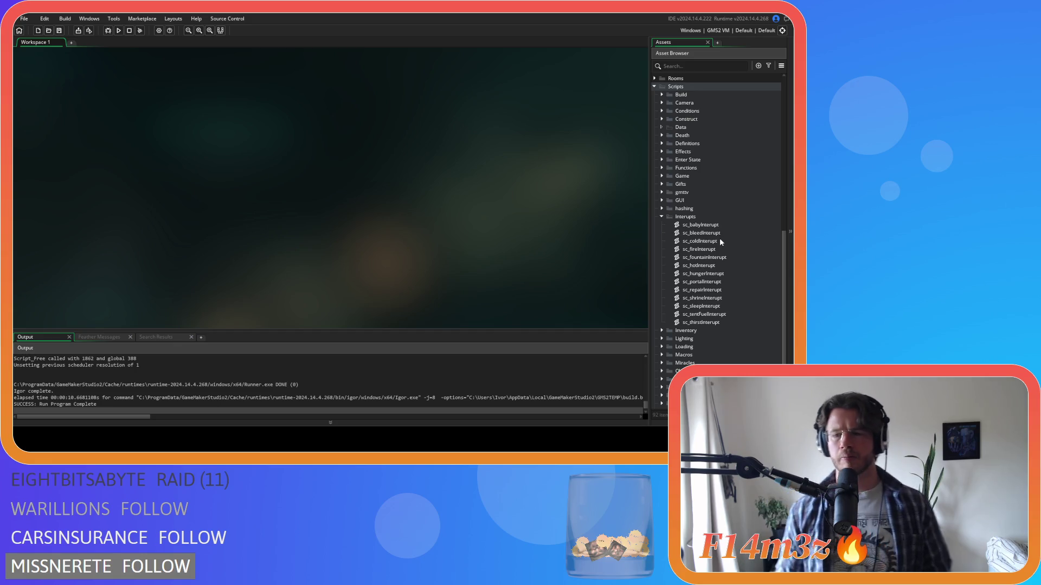
pyautogui.scroll(-4, 720, 241)
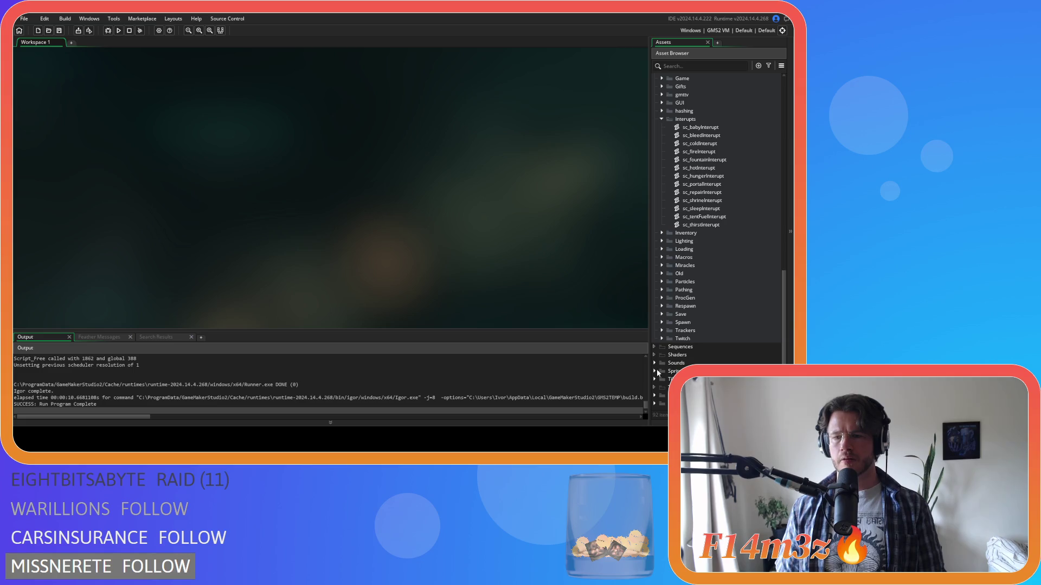
pyautogui.click(661, 330)
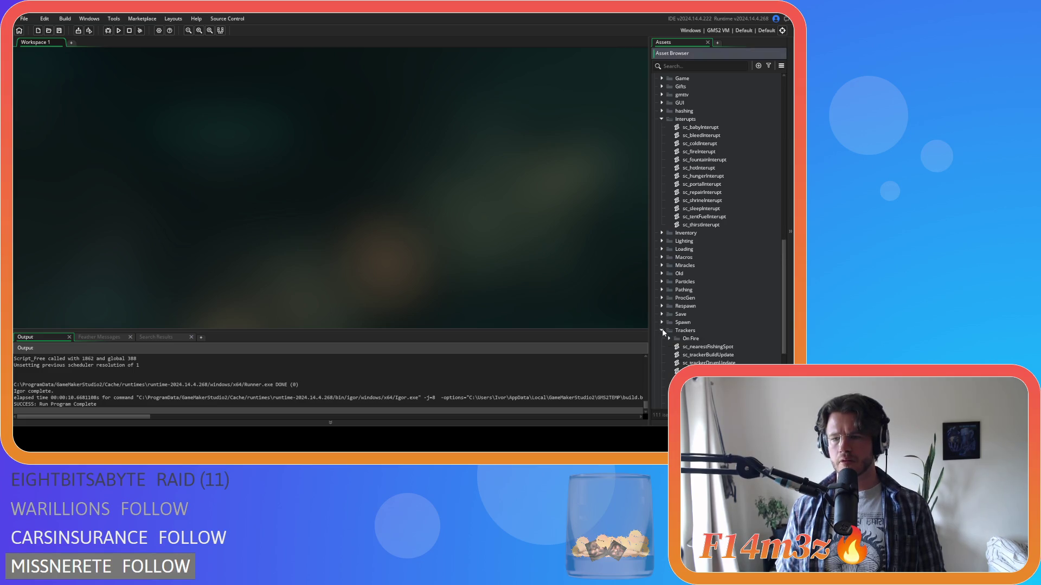
# Search sc_trackersUpdate for 'nearestTree', then open the sc_trackerTreeUpdate script.
pyautogui.scroll(-6, 699, 292)
pyautogui.doubleClick(731, 266)
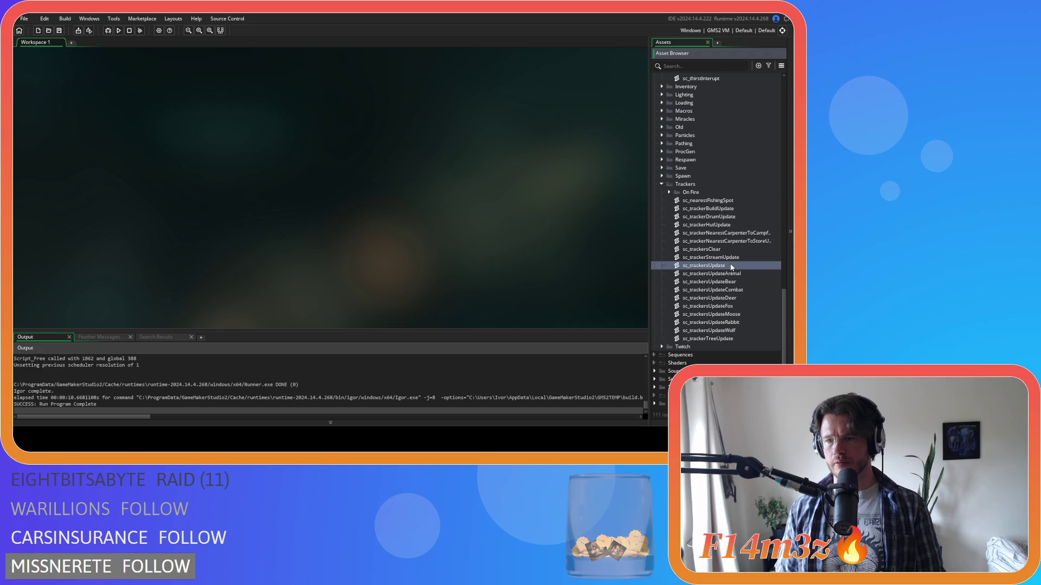
pyautogui.click(279, 159)
pyautogui.hotkey('ctrl', 'f')
pyautogui.write('nearestTree')
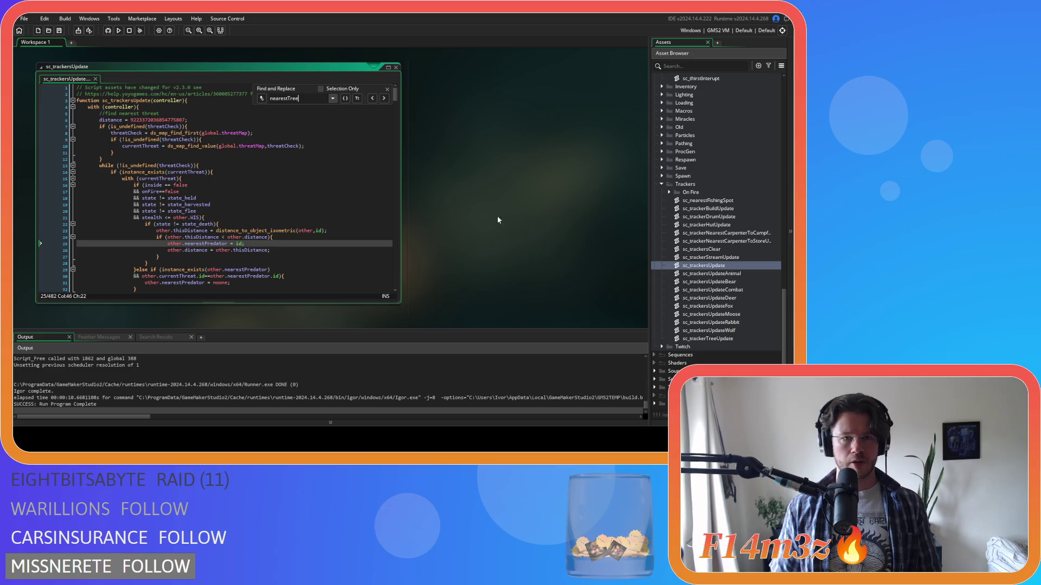
pyautogui.click(387, 88)
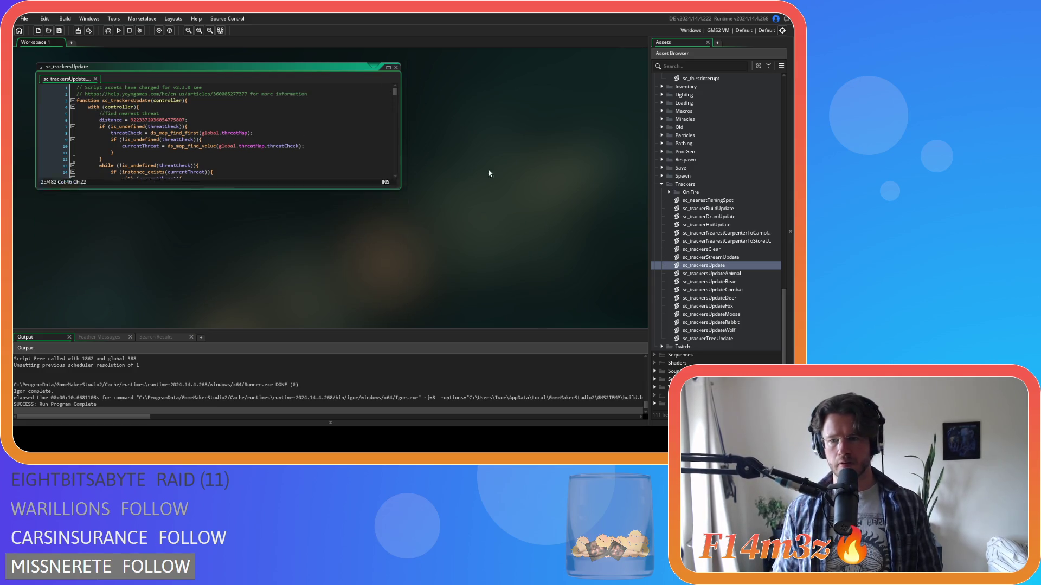
pyautogui.doubleClick(735, 339)
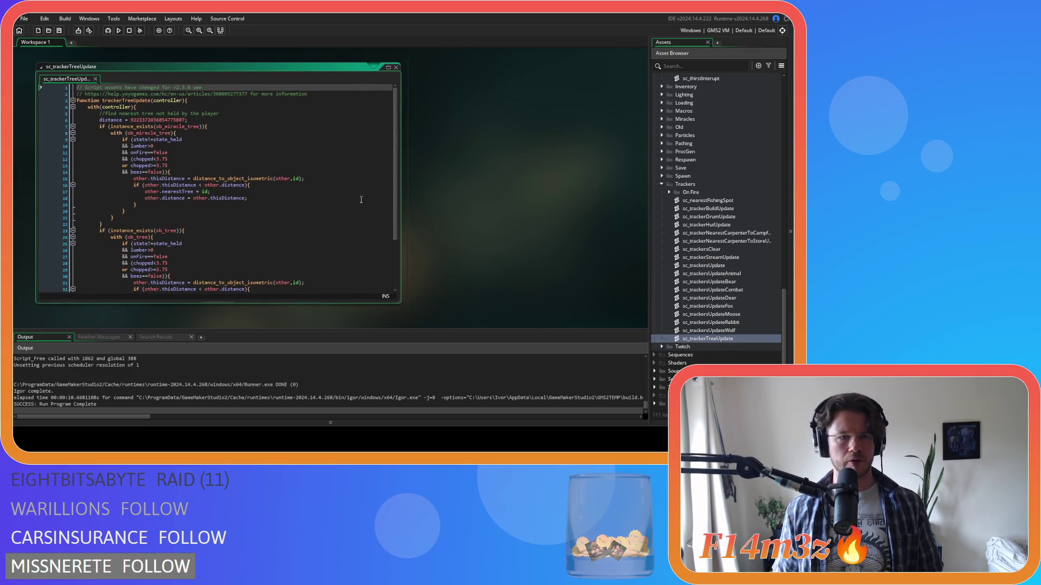
# Inspect the chopped and lumber tree conditions in sc_trackerTreeUpdate.
pyautogui.click(284, 160)
pyautogui.scroll(-3, 284, 161)
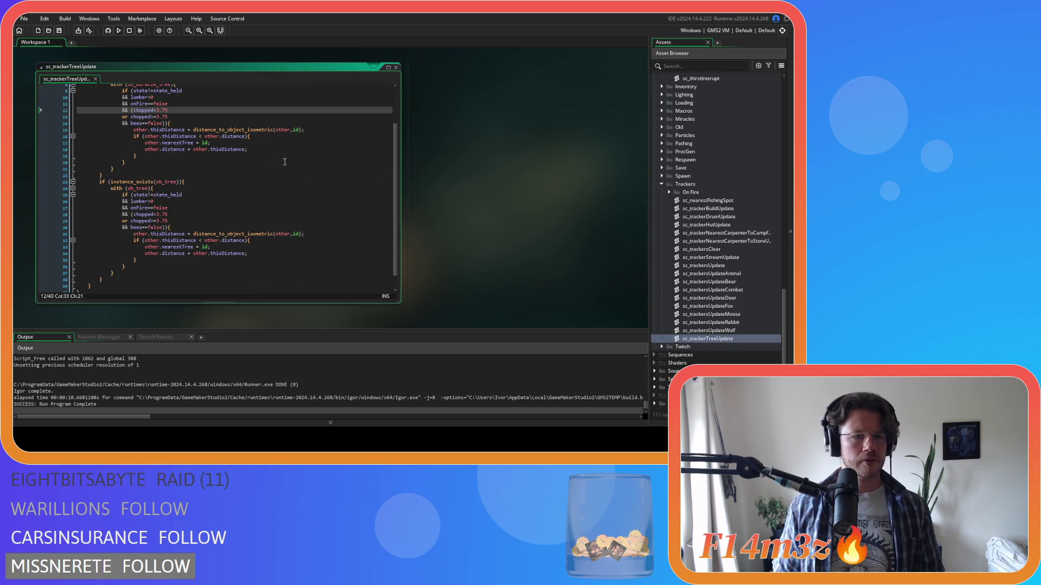
pyautogui.scroll(3, 284, 161)
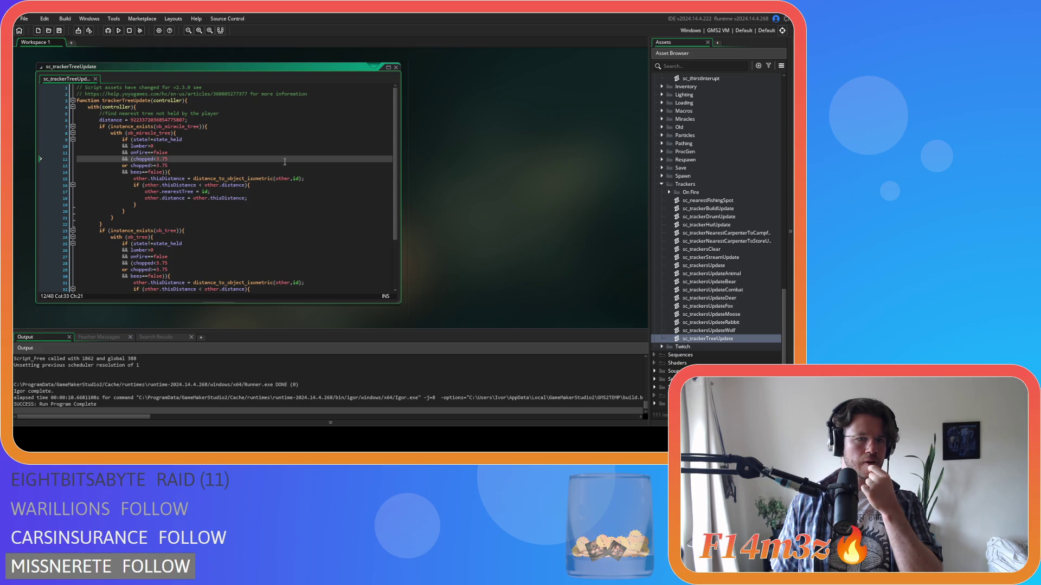
pyautogui.scroll(-2, 284, 162)
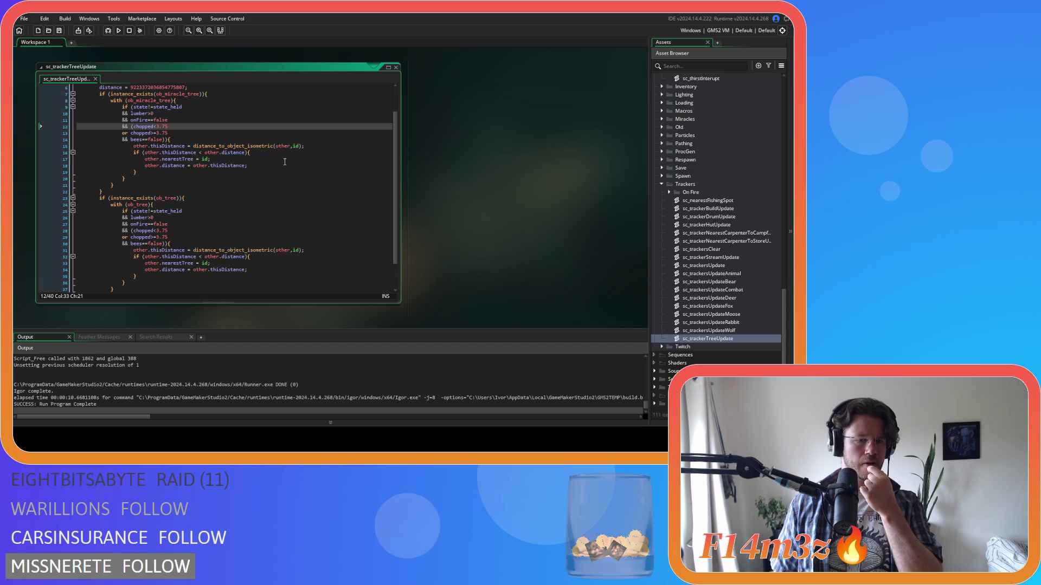
# Close the open script windows to leave an empty workspace.
pyautogui.rightClick(533, 187)
pyautogui.moveTo(575, 198)
pyautogui.click(592, 218)
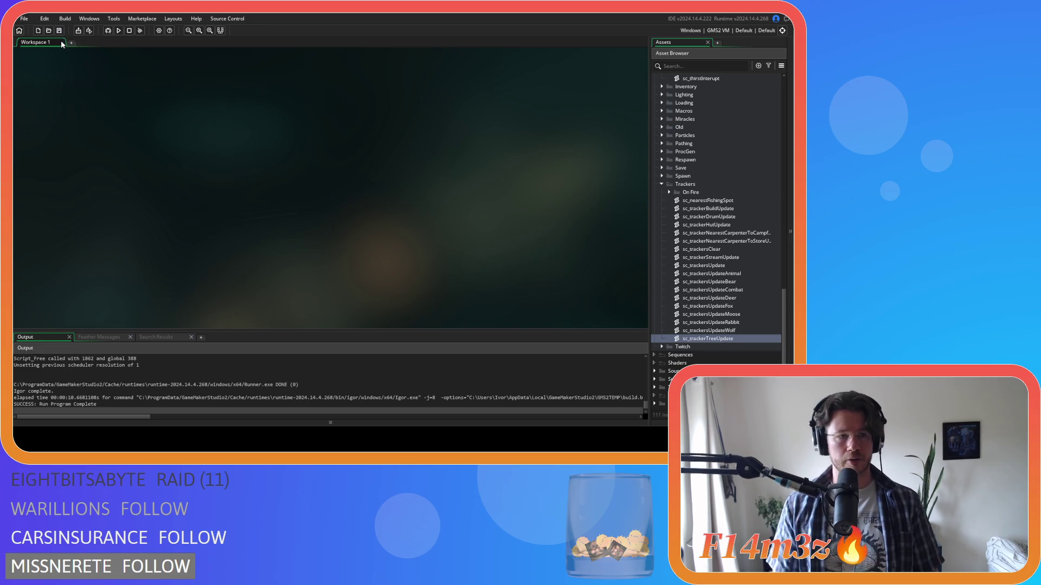
# Open sc_bleedInterupt from the Interupts folder and select its felling-list add call on line 69.
pyautogui.click(661, 184)
pyautogui.scroll(3, 662, 206)
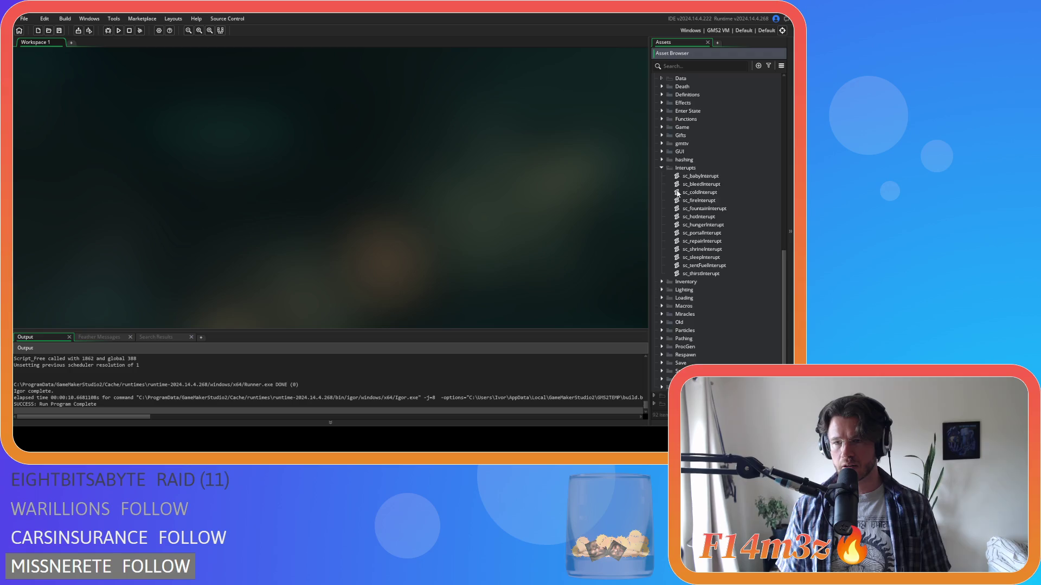
pyautogui.click(662, 217)
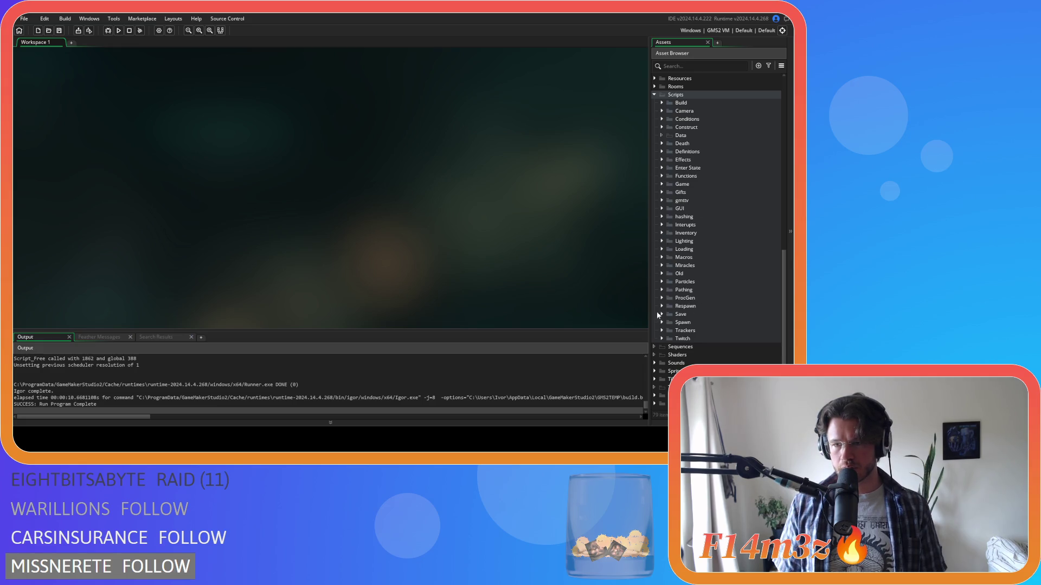
pyautogui.click(661, 225)
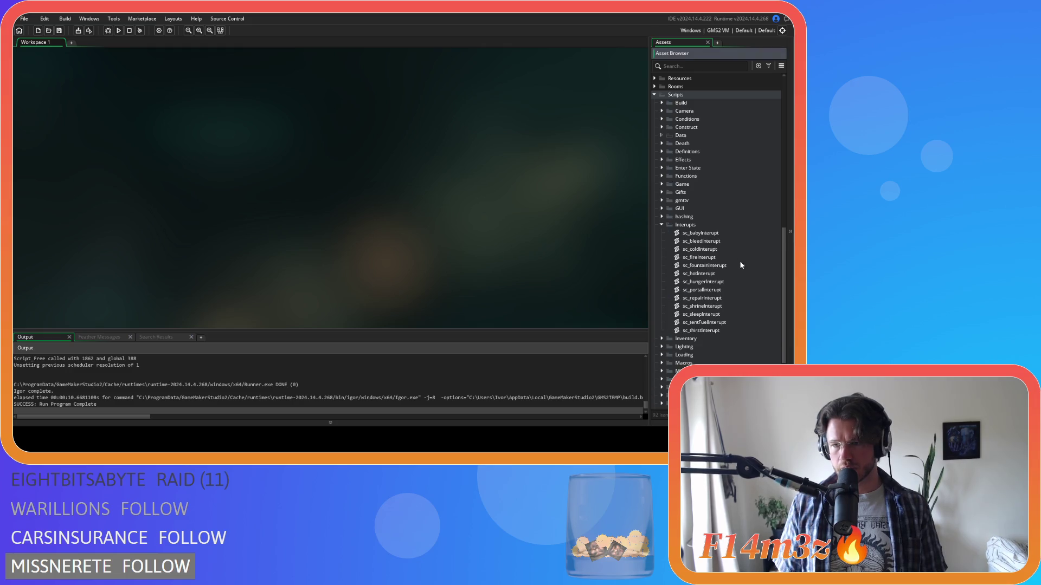
pyautogui.doubleClick(709, 241)
pyautogui.scroll(-15, 236, 181)
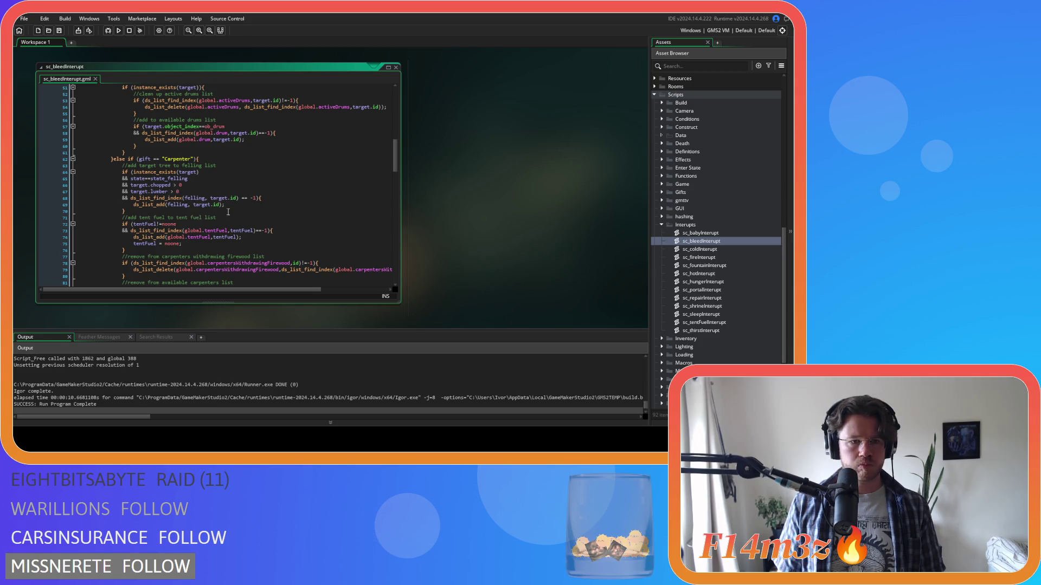
pyautogui.moveTo(237, 206); pyautogui.dragTo(133, 204)
# Find all ds_list_add(felling, target.id) calls project-wide and view the sc_sleepInterupt match.
pyautogui.hotkey('ctrl', 'f')
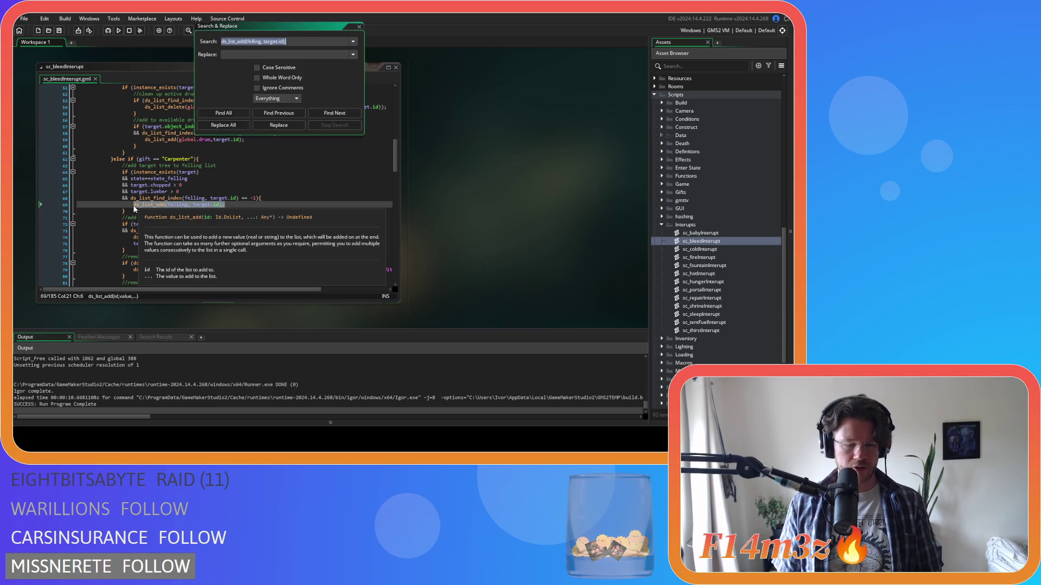
pyautogui.click(224, 113)
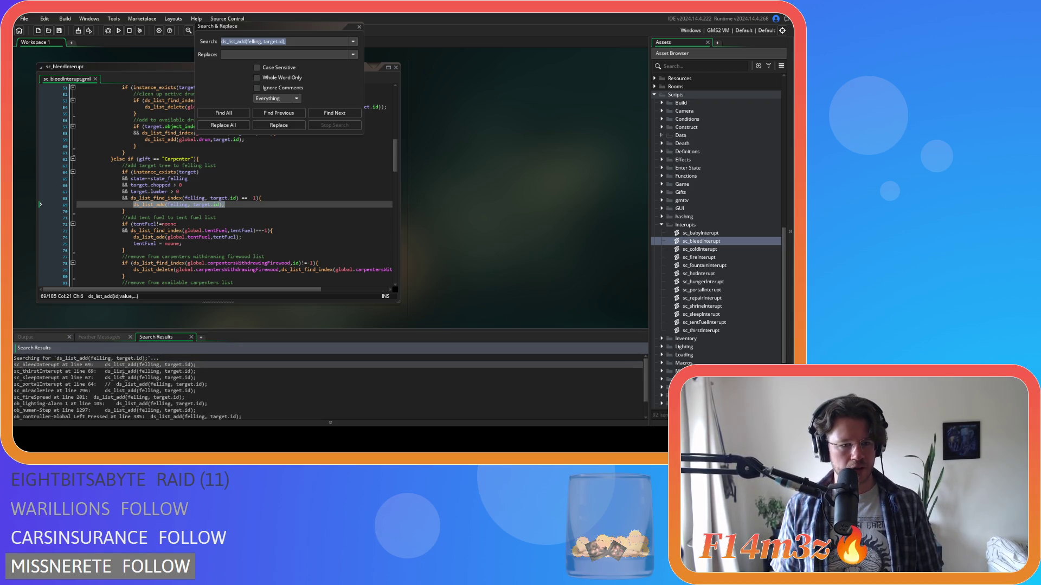
pyautogui.click(62, 378)
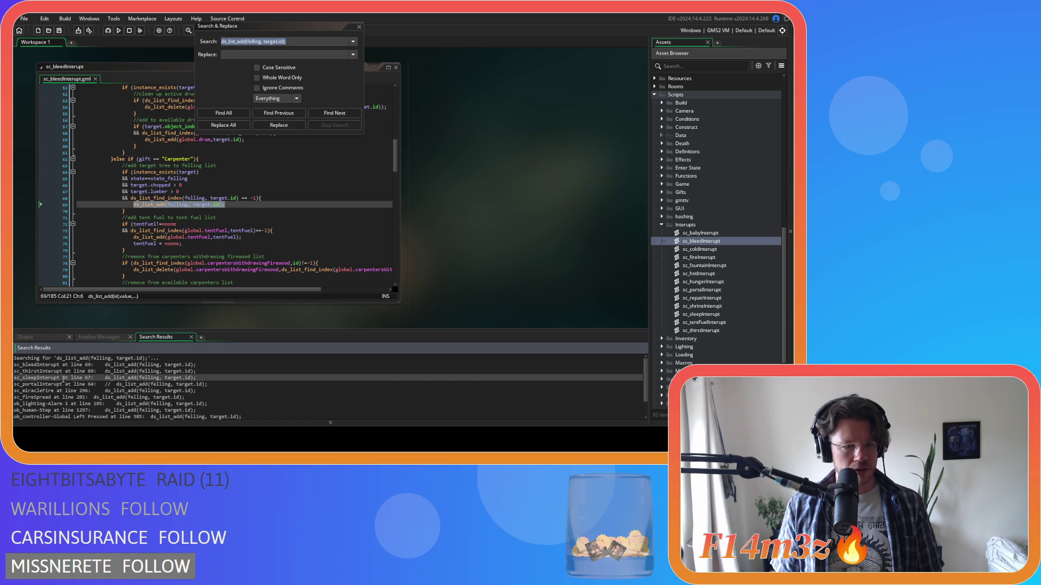
pyautogui.doubleClick(62, 378)
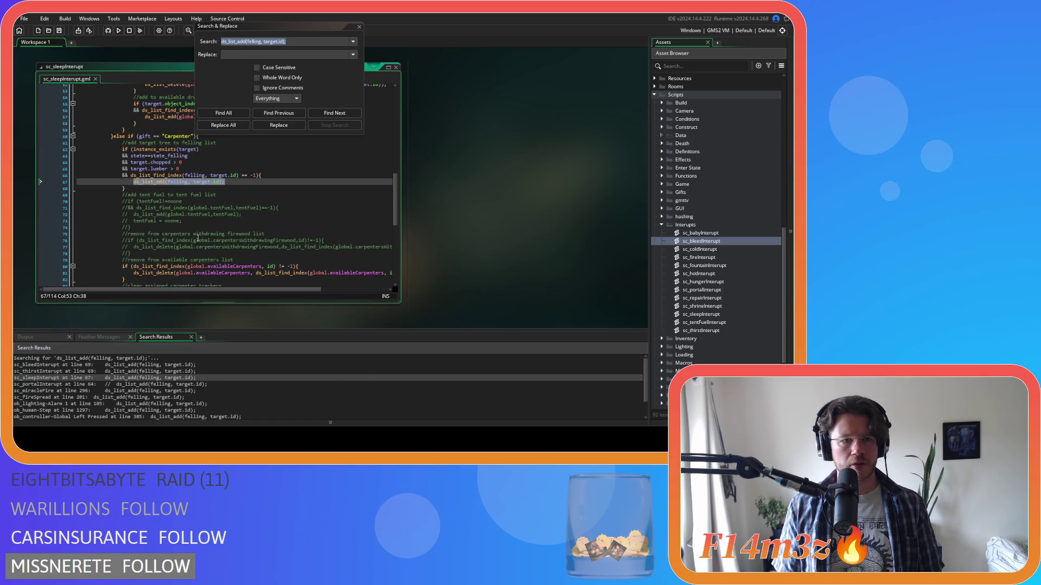
pyautogui.rightClick(458, 253)
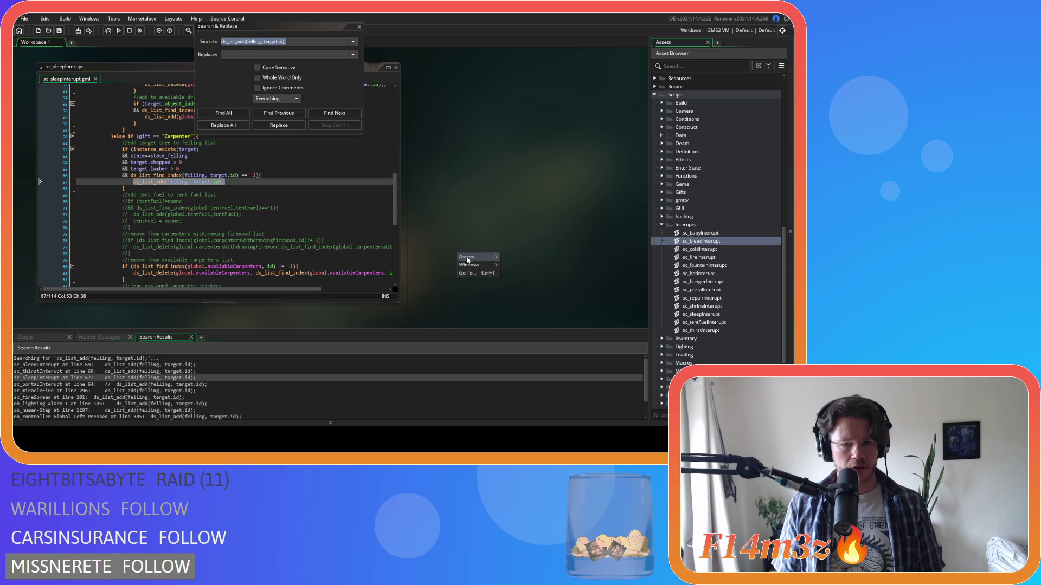
pyautogui.moveTo(477, 265)
pyautogui.click(525, 293)
# Review the matches in sc_bleedInterupt, sc_thirstInterupt, sc_portalInterupt and sc_sleepInterupt.
pyautogui.doubleClick(198, 366)
pyautogui.scroll(2, 266, 190)
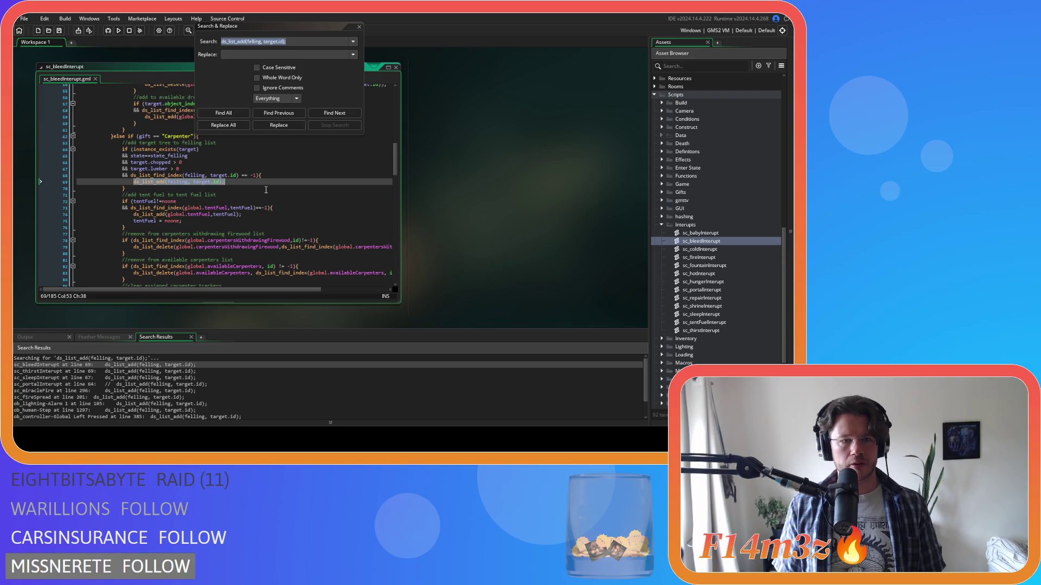
pyautogui.doubleClick(86, 371)
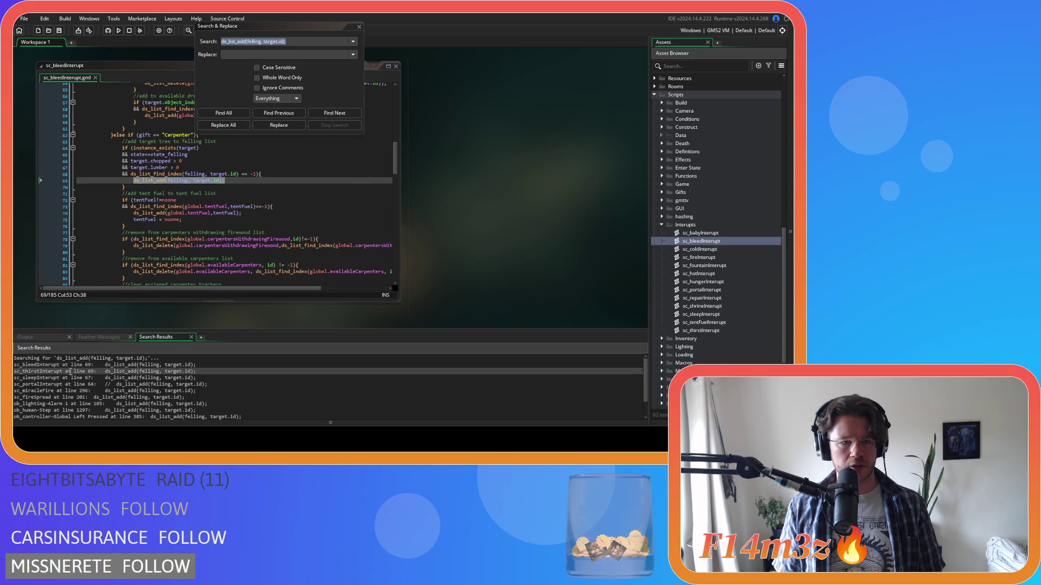
pyautogui.scroll(2, 196, 248)
pyautogui.doubleClick(87, 384)
pyautogui.scroll(-3, 130, 293)
pyautogui.scroll(3, 140, 287)
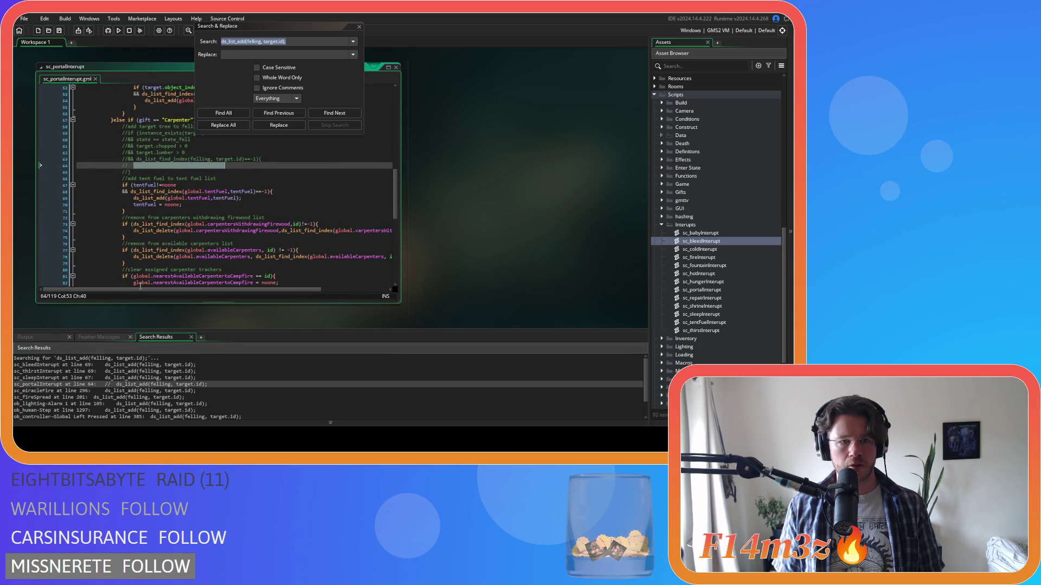
pyautogui.doubleClick(87, 378)
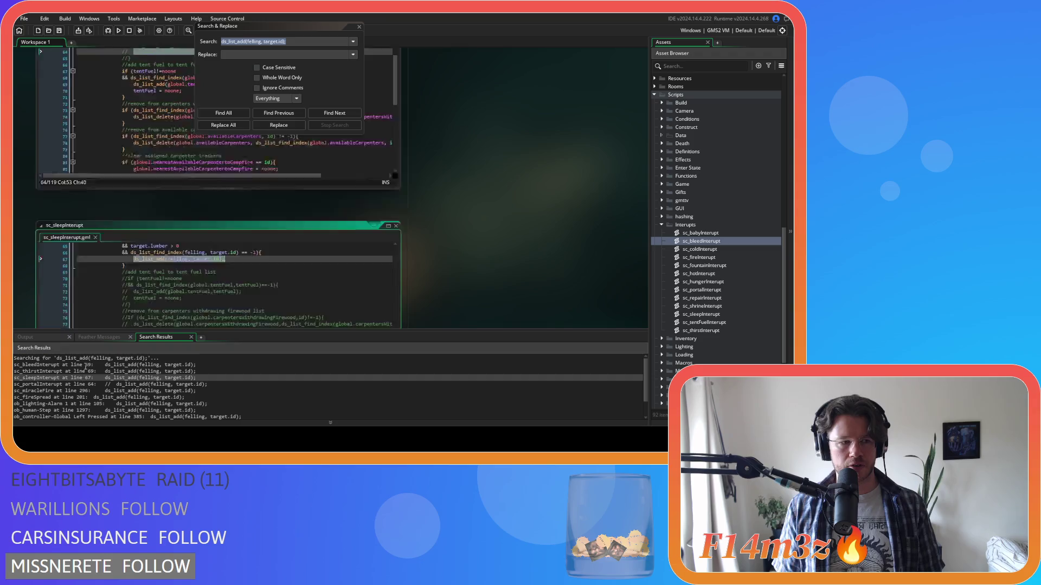
pyautogui.scroll(3, 171, 217)
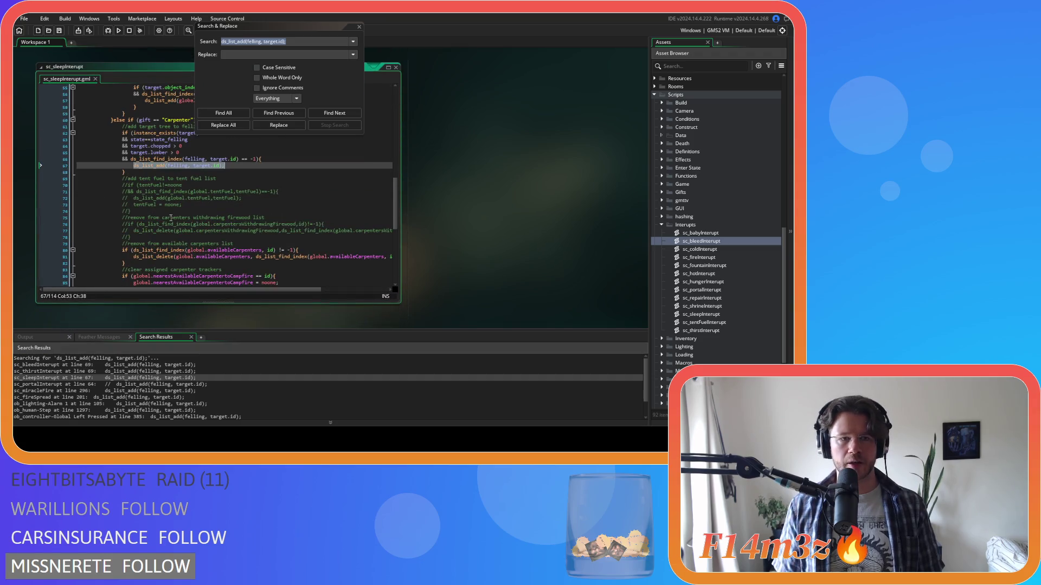
# Check sc_miracleFire, then change sc_fireSpread's state_fell check on line 197 to state_felling.
pyautogui.doubleClick(76, 391)
pyautogui.scroll(3, 193, 228)
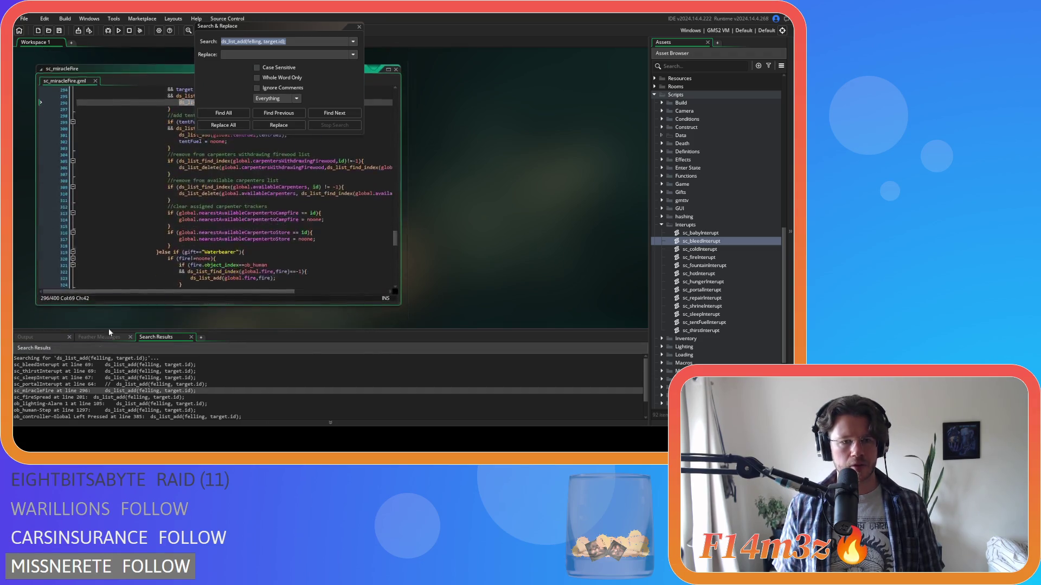
pyautogui.scroll(3, 194, 229)
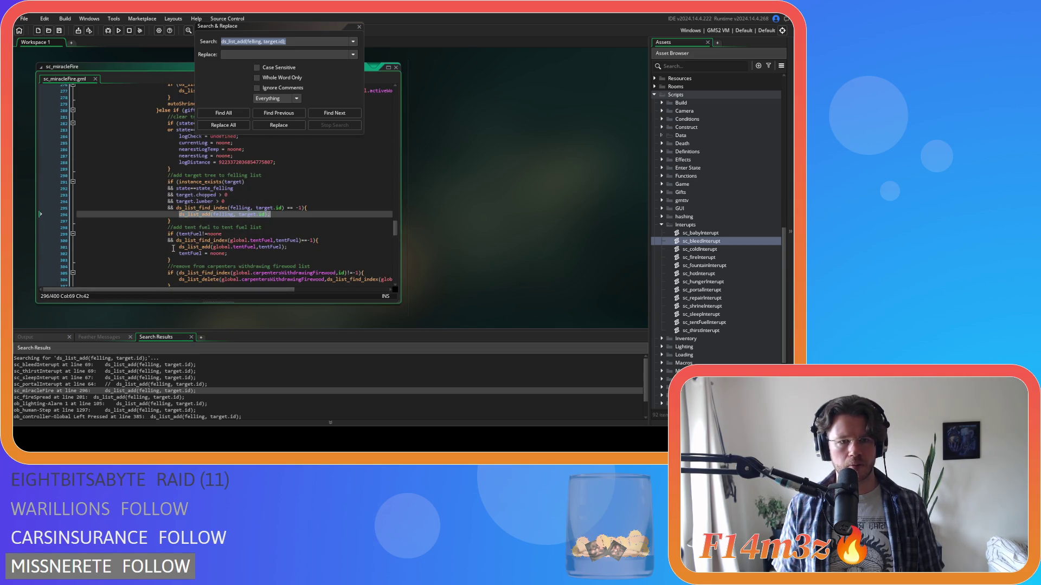
pyautogui.doubleClick(66, 397)
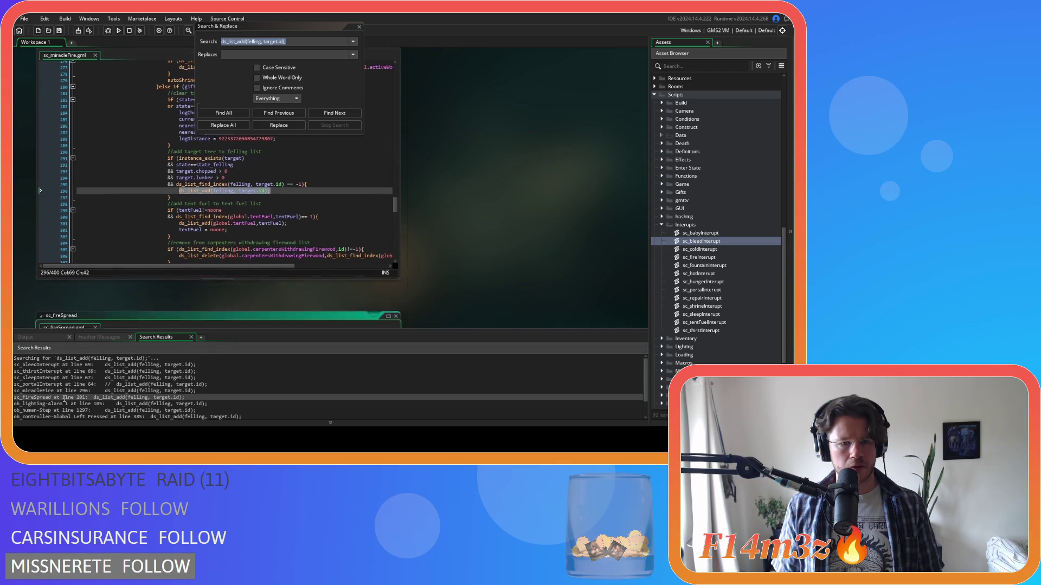
pyautogui.scroll(1, 226, 237)
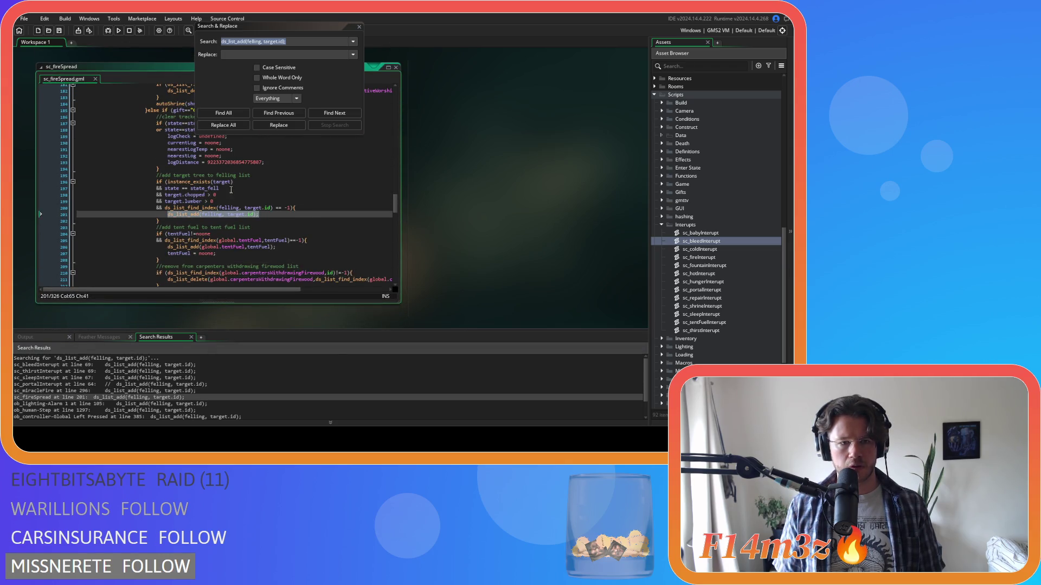
pyautogui.click(244, 187)
pyautogui.write('ing')
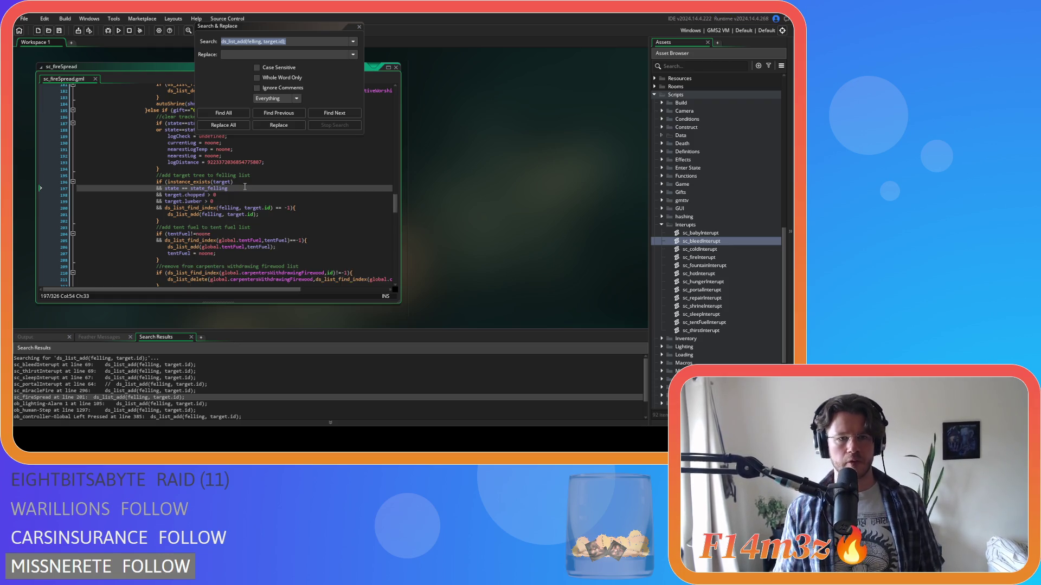
pyautogui.doubleClick(54, 404)
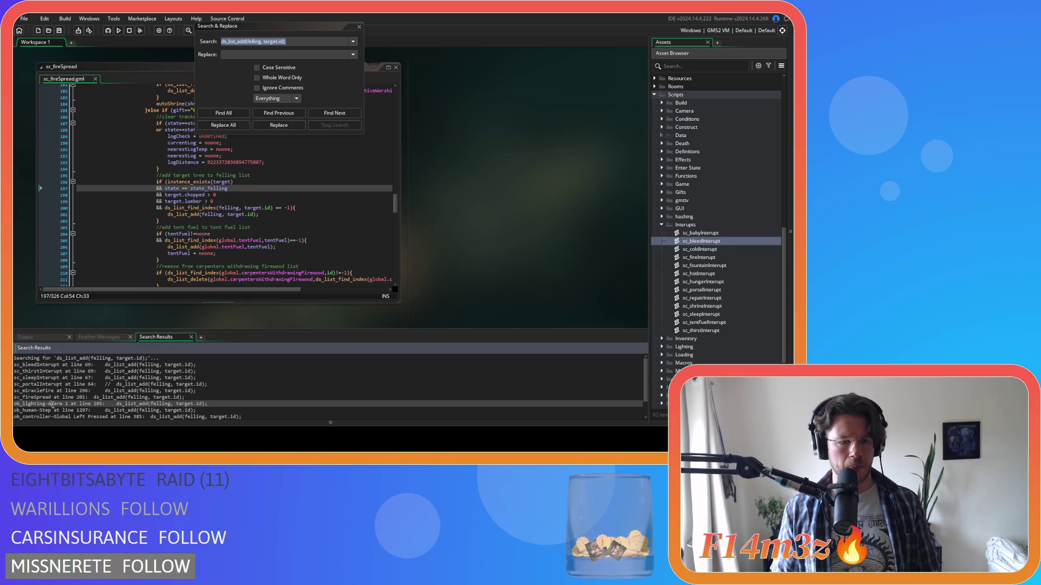
# Change ob_lighting's Alarm 1 state_fell check on line 101 to state_felling.
pyautogui.scroll(6, 342, 240)
pyautogui.click(437, 190)
pyautogui.write('ing')
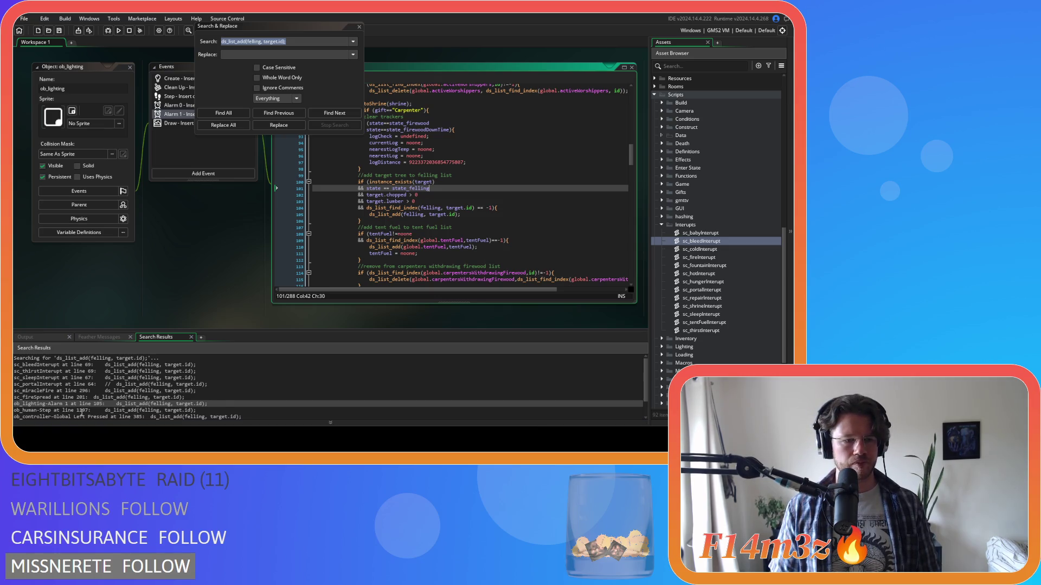
# Review the ob_human Step and ob_controller line 385 matches, then close Search & Replace.
pyautogui.doubleClick(85, 411)
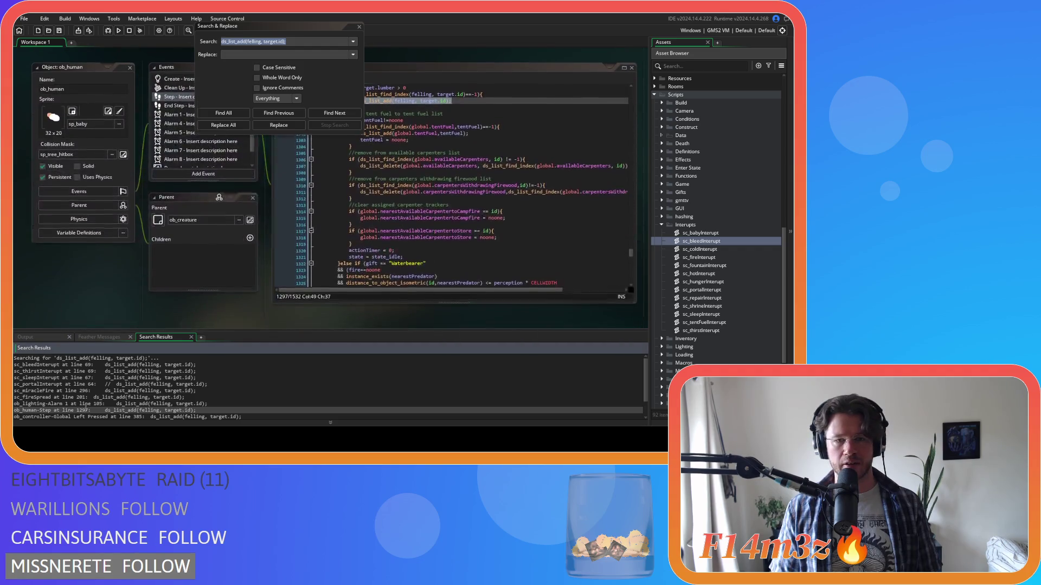
pyautogui.scroll(2, 400, 283)
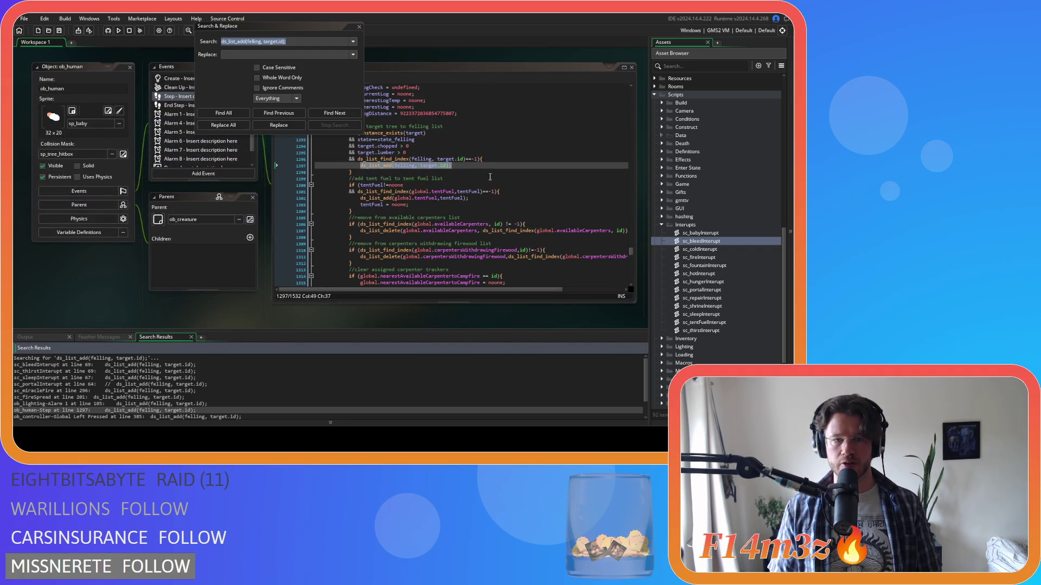
pyautogui.scroll(1, 455, 180)
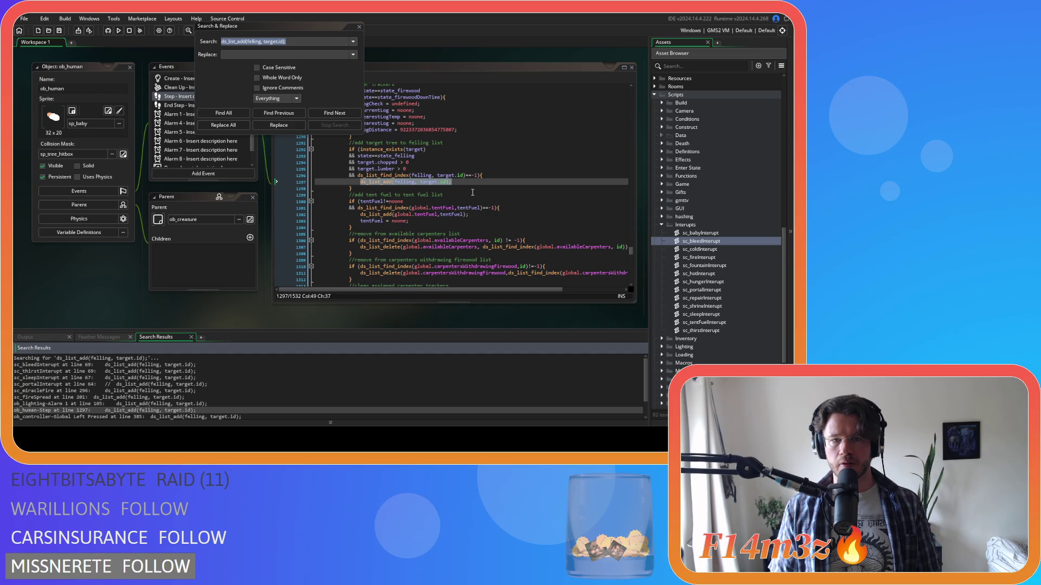
pyautogui.scroll(-1, 140, 390)
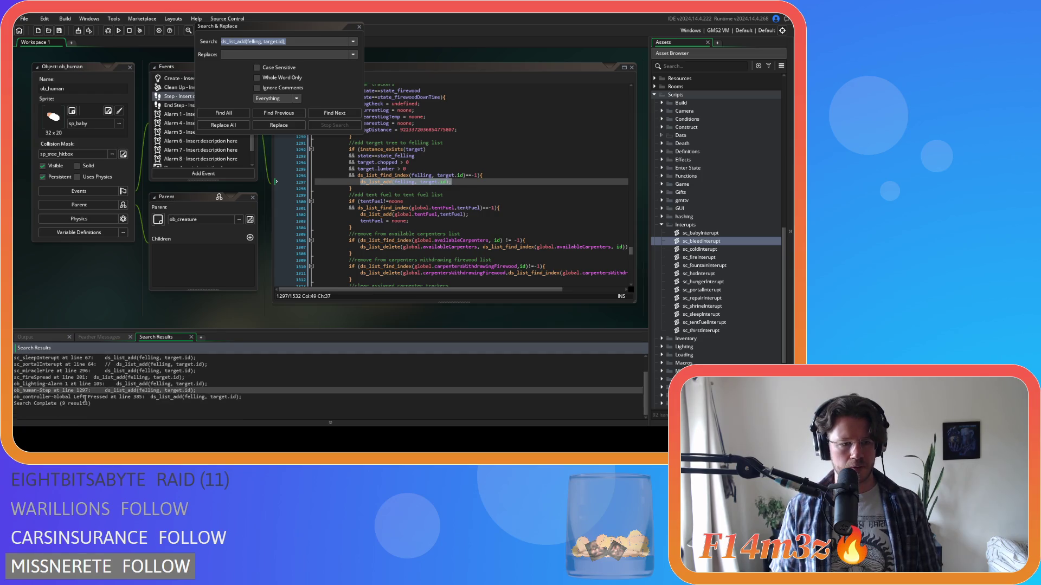
pyautogui.doubleClick(86, 398)
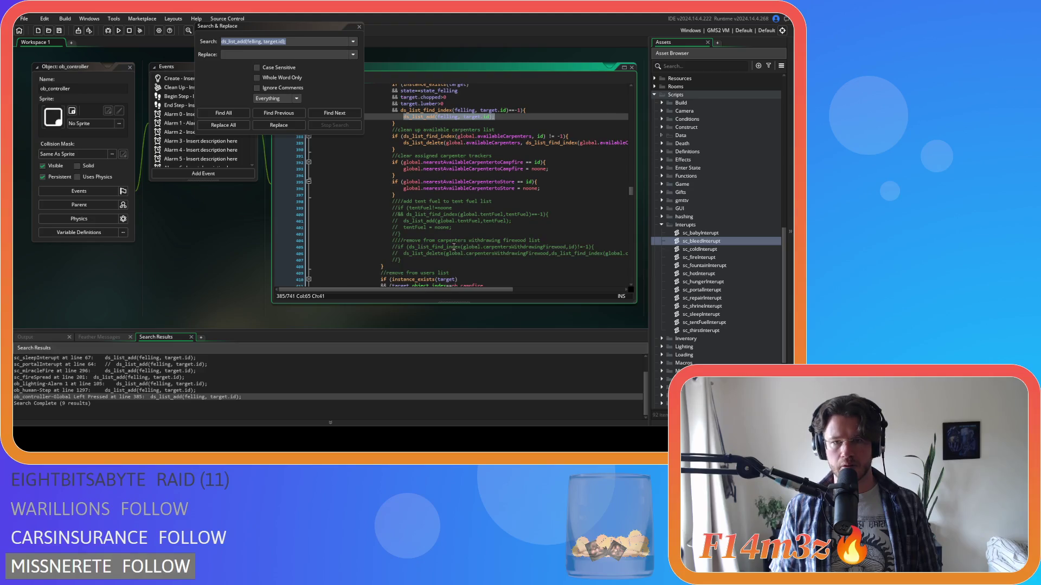
pyautogui.scroll(1, 454, 248)
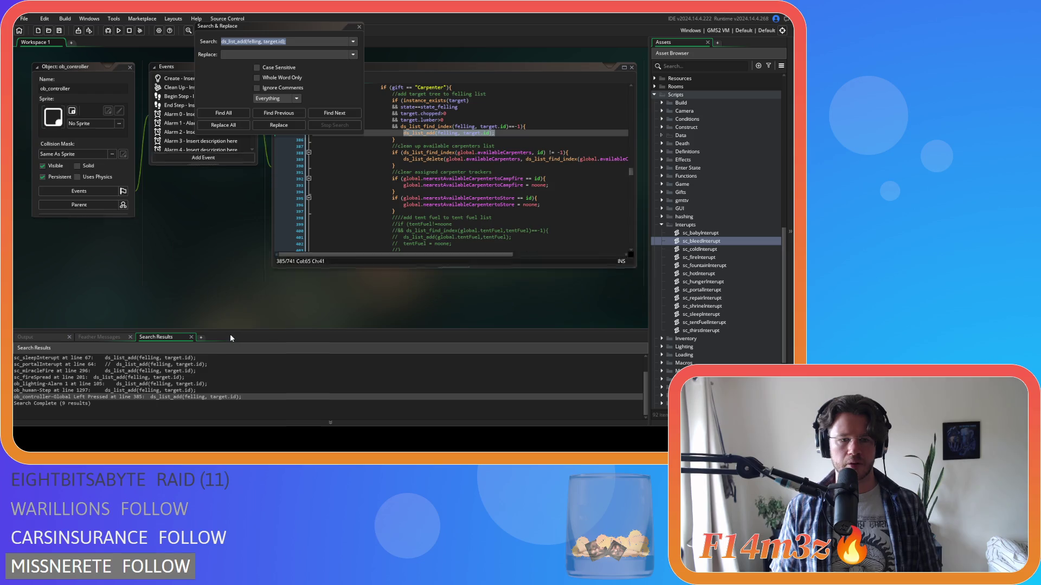
pyautogui.click(357, 26)
# Collapse the Asset Browser to its top-level folders and build and run the game with F5.
pyautogui.click(661, 225)
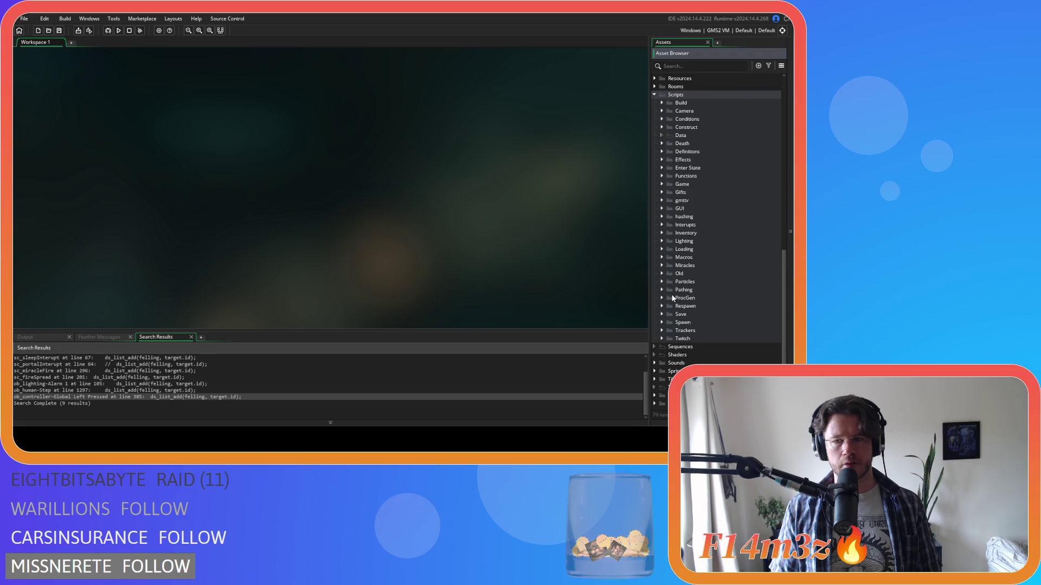
pyautogui.scroll(5, 672, 244)
pyautogui.click(655, 205)
pyautogui.click(661, 140)
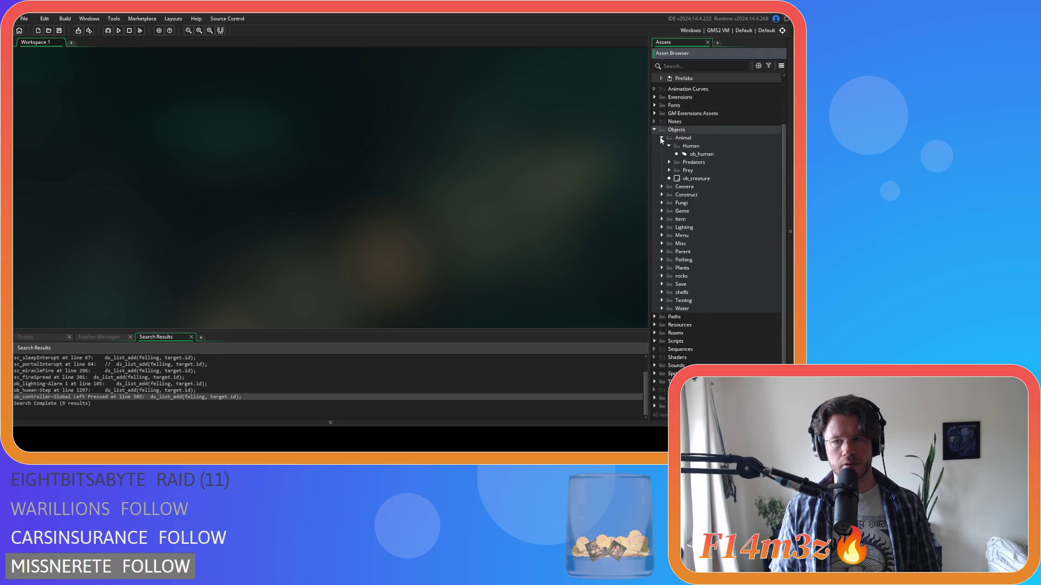
pyautogui.scroll(3, 662, 140)
pyautogui.click(662, 194)
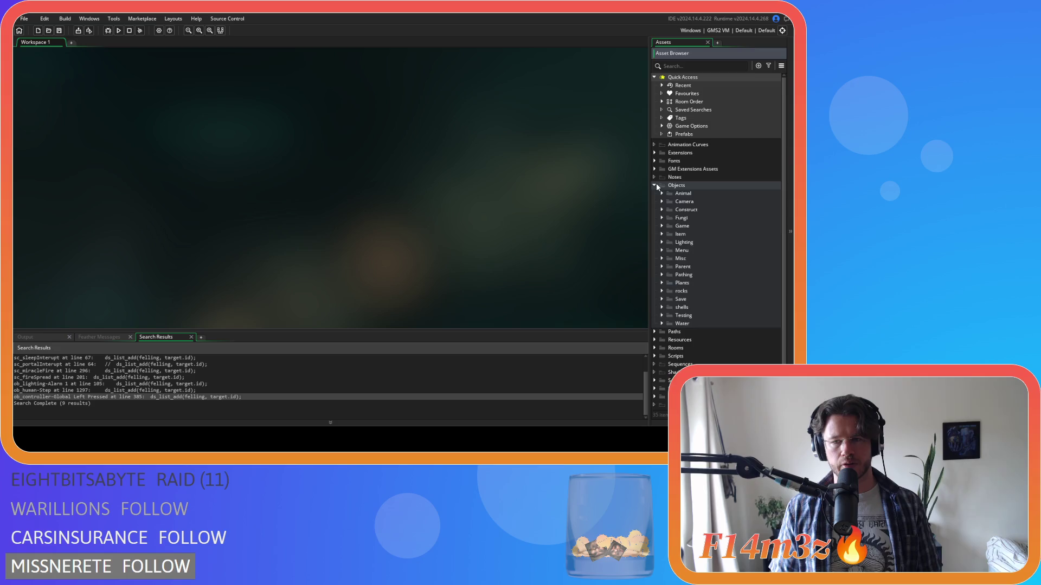
pyautogui.click(655, 186)
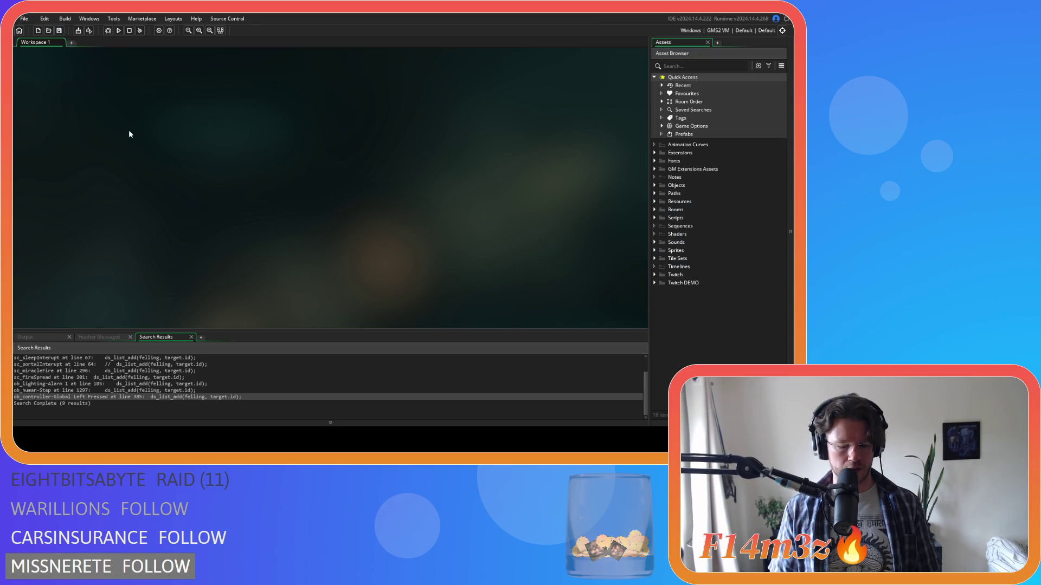
pyautogui.press('F5')
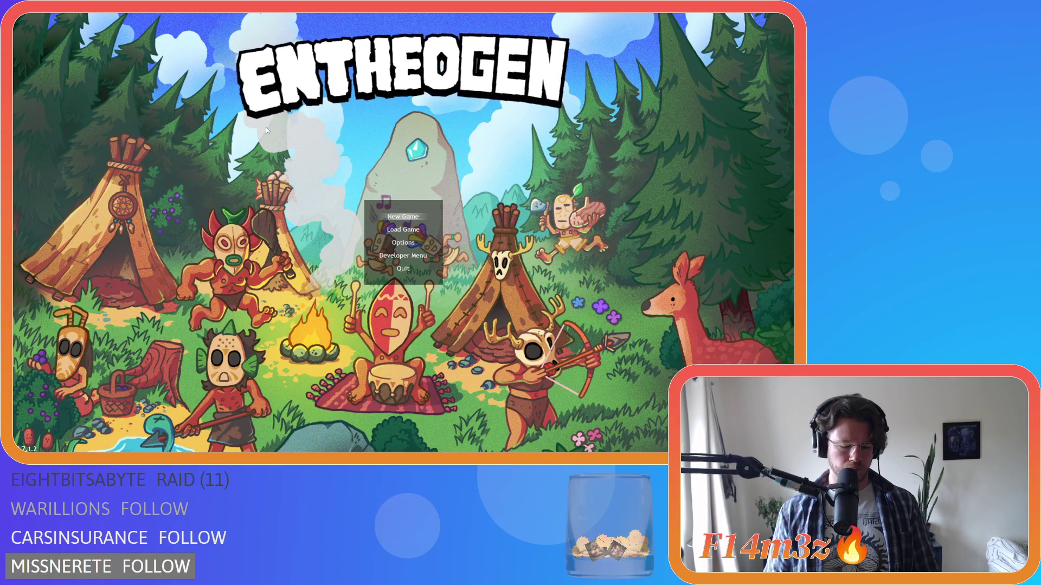
# Press Enter on the Entheogen title menu to start a game.
pyautogui.press('Return')
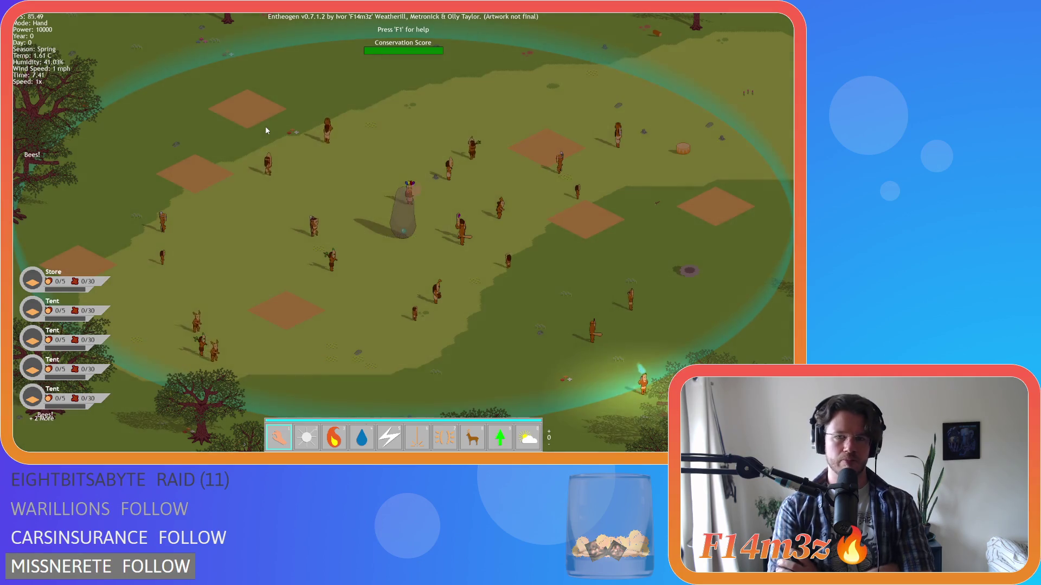
# Pan the camera between the villagers, the trees on either side and the standing stone.
pyautogui.press('s')
pyautogui.press('d')
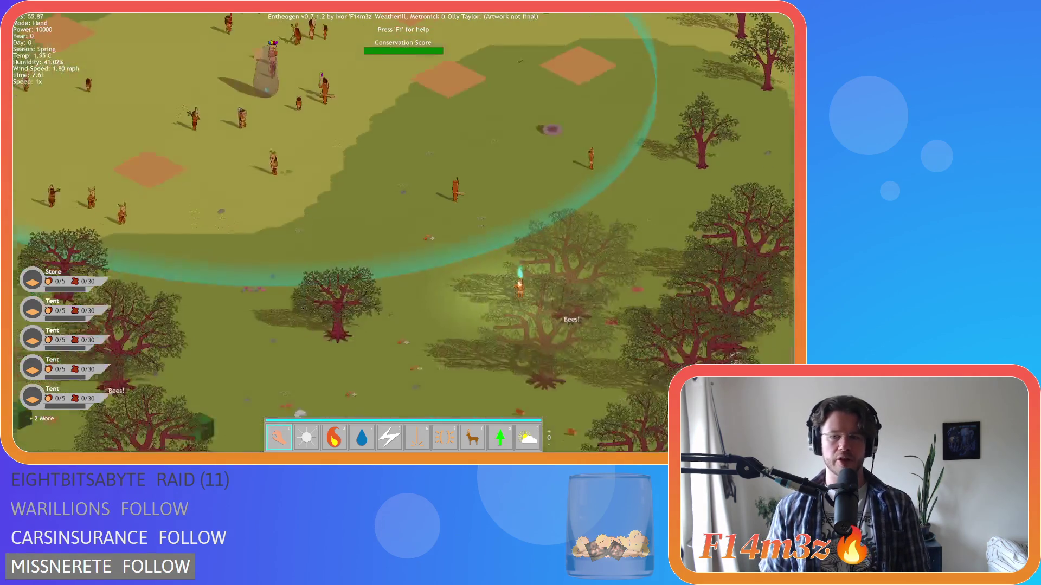
pyautogui.press('w')
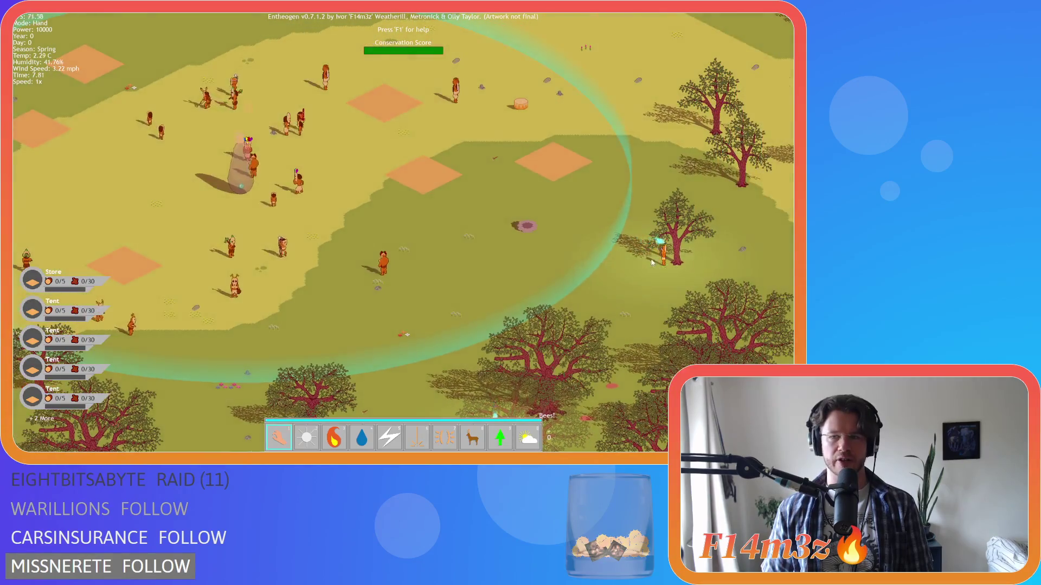
pyautogui.press('a')
pyautogui.press('s')
pyautogui.press('d')
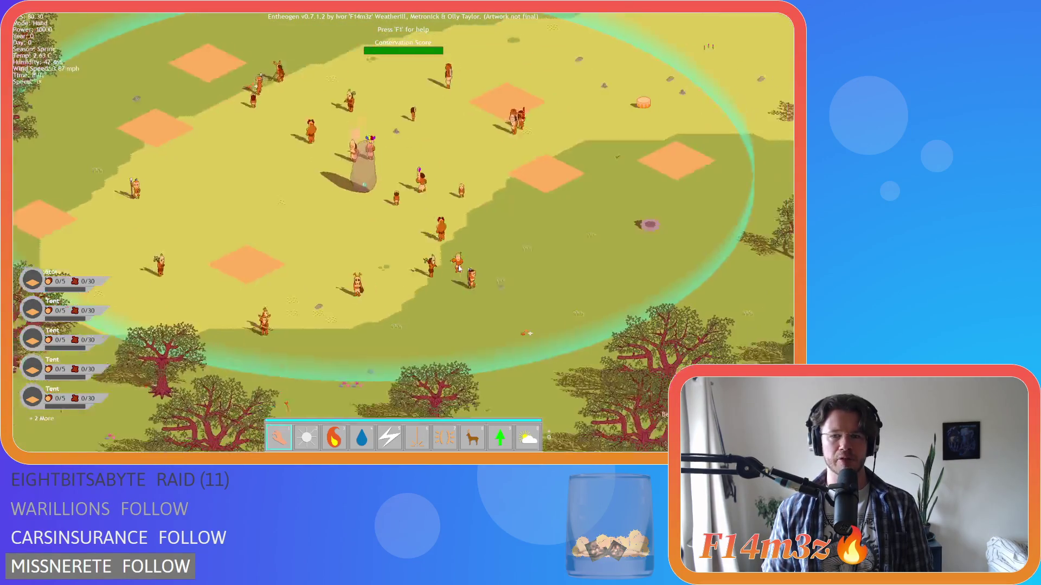
pyautogui.press('w')
pyautogui.press('a')
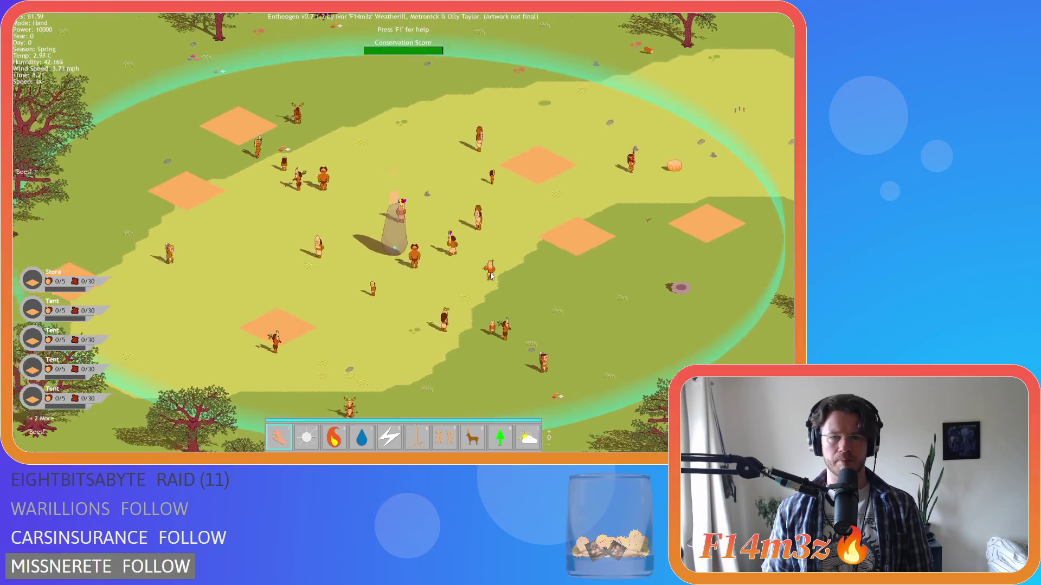
pyautogui.press('s')
pyautogui.press('w')
pyautogui.press('a')
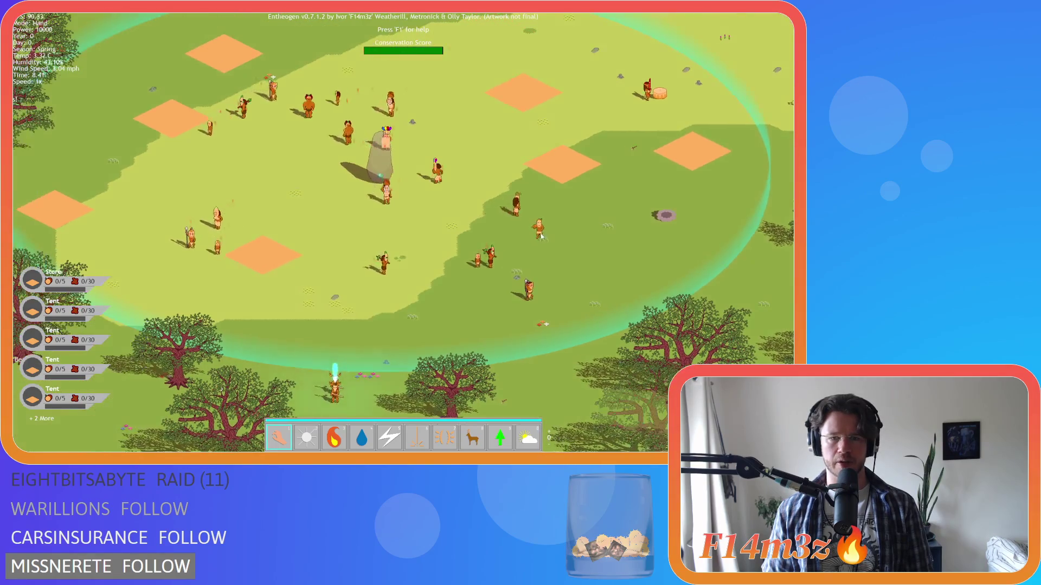
# Carry villagers from the group and set them down near the trees and the big tree.
pyautogui.moveTo(394, 168)
pyautogui.mouseDown()
pyautogui.moveTo(373, 213)
pyautogui.moveTo(289, 200)
pyautogui.moveTo(270, 210)
pyautogui.mouseUp()
pyautogui.press('a')
pyautogui.scroll(2, 372, 213)
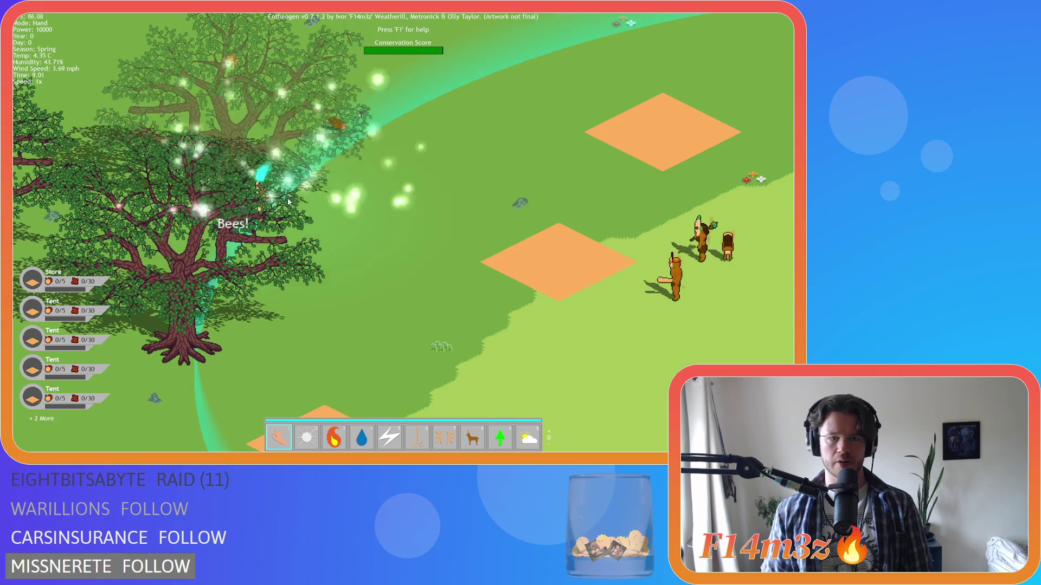
pyautogui.moveTo(565, 325)
pyautogui.mouseDown()
pyautogui.moveTo(395, 204)
pyautogui.moveTo(329, 234)
pyautogui.mouseUp()
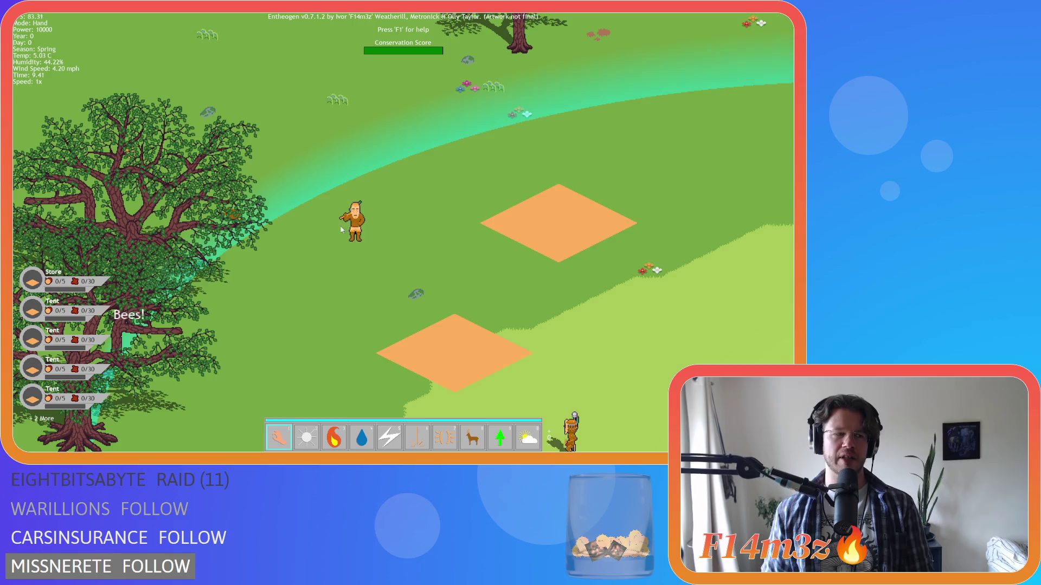
pyautogui.moveTo(436, 207); pyautogui.dragTo(488, 190)
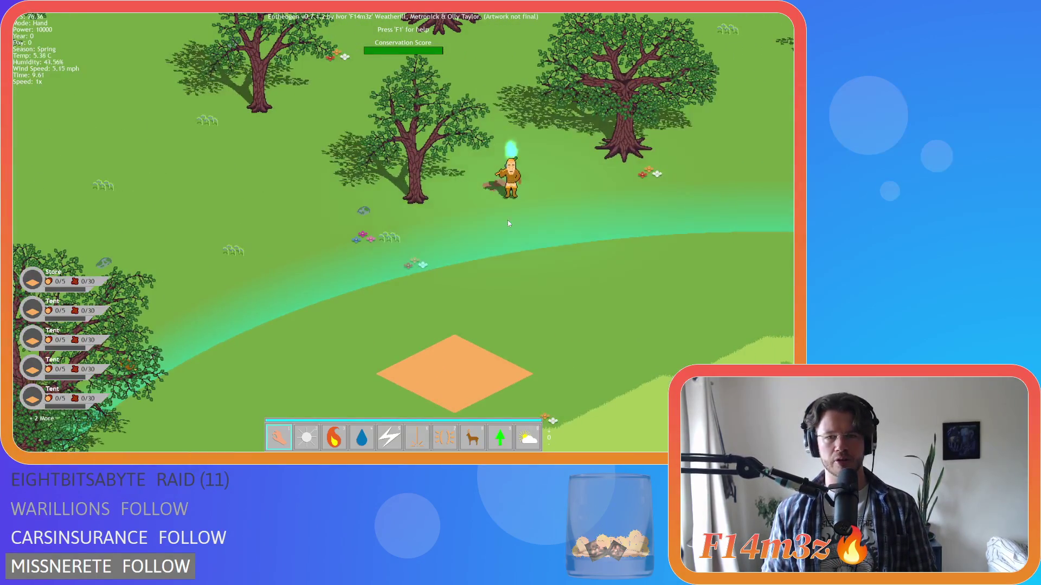
pyautogui.moveTo(495, 245)
pyautogui.mouseDown()
pyautogui.moveTo(517, 231)
pyautogui.moveTo(626, 77)
pyautogui.mouseUp()
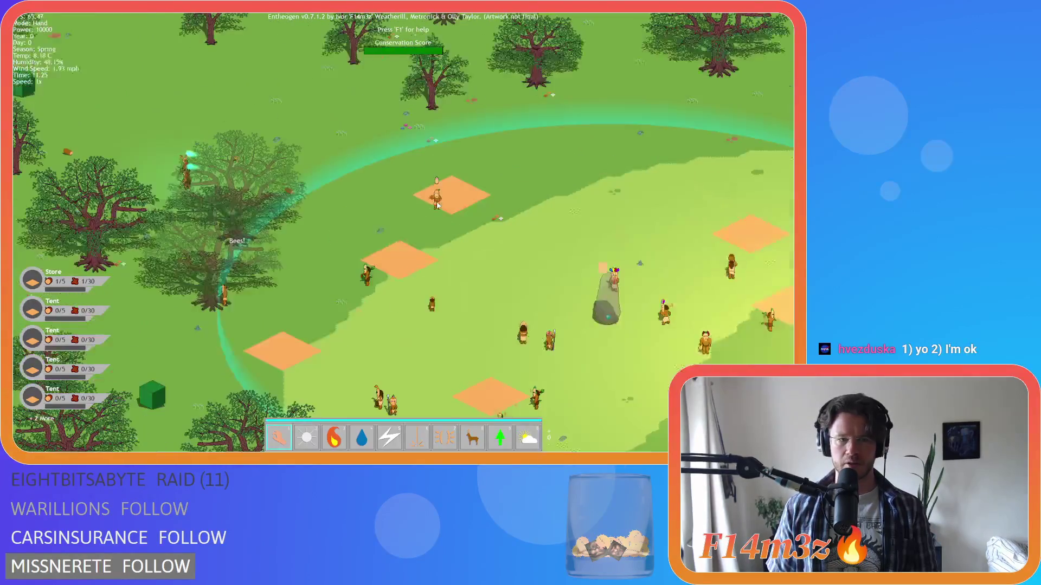
pyautogui.moveTo(381, 243); pyautogui.dragTo(487, 184)
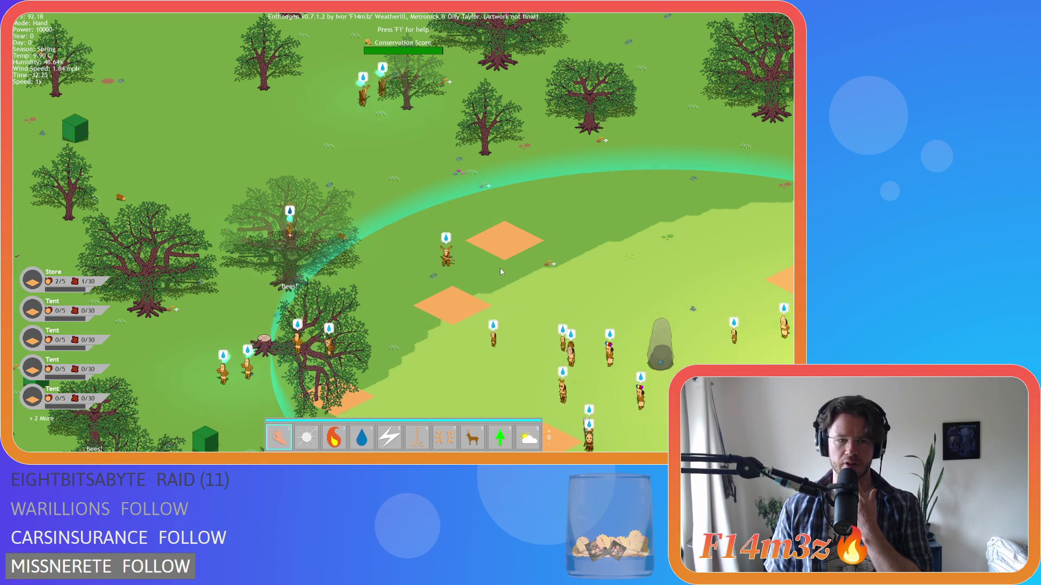
# Harvest the deer's meat into the Store, then pan down to the meadow and river.
pyautogui.click(443, 267)
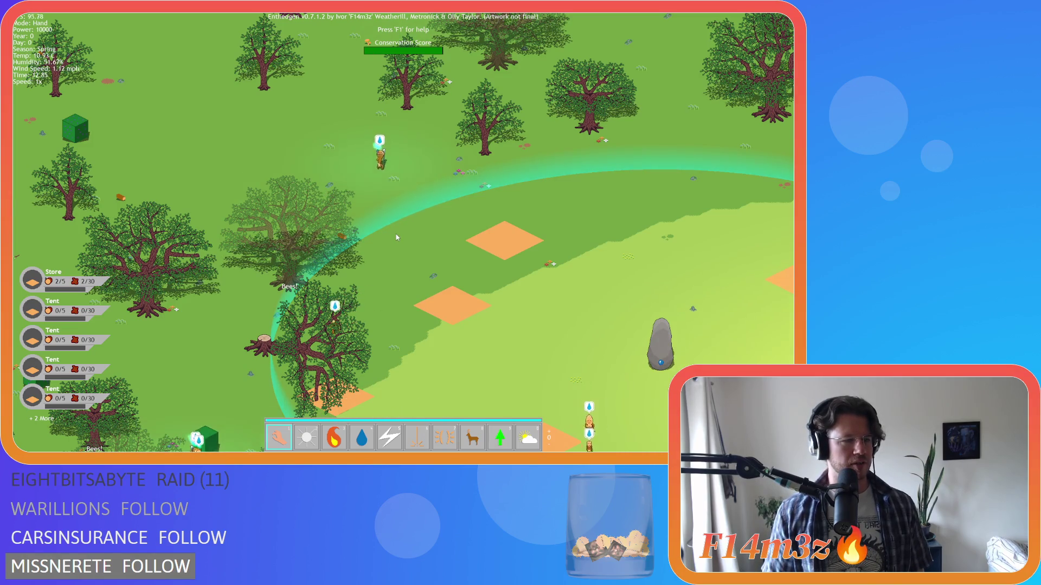
pyautogui.press('s')
pyautogui.press('a')
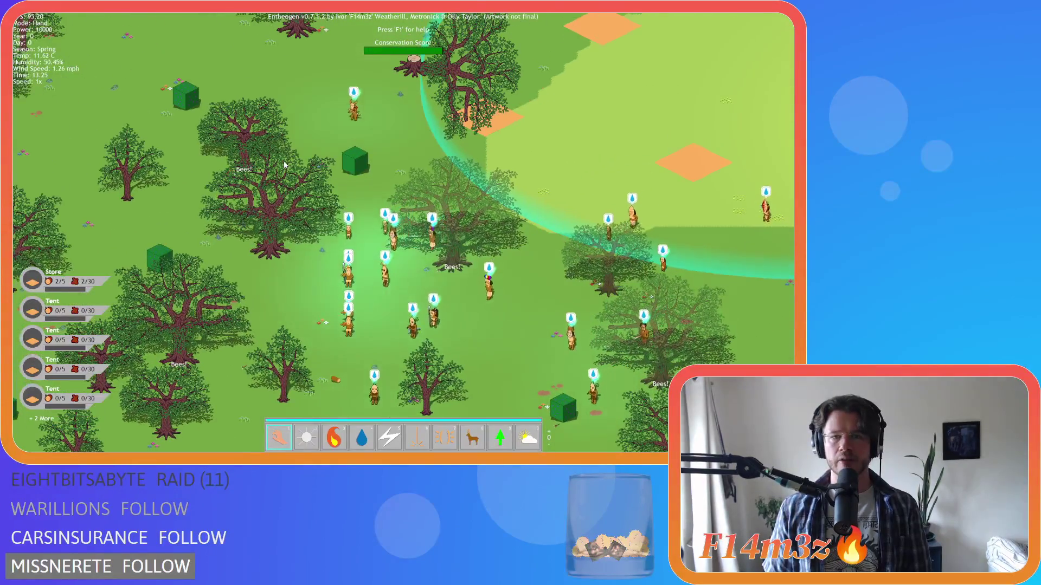
pyautogui.press('s')
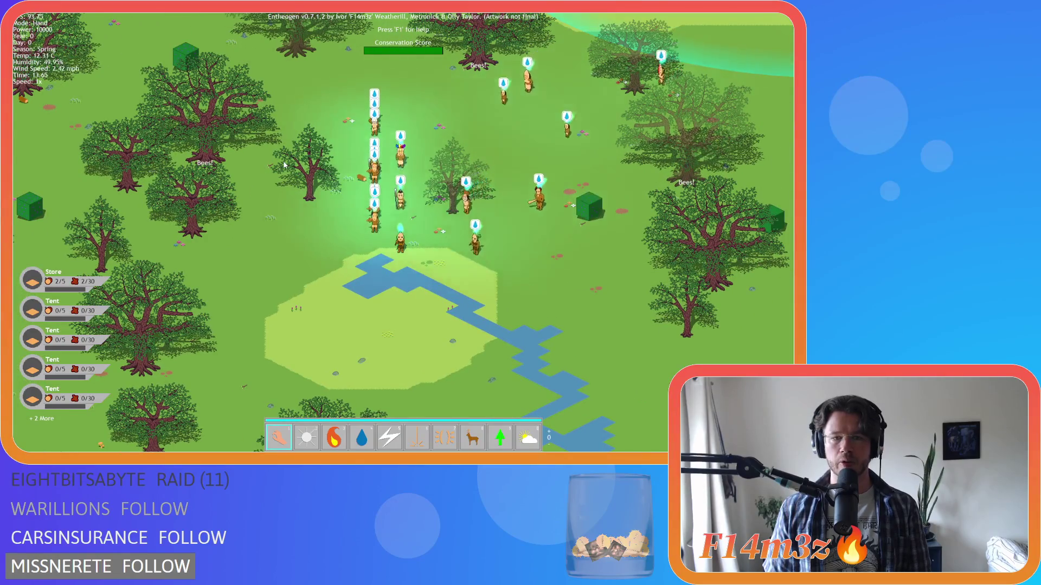
pyautogui.press('a')
pyautogui.press('a')
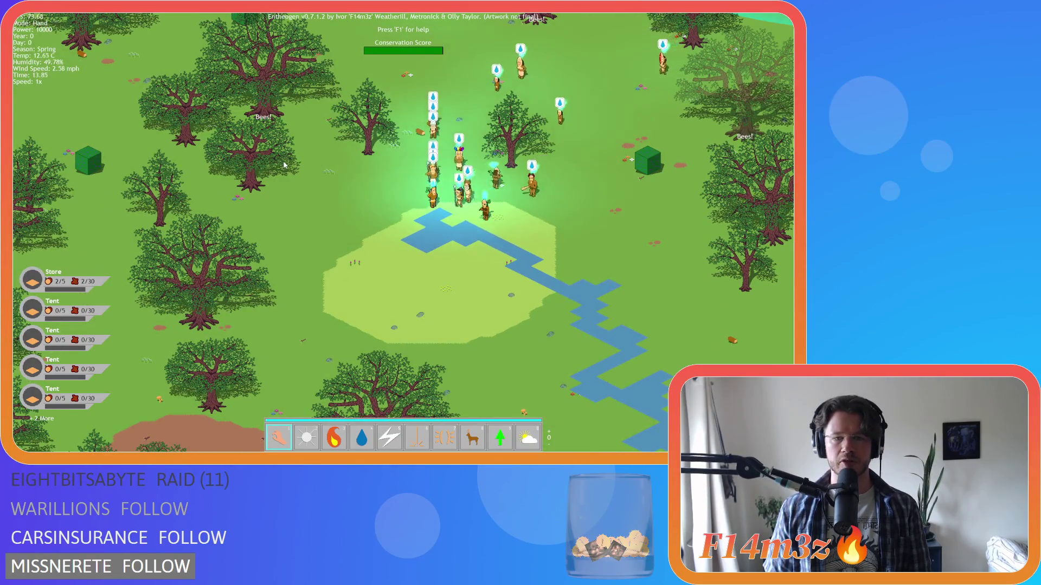
# Follow the villagers eastward, then pan back toward the river.
pyautogui.press('w')
pyautogui.press('d')
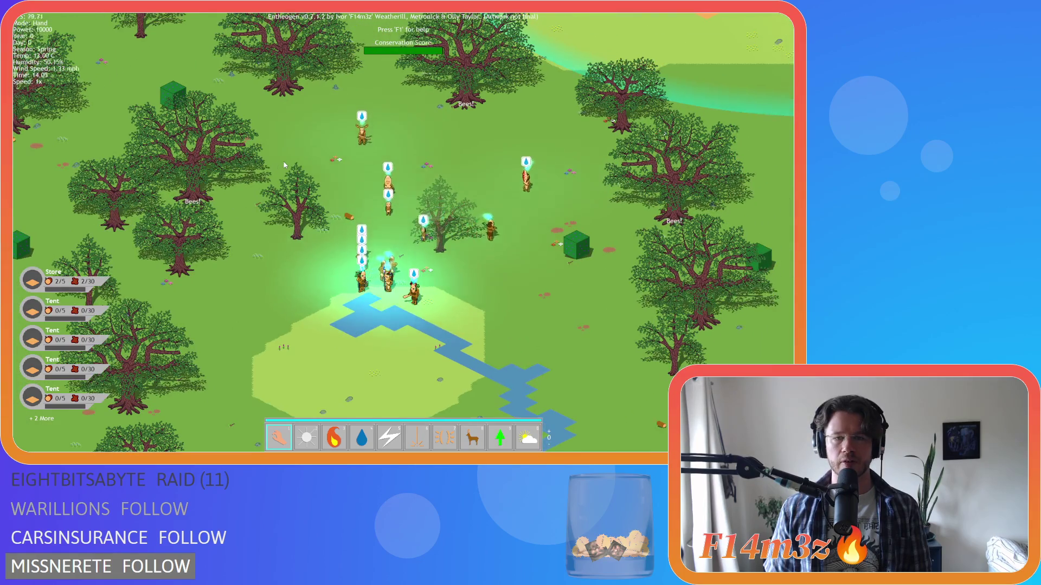
pyautogui.press('w')
pyautogui.press('d')
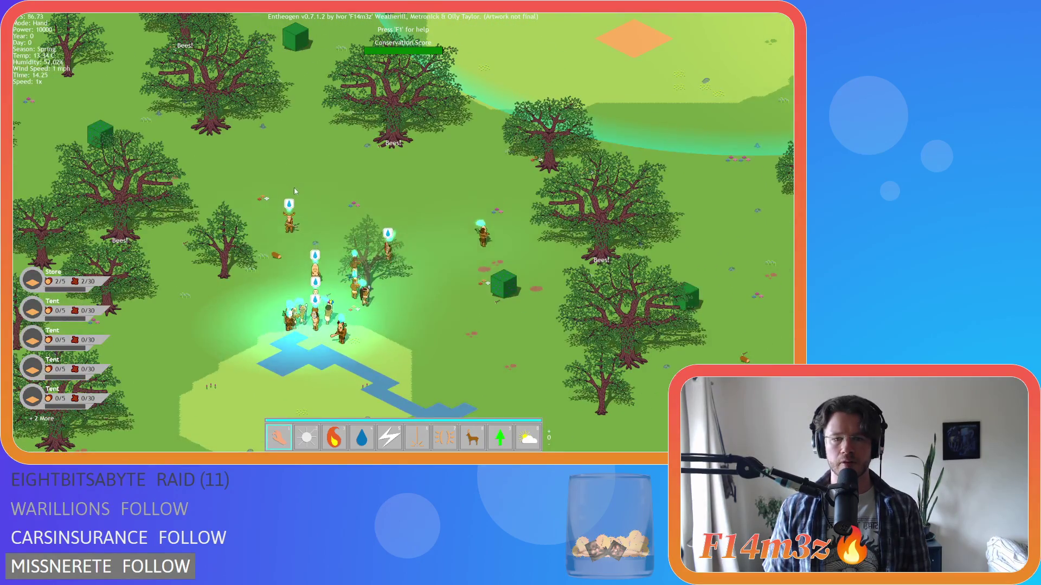
pyautogui.press('d')
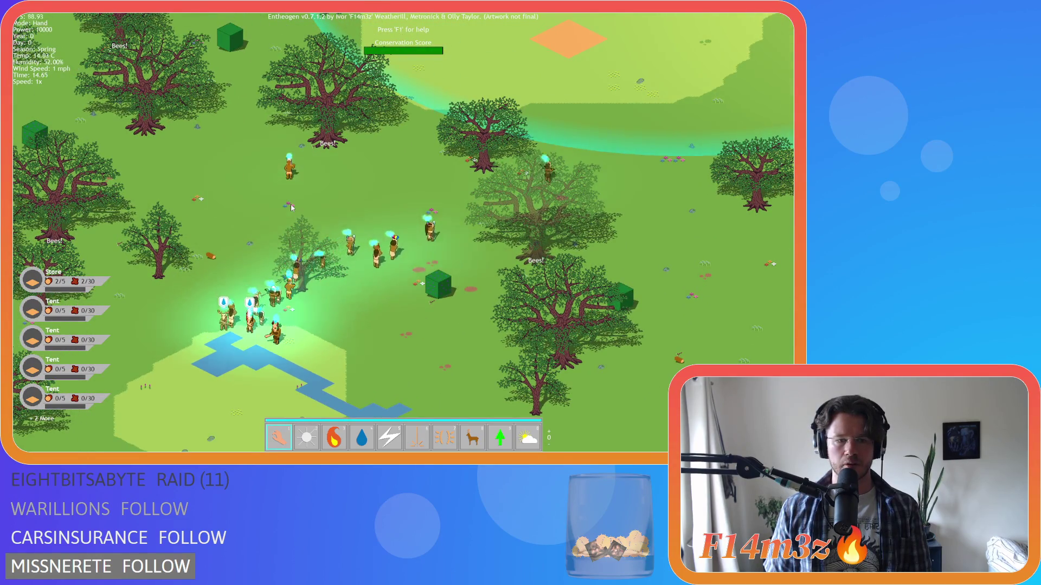
pyautogui.press('a')
pyautogui.press('s')
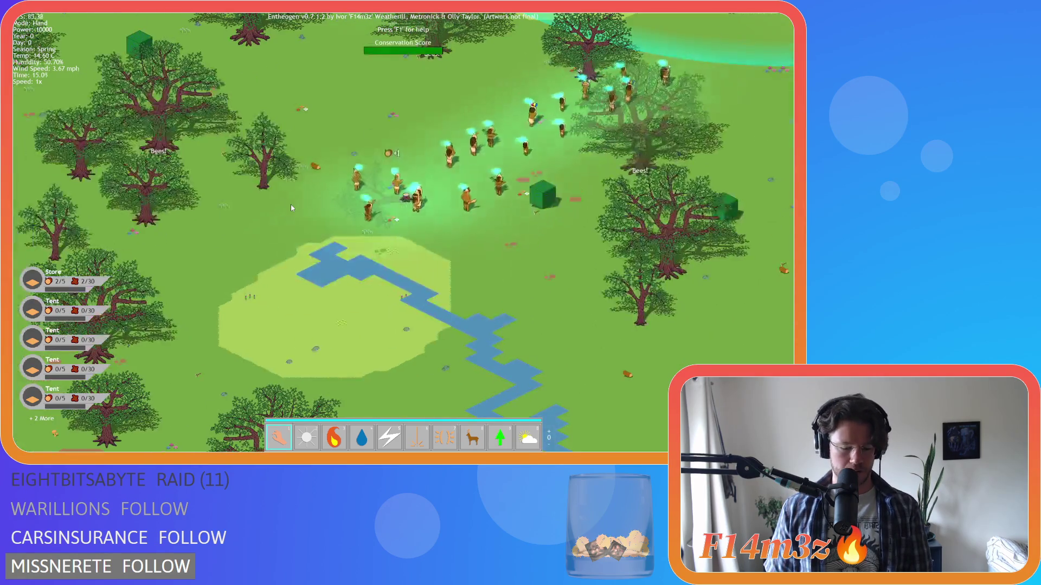
# Pan toward the village stone, sweep the view around the settlement and zoom out.
pyautogui.press('w')
pyautogui.press('d')
pyautogui.press('d')
pyautogui.press('w')
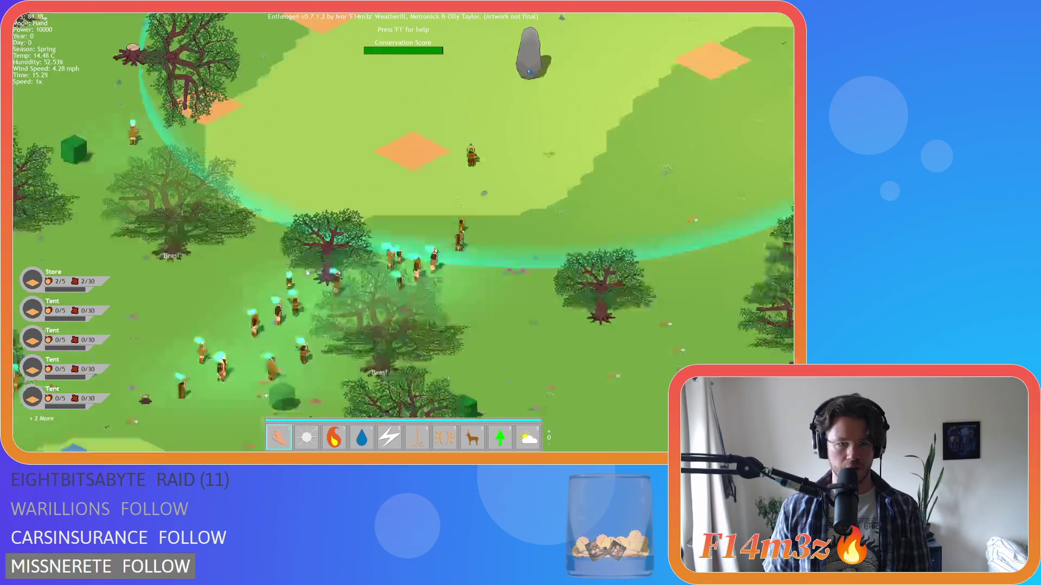
pyautogui.press('w')
pyautogui.press('d')
pyautogui.press('s')
pyautogui.press('a')
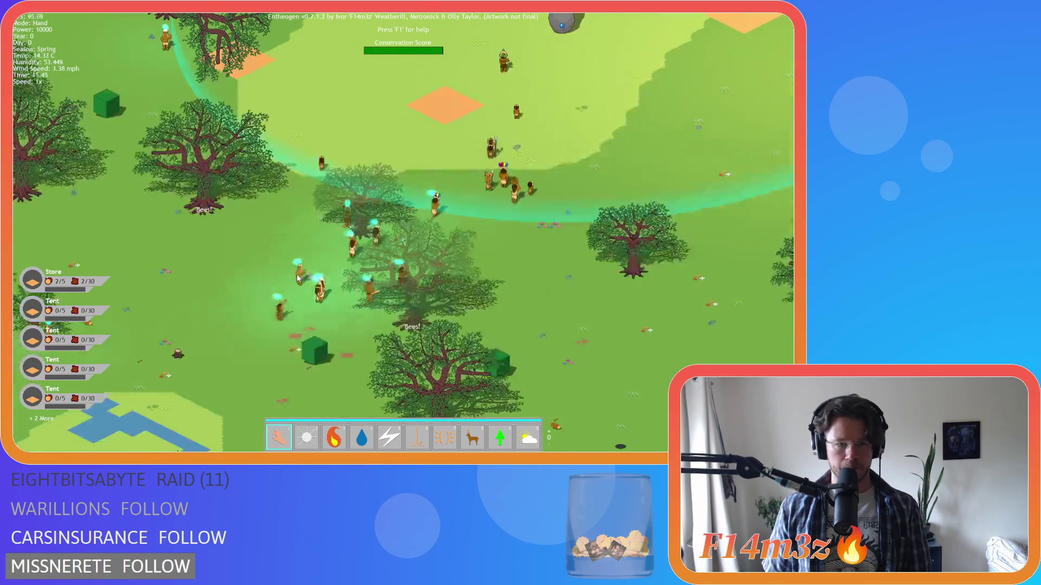
pyautogui.press('w')
pyautogui.press('d')
pyautogui.scroll(-5, 297, 278)
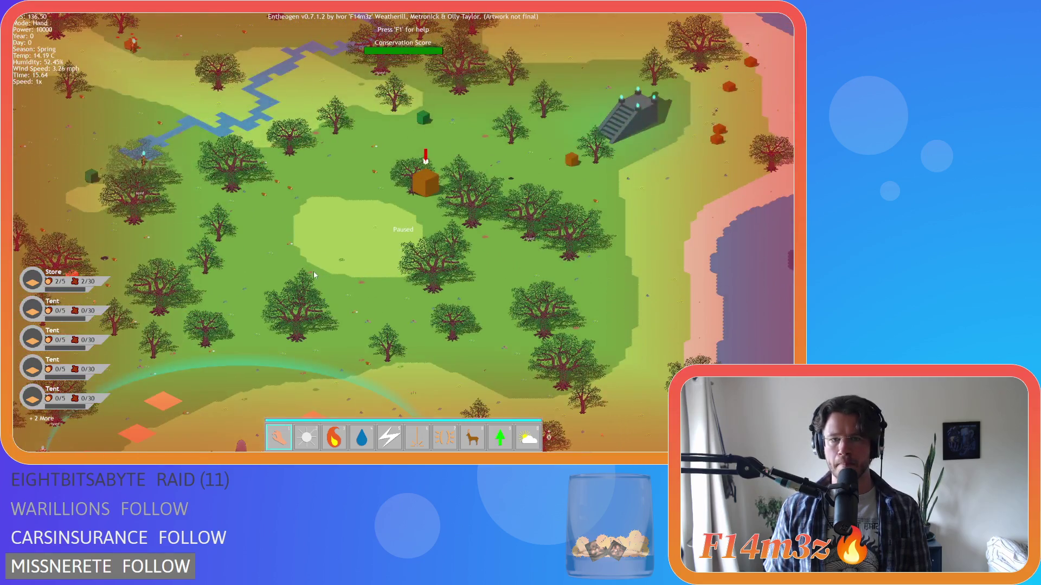
# Pan toward the orange box and the settlement circle with its stone, zooming in and out repeatedly.
pyautogui.press('s')
pyautogui.press('a')
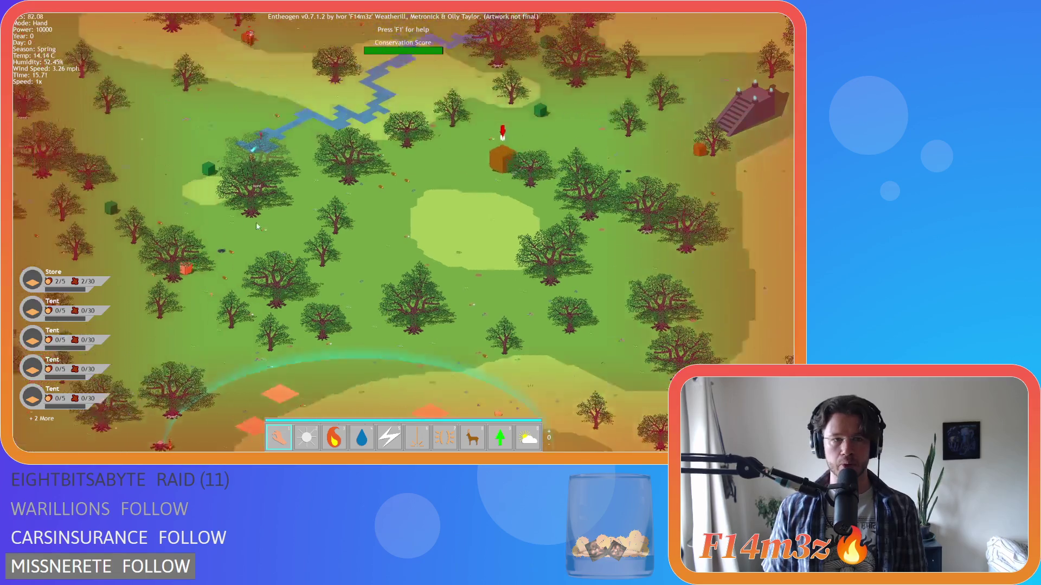
pyautogui.scroll(3, 318, 273)
pyautogui.scroll(-3, 357, 185)
pyautogui.press('s')
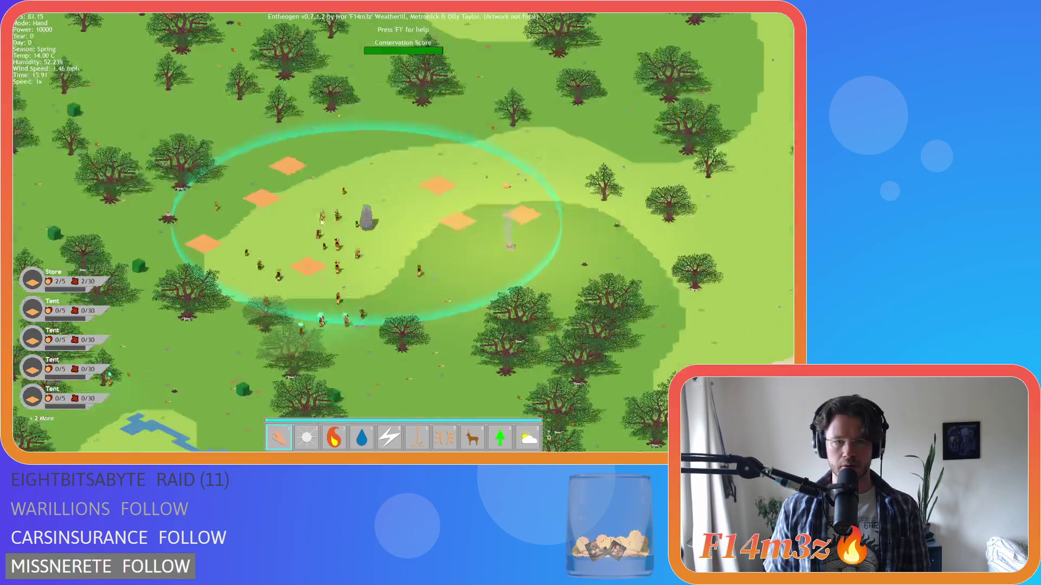
pyautogui.scroll(3, 296, 232)
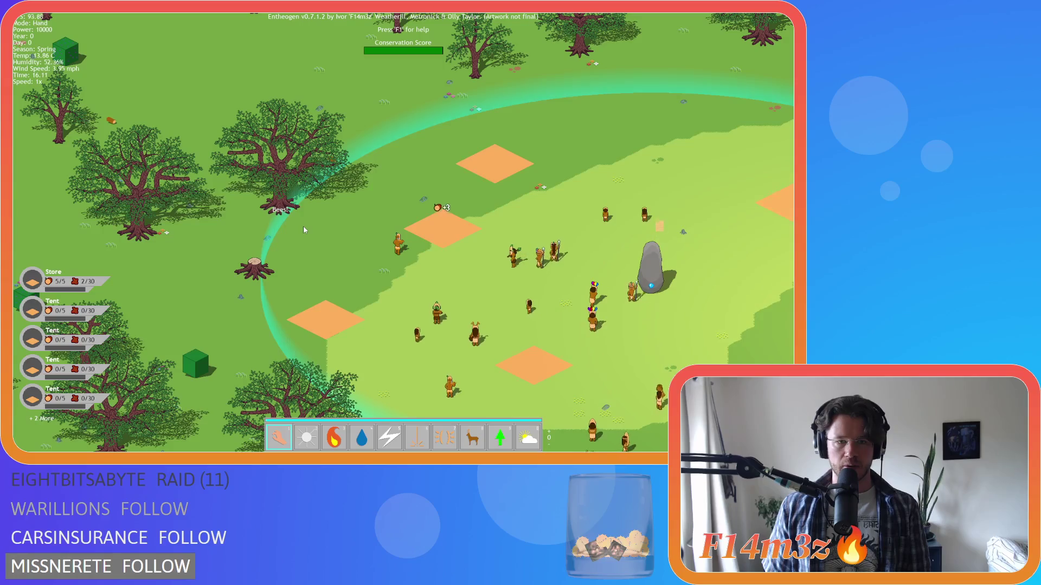
pyautogui.scroll(-5, 303, 227)
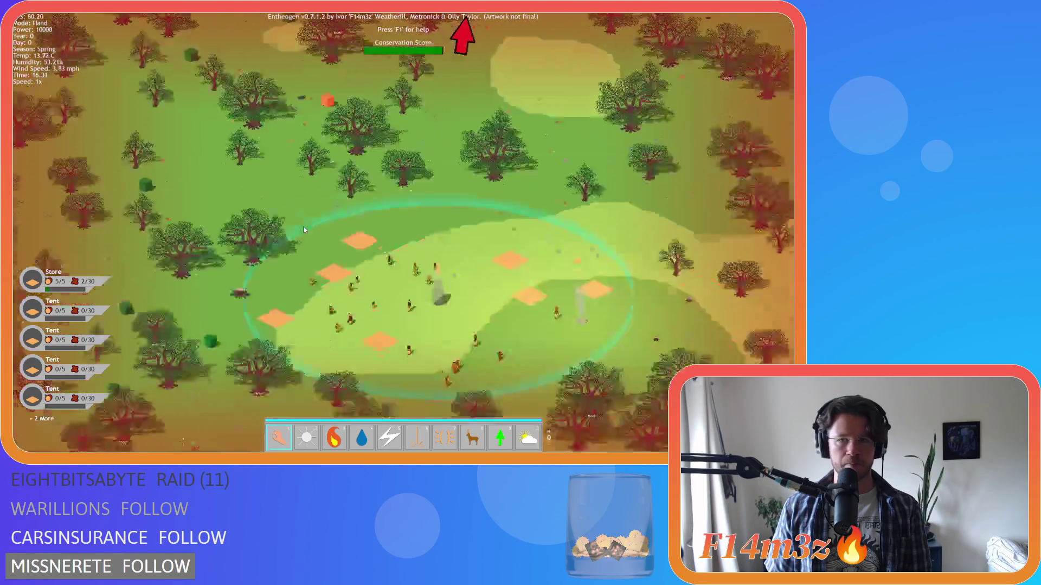
pyautogui.scroll(5, 314, 135)
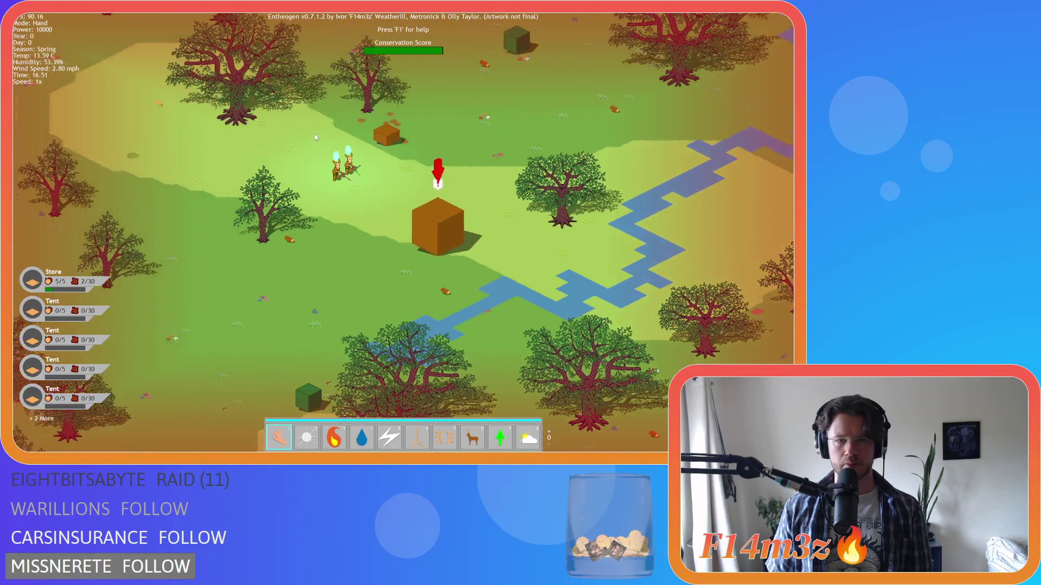
pyautogui.scroll(-4, 313, 136)
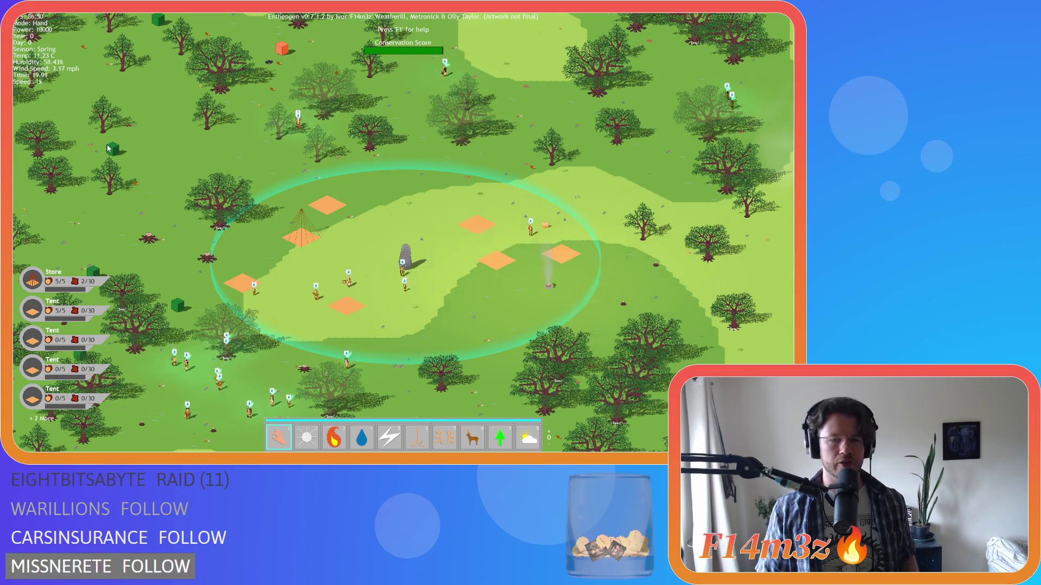
# Pan around the settlement, then down and right along the river.
pyautogui.press('a')
pyautogui.press('s')
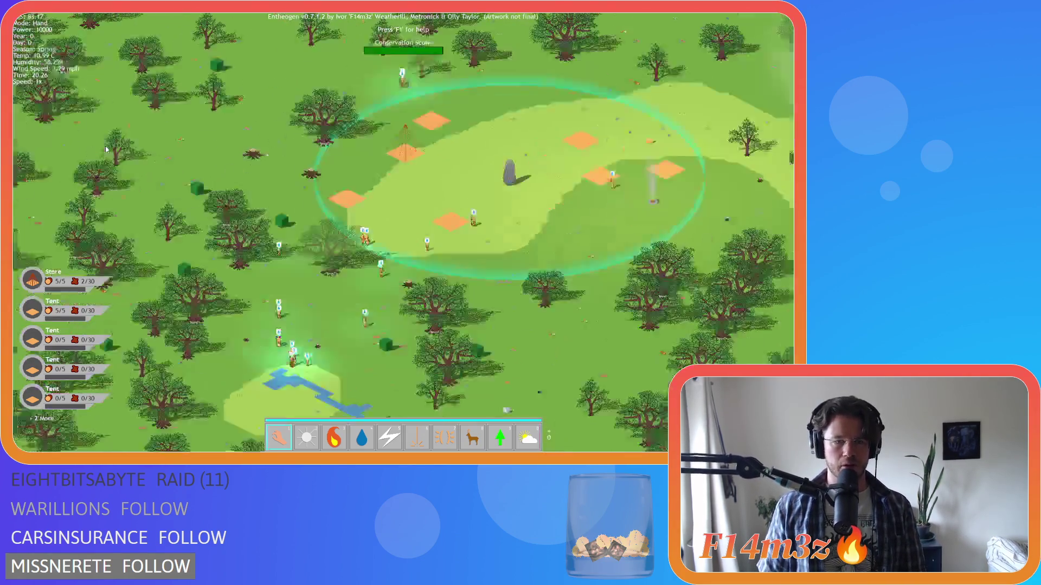
pyautogui.press('a')
pyautogui.press('w')
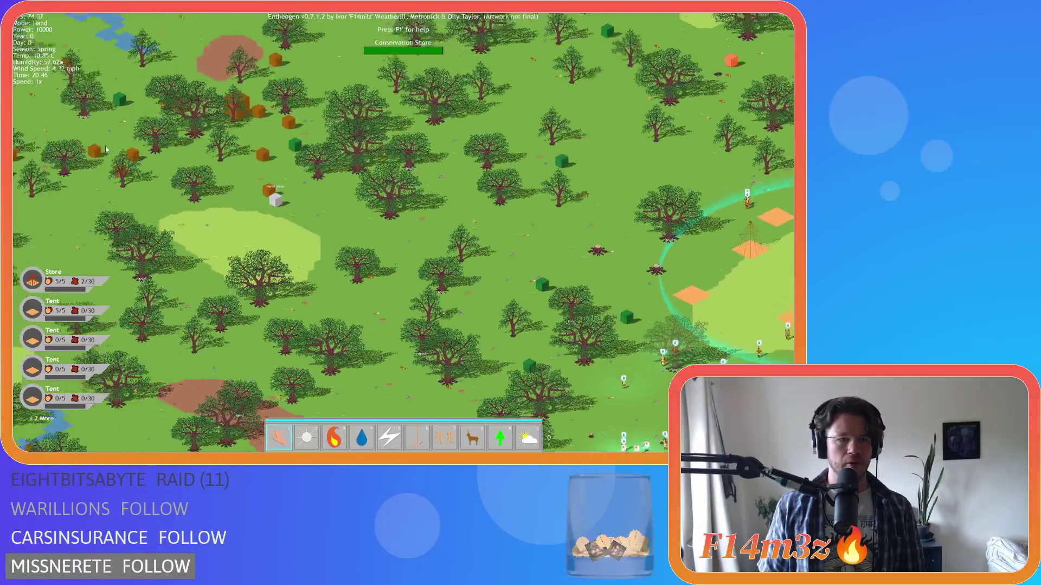
pyautogui.press('d')
pyautogui.press('s')
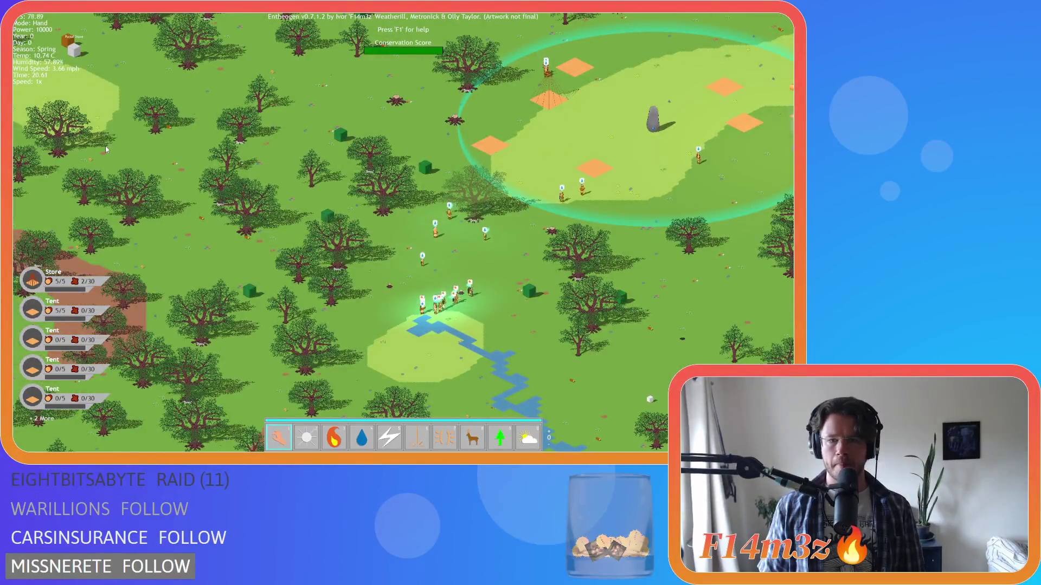
pyautogui.press('s')
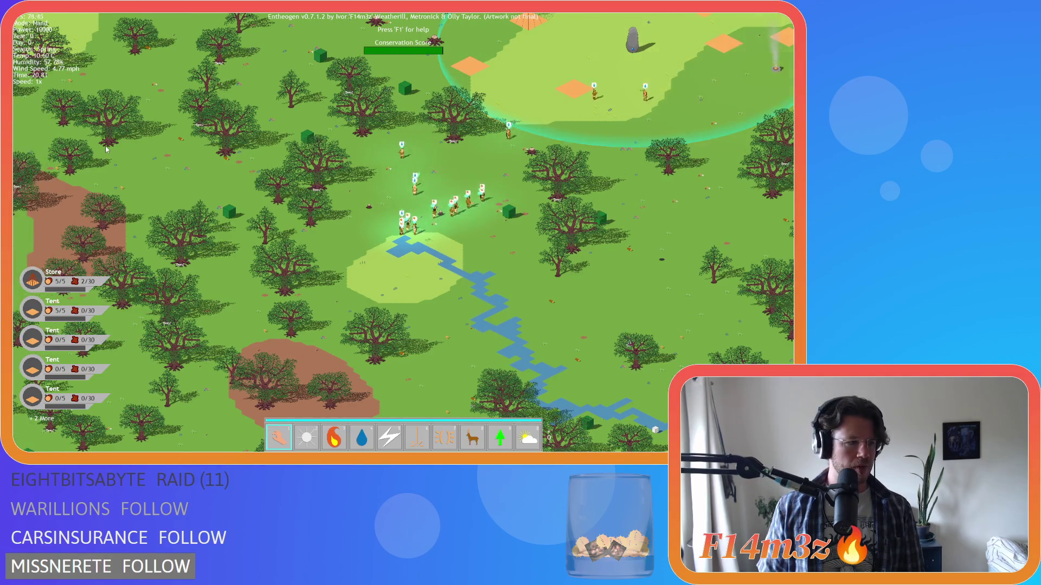
pyautogui.press('d')
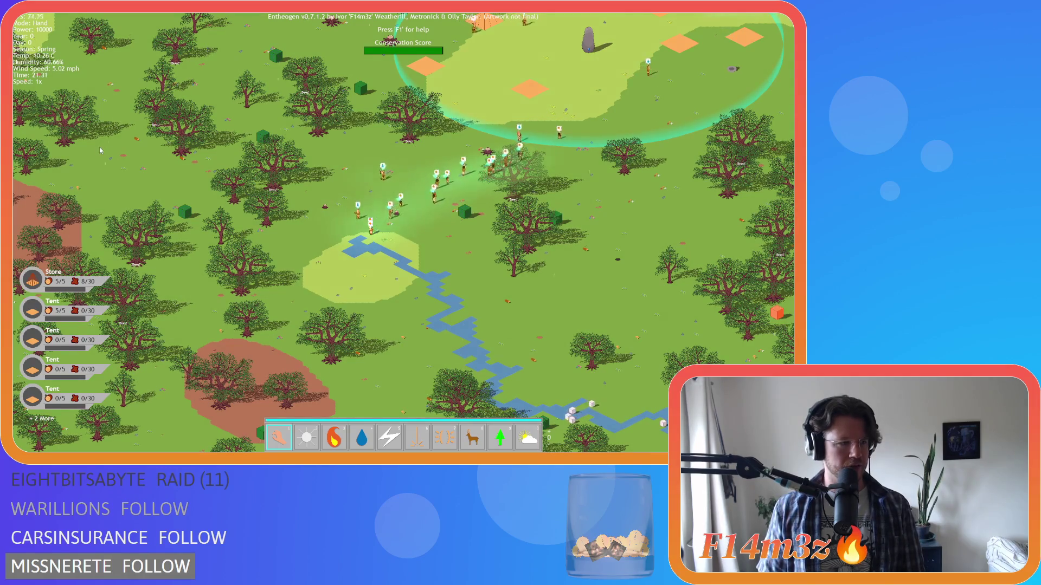
# Follow the walking villagers back to the settlement and zoom in on it.
pyautogui.press('s')
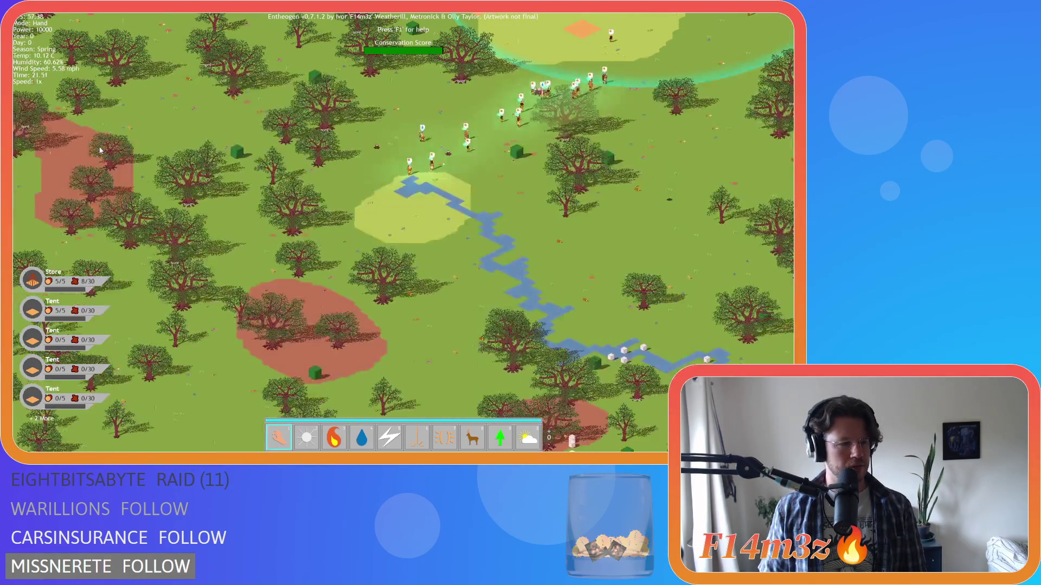
pyautogui.press('w')
pyautogui.press('d')
pyautogui.press('d')
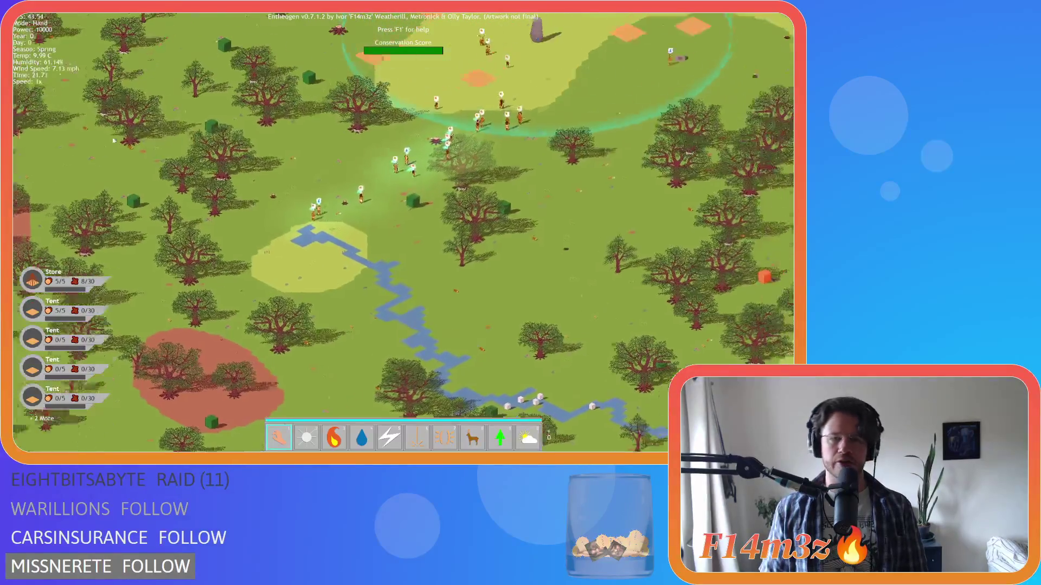
pyautogui.press('w')
pyautogui.press('w')
pyautogui.press('s')
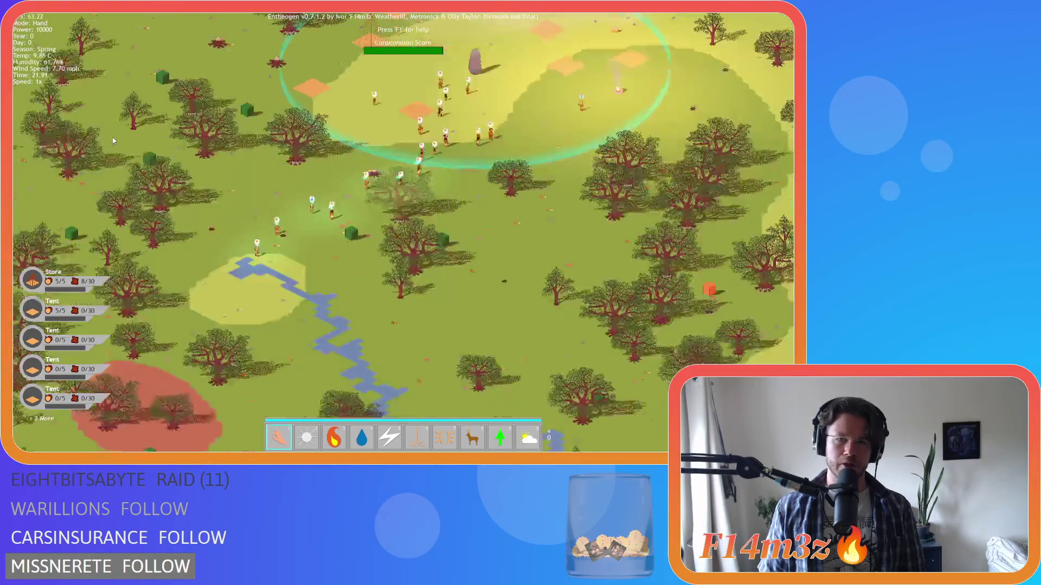
pyautogui.press('d')
pyautogui.press('w')
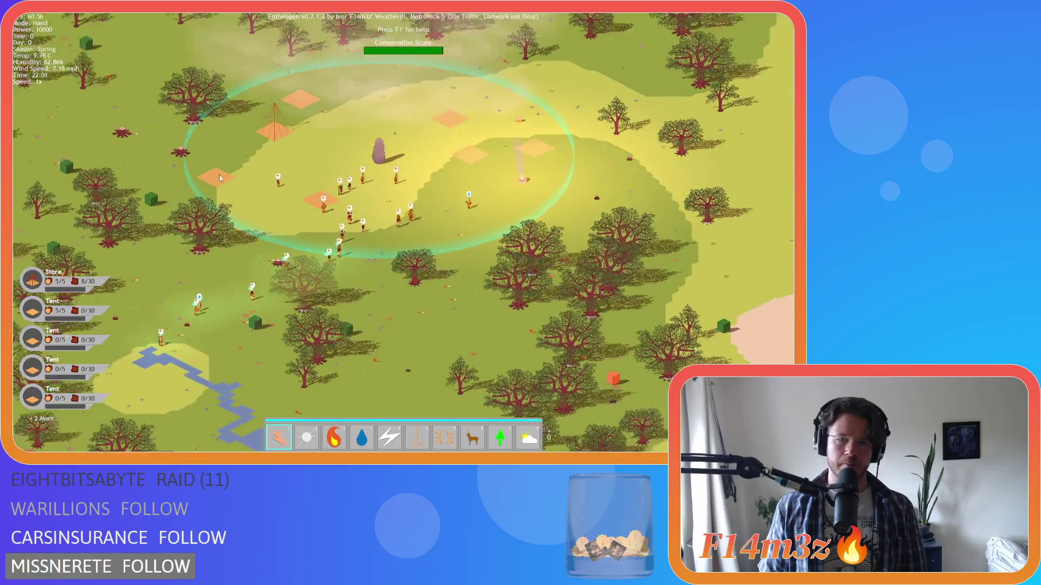
pyautogui.press('d')
pyautogui.scroll(2, 219, 175)
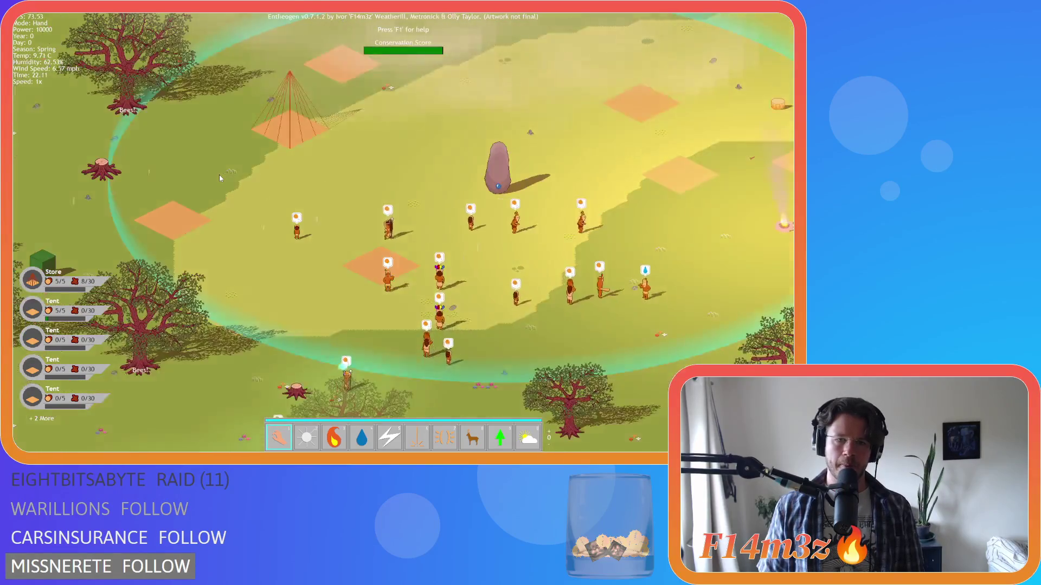
# Zoom in and out repeatedly on the village as night falls.
pyautogui.scroll(-2, 219, 174)
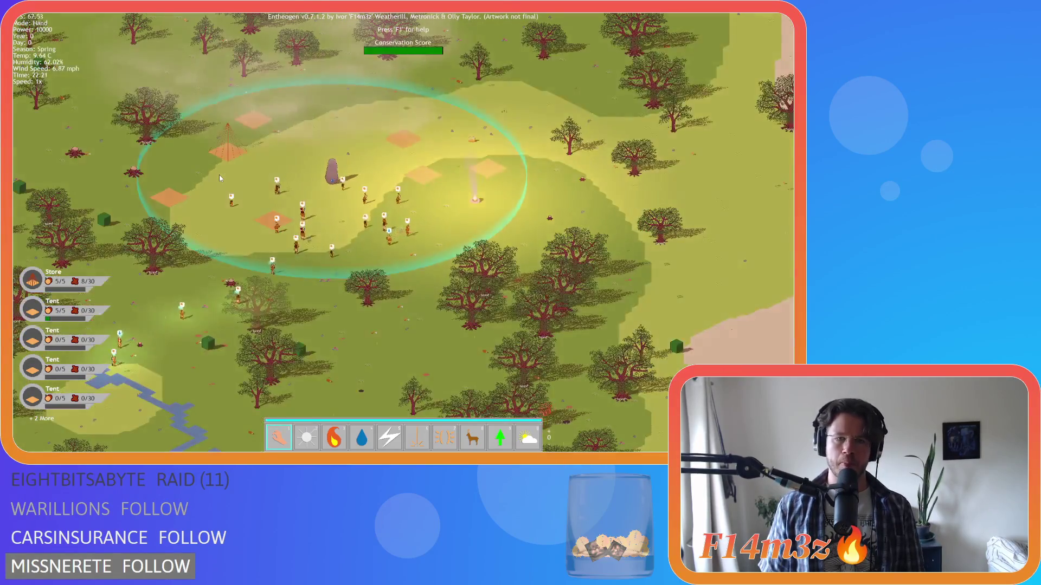
pyautogui.scroll(2, 219, 174)
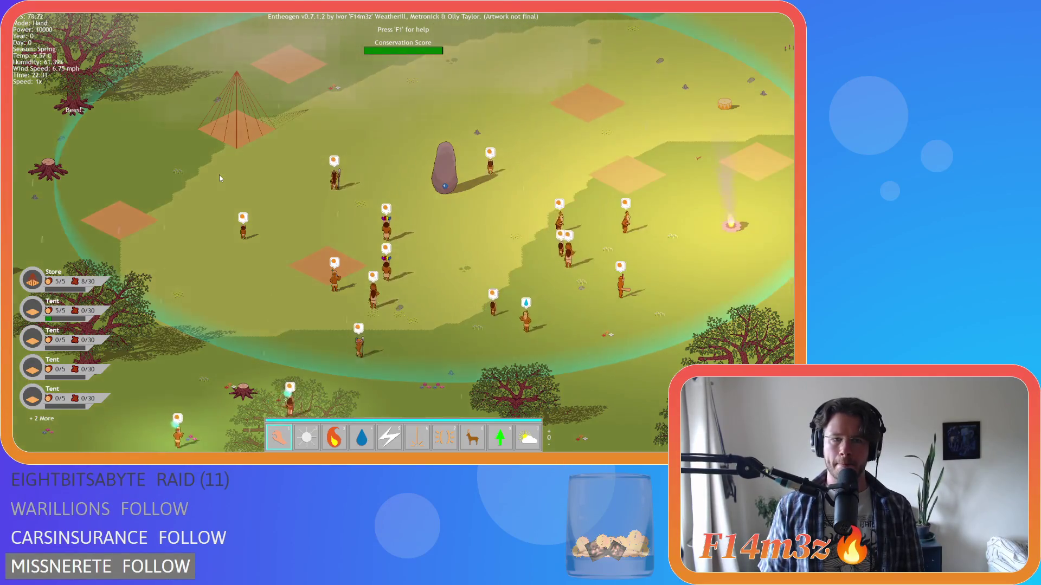
pyautogui.scroll(-3, 220, 178)
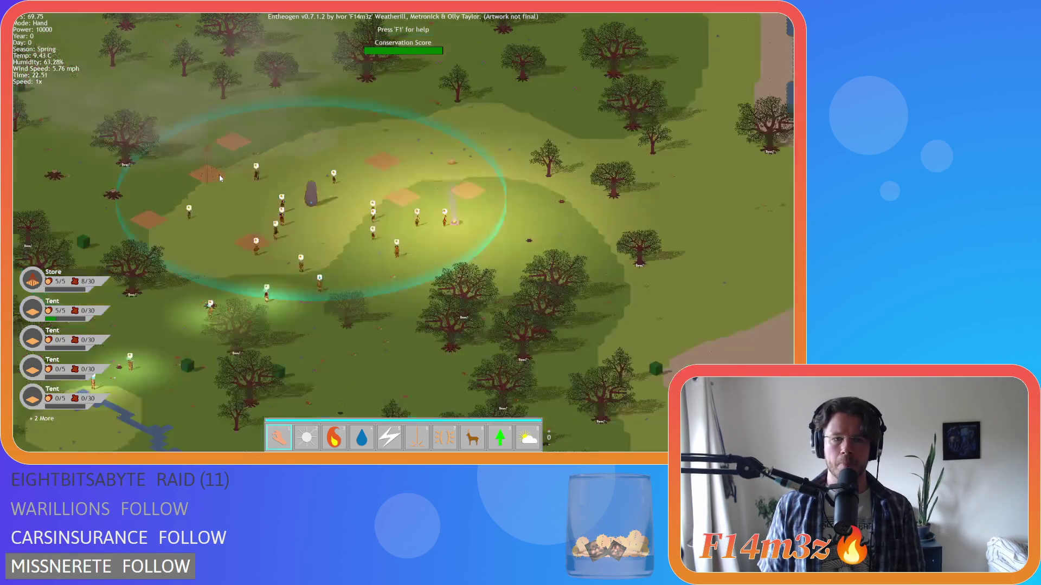
pyautogui.scroll(2, 413, 205)
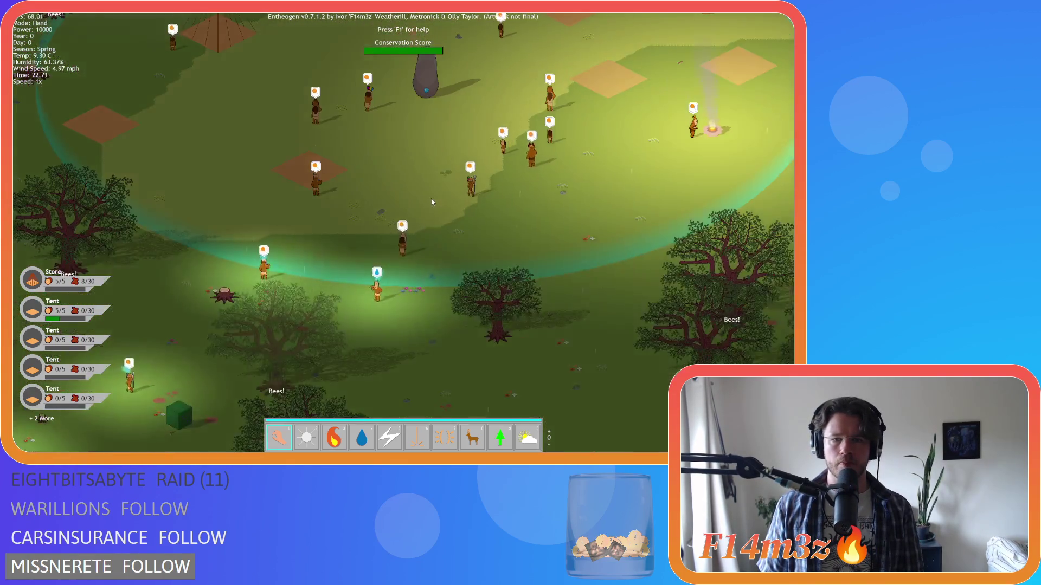
pyautogui.scroll(-2, 413, 205)
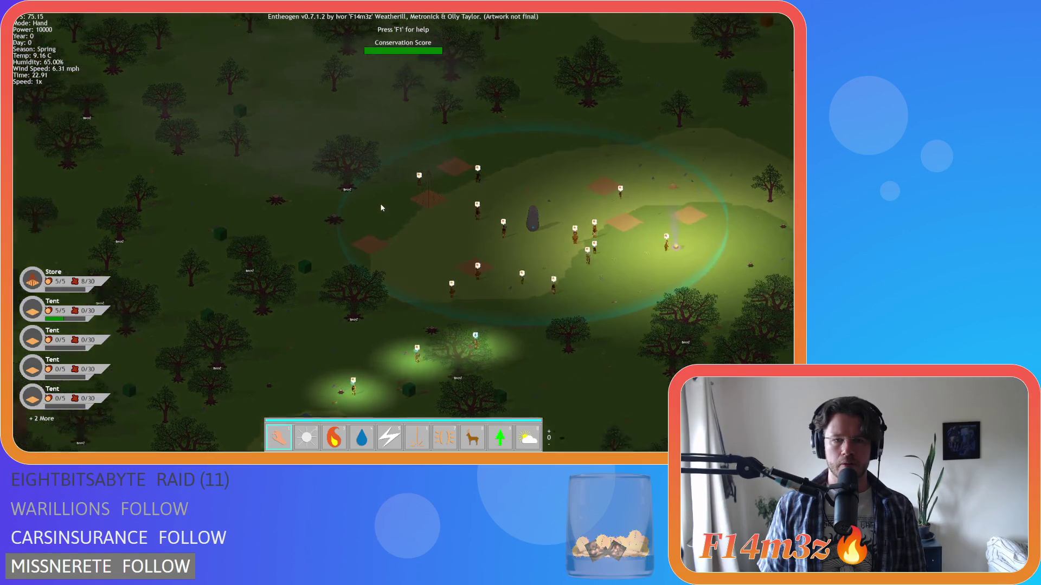
pyautogui.scroll(2, 395, 206)
pyautogui.scroll(-2, 381, 208)
pyautogui.scroll(-2, 385, 203)
pyautogui.scroll(2, 426, 207)
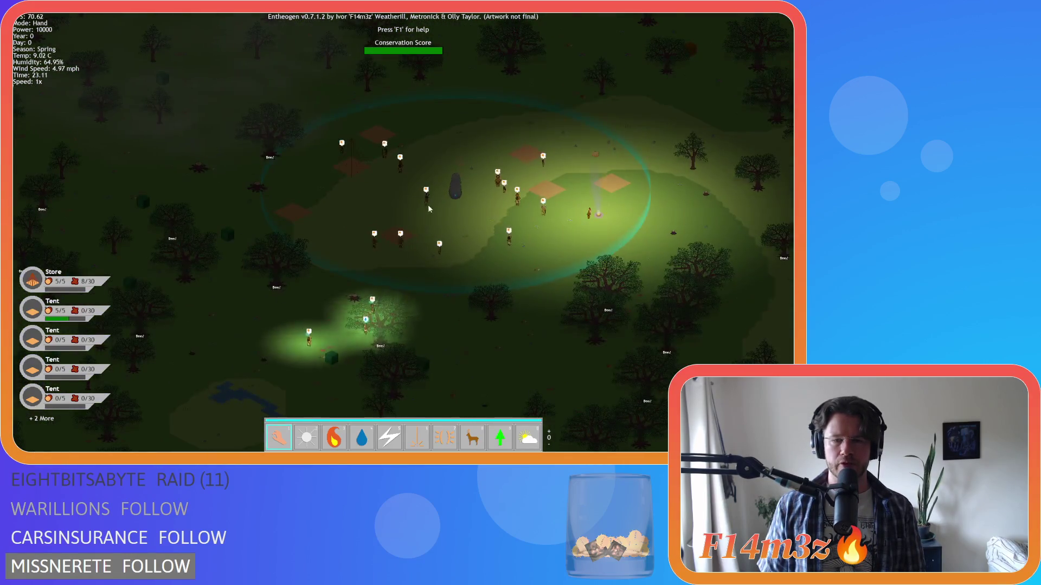
pyautogui.scroll(-2, 390, 227)
pyautogui.scroll(3, 389, 229)
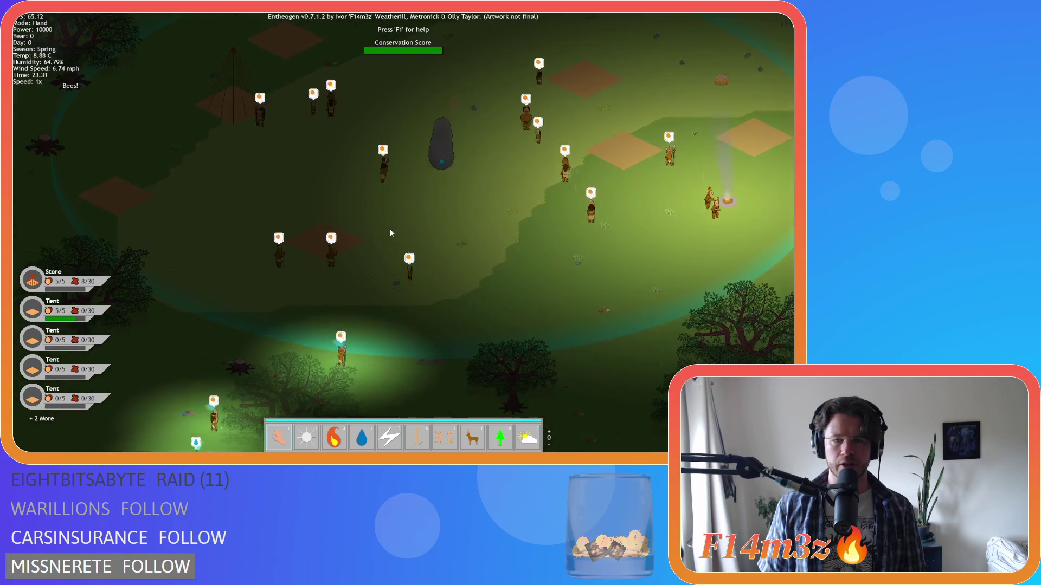
pyautogui.scroll(-1, 390, 229)
# Pan south and west into the forest, then dismiss the red Bees! overlay via the stung villager.
pyautogui.press('s')
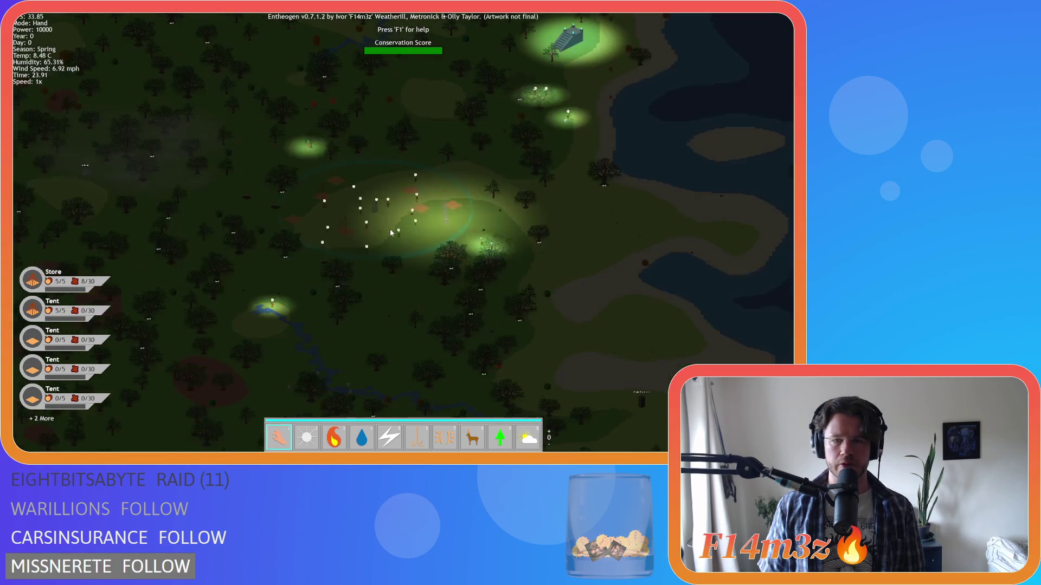
pyautogui.scroll(2, 390, 233)
pyautogui.scroll(-2, 390, 233)
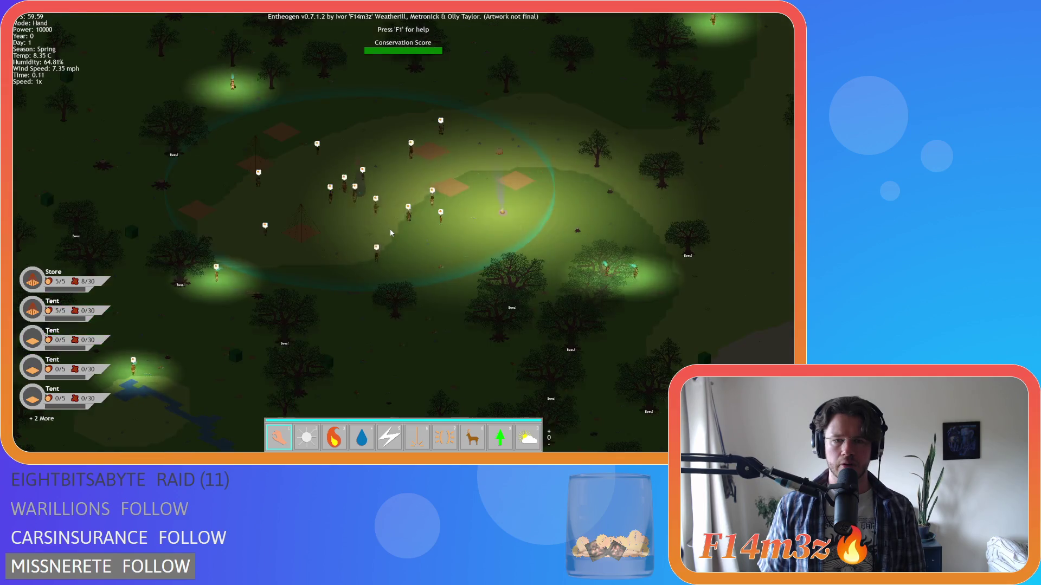
pyautogui.press('Left')
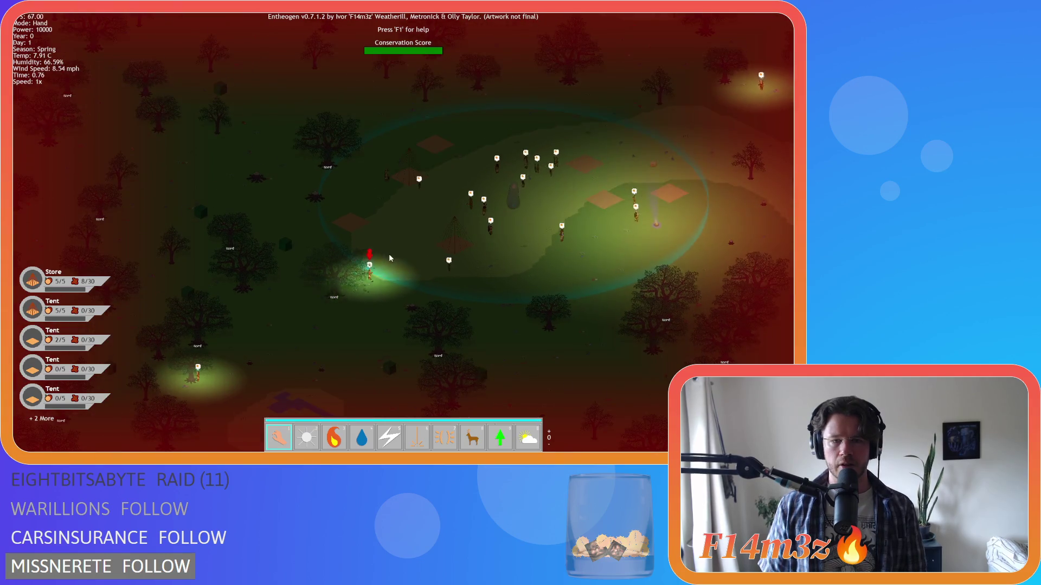
pyautogui.scroll(2, 389, 254)
pyautogui.click(403, 269)
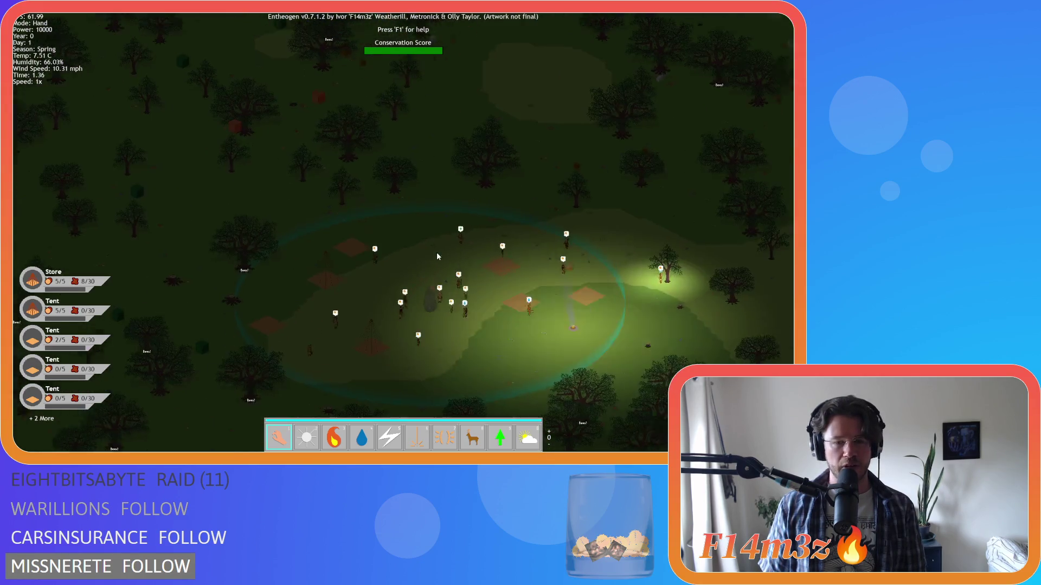
pyautogui.scroll(3, 437, 255)
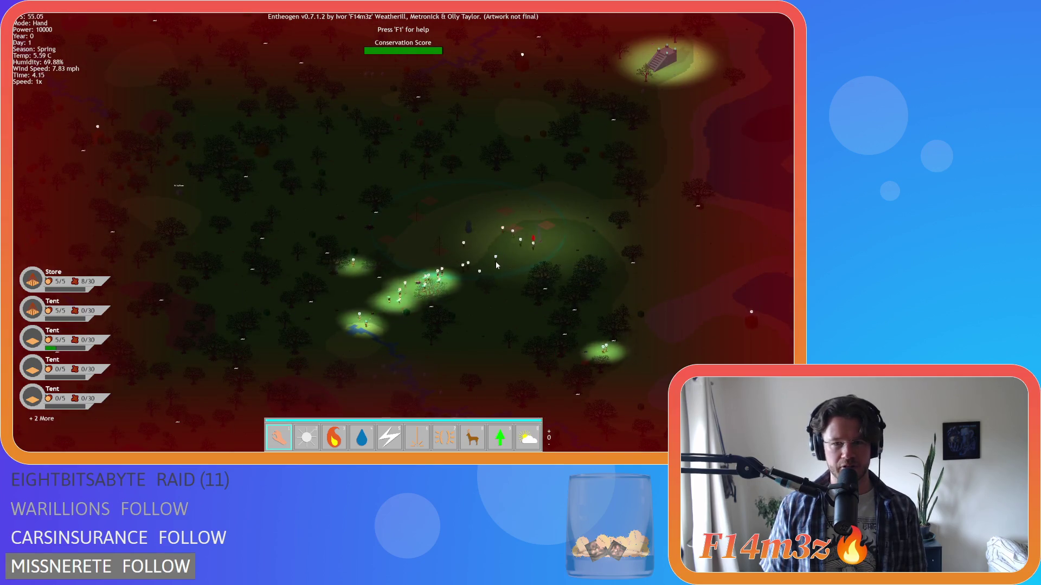
pyautogui.scroll(5, 496, 266)
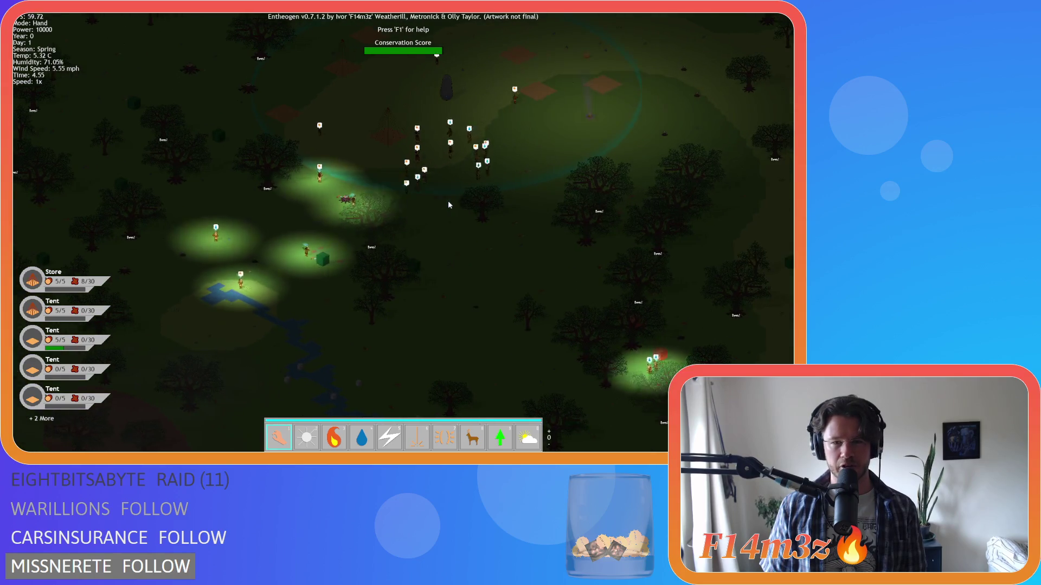
pyautogui.press('w')
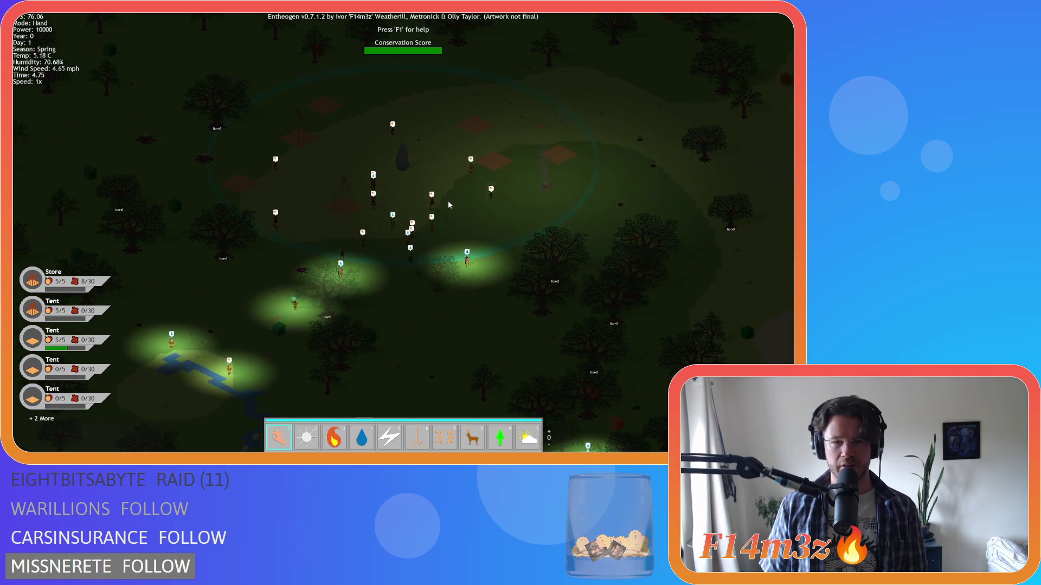
pyautogui.press('a')
pyautogui.press('w')
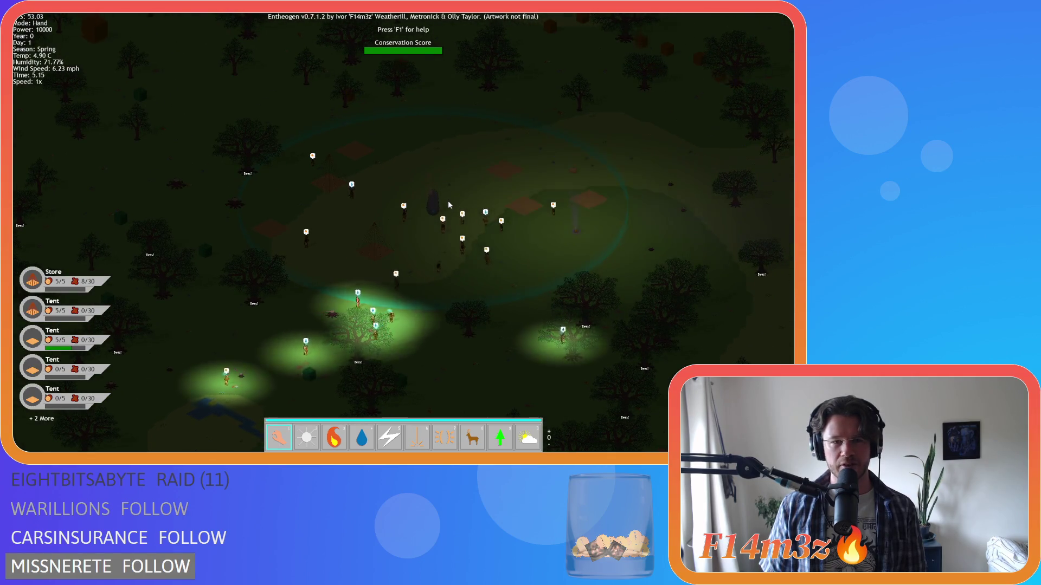
pyautogui.press('s')
pyautogui.press('a')
pyautogui.press('w')
pyautogui.press('d')
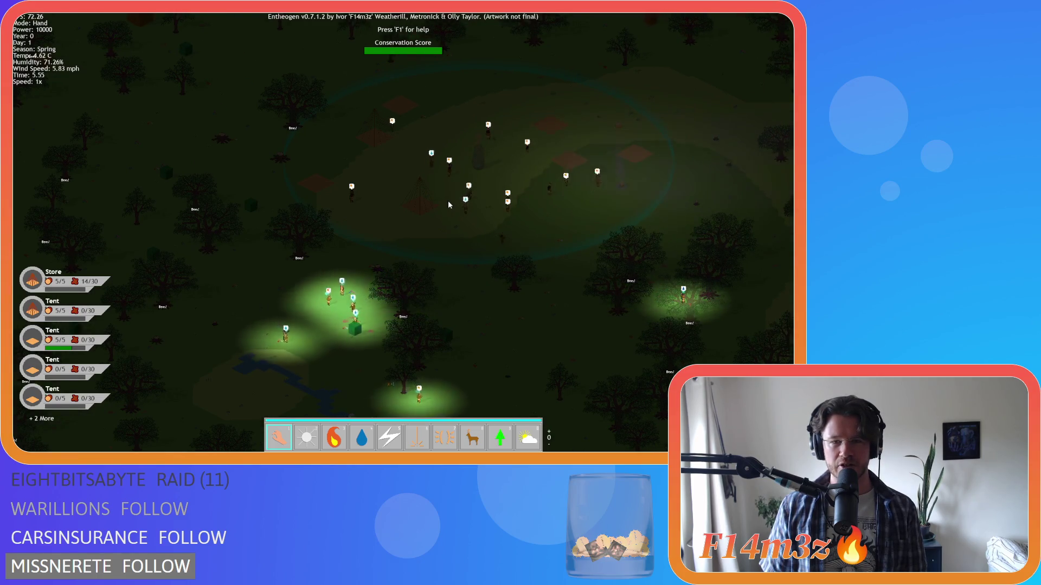
pyautogui.press('w')
pyautogui.press('d')
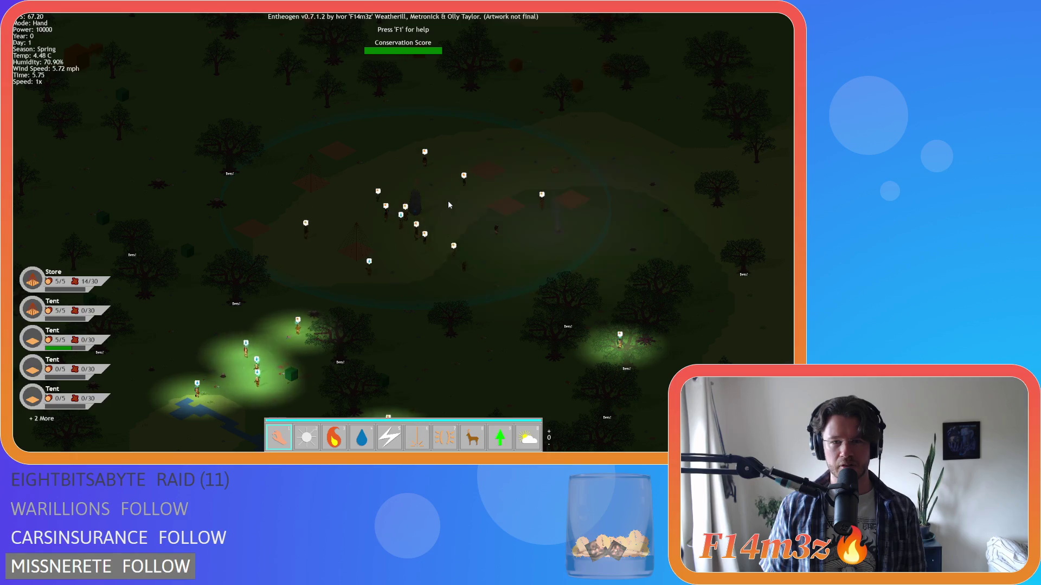
pyautogui.press('s')
pyautogui.press('d')
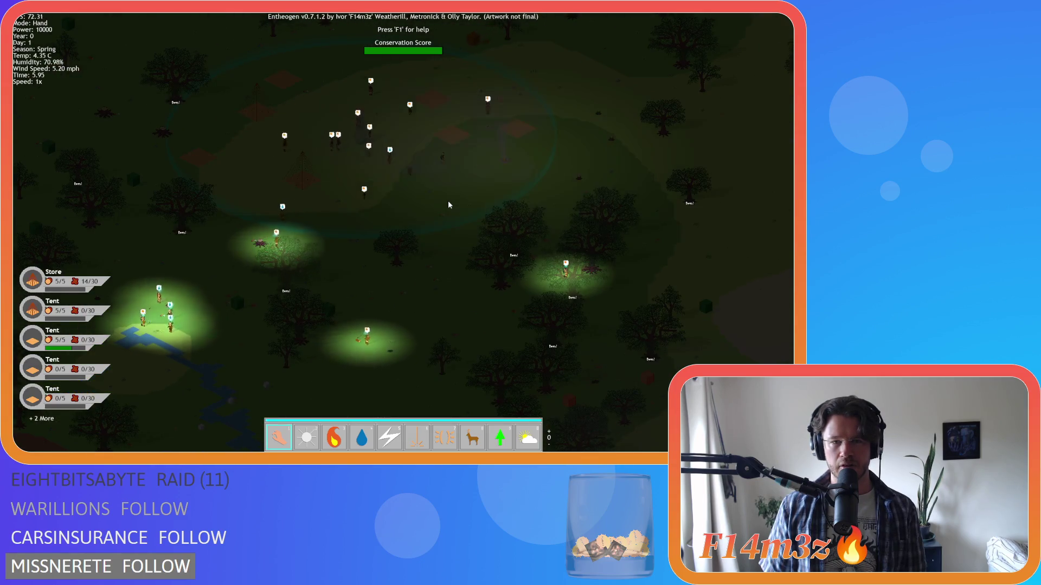
pyautogui.press('w')
pyautogui.press('a')
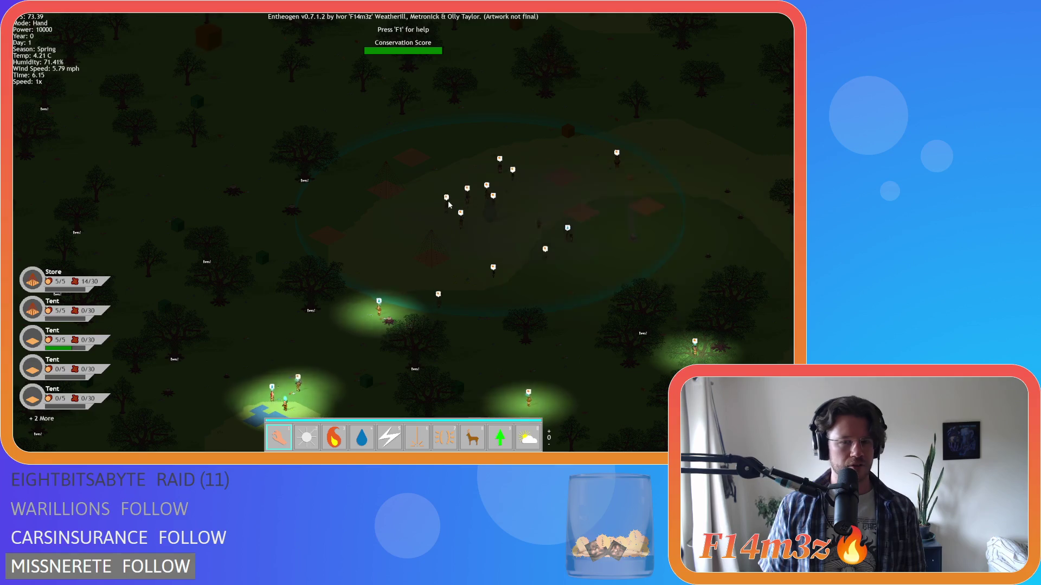
pyautogui.press('s')
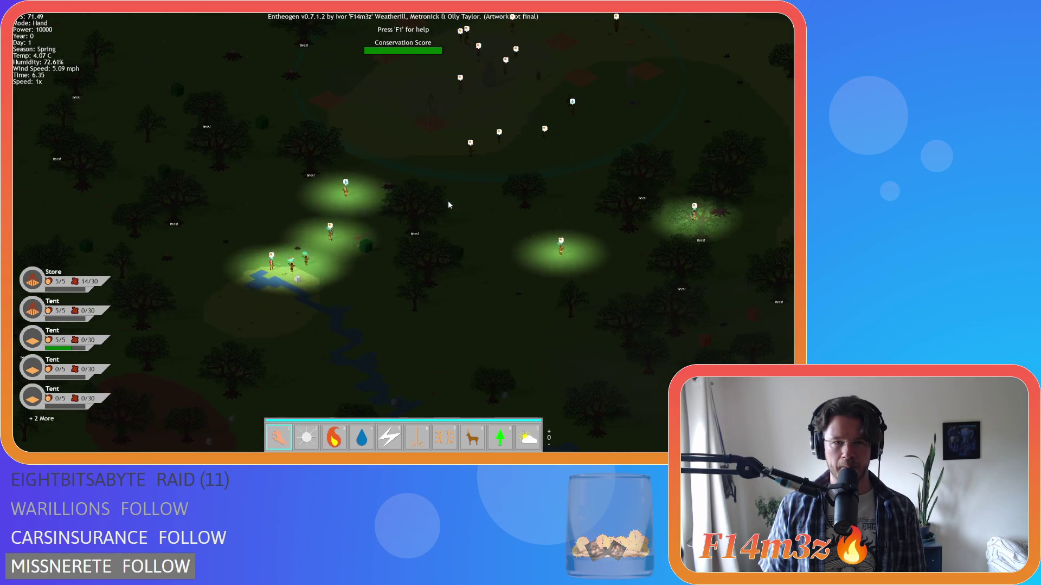
pyautogui.press('a')
pyautogui.press('w')
pyautogui.press('a')
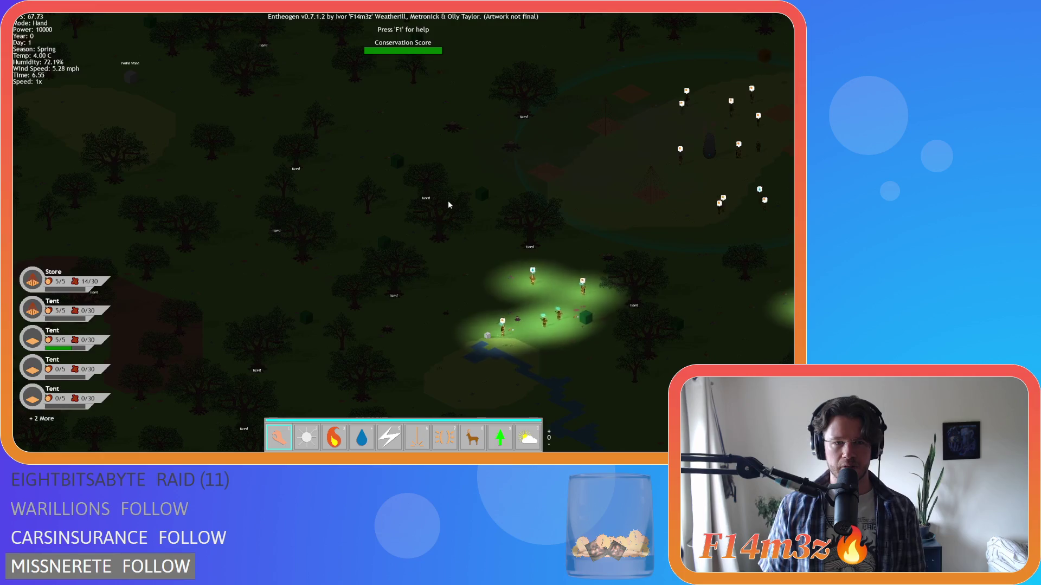
pyautogui.press('s')
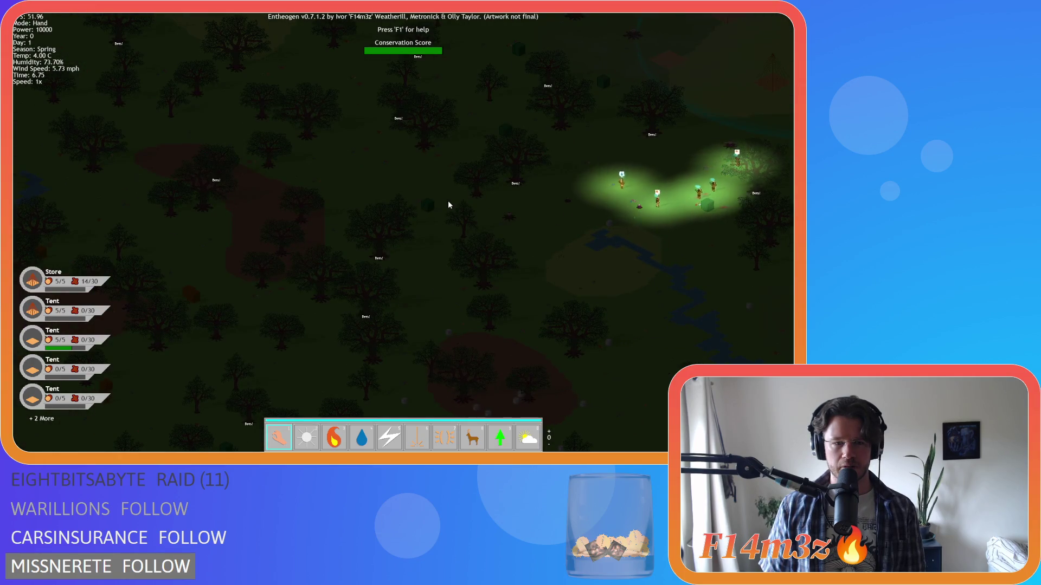
pyautogui.press('s')
pyautogui.press('a')
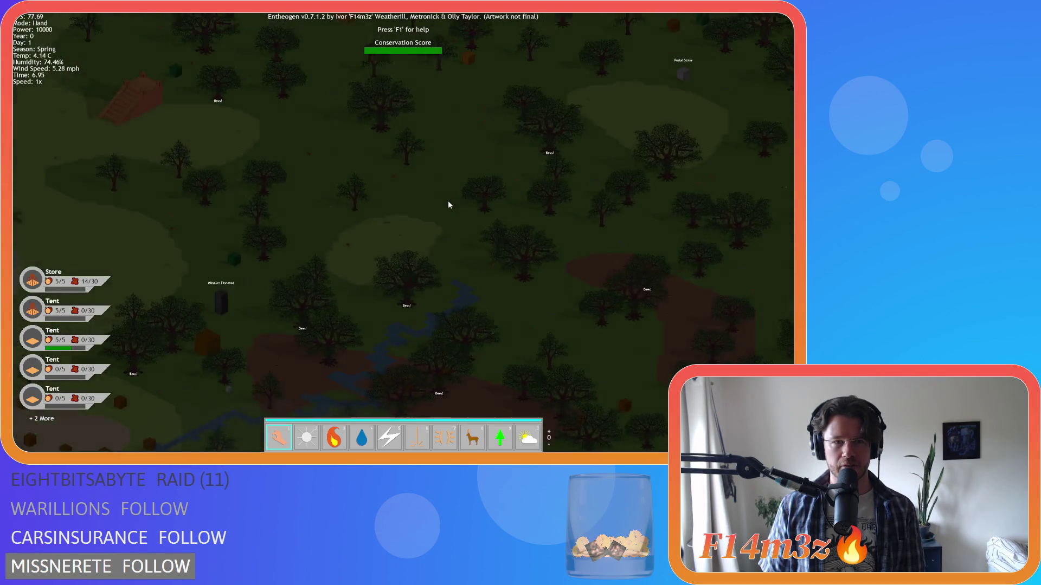
pyautogui.press('s')
pyautogui.press('d')
pyautogui.press('w')
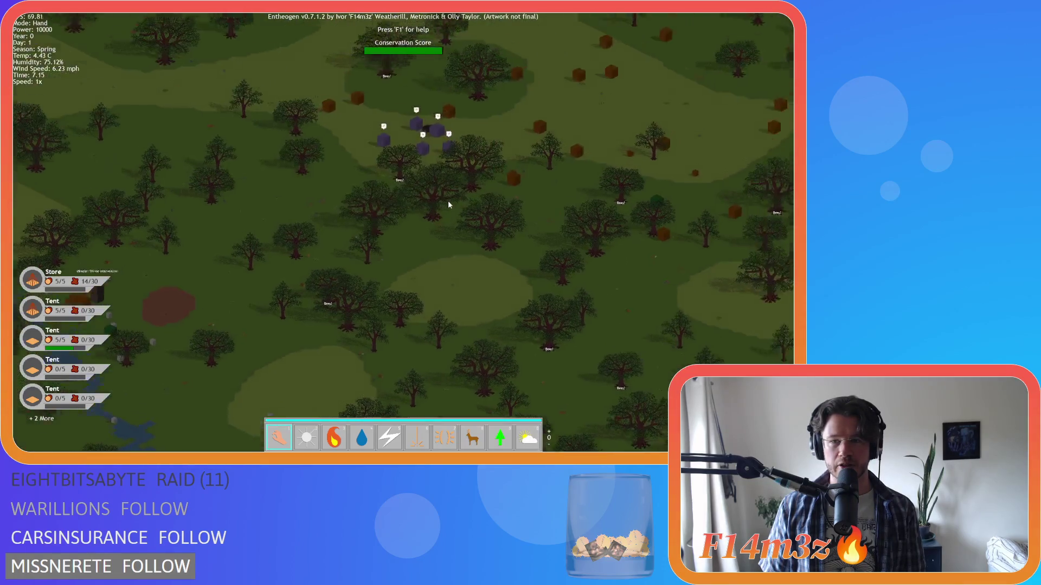
pyautogui.press('d')
pyautogui.press('w')
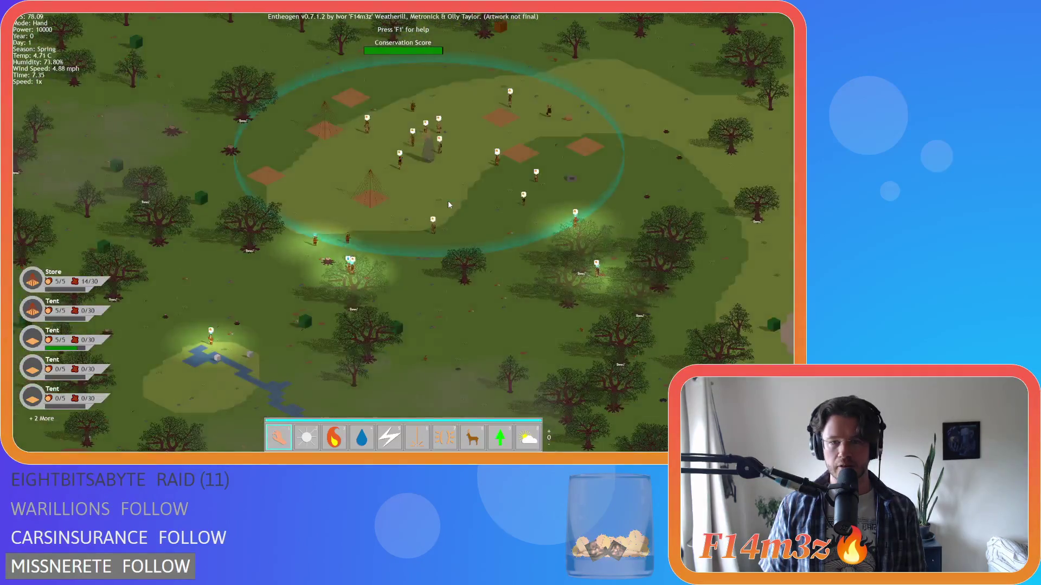
pyautogui.press('s')
pyautogui.scroll(5, 448, 204)
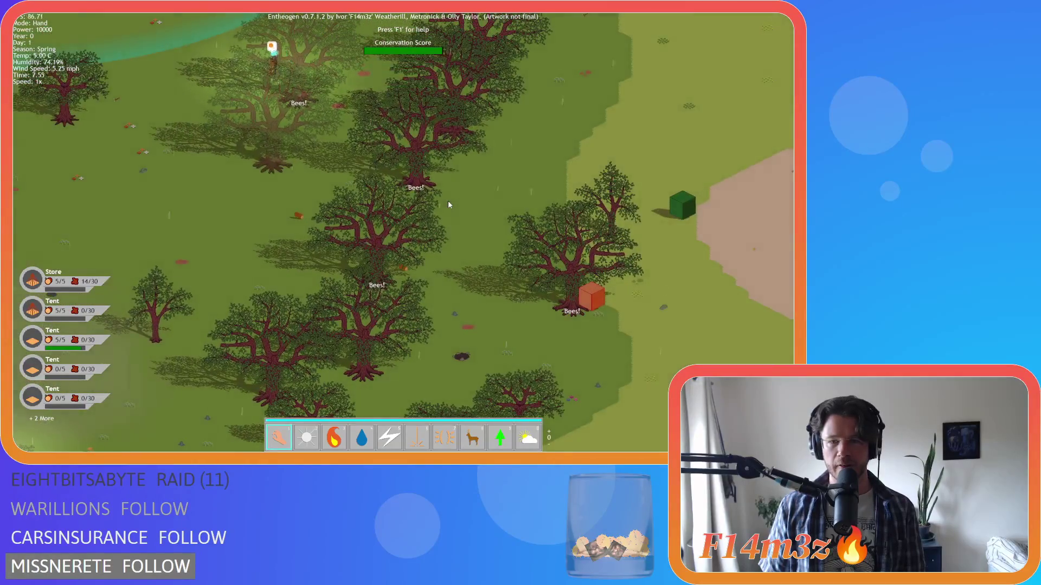
pyautogui.scroll(-5, 448, 204)
pyautogui.press('w')
pyautogui.scroll(5, 448, 204)
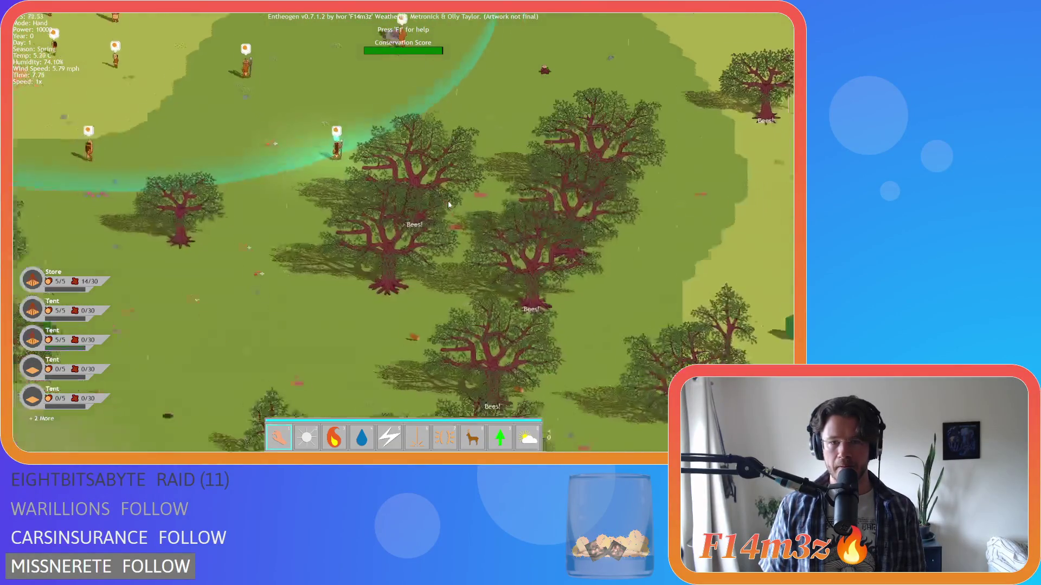
pyautogui.scroll(-5, 447, 205)
pyautogui.press('w')
pyautogui.scroll(3, 447, 204)
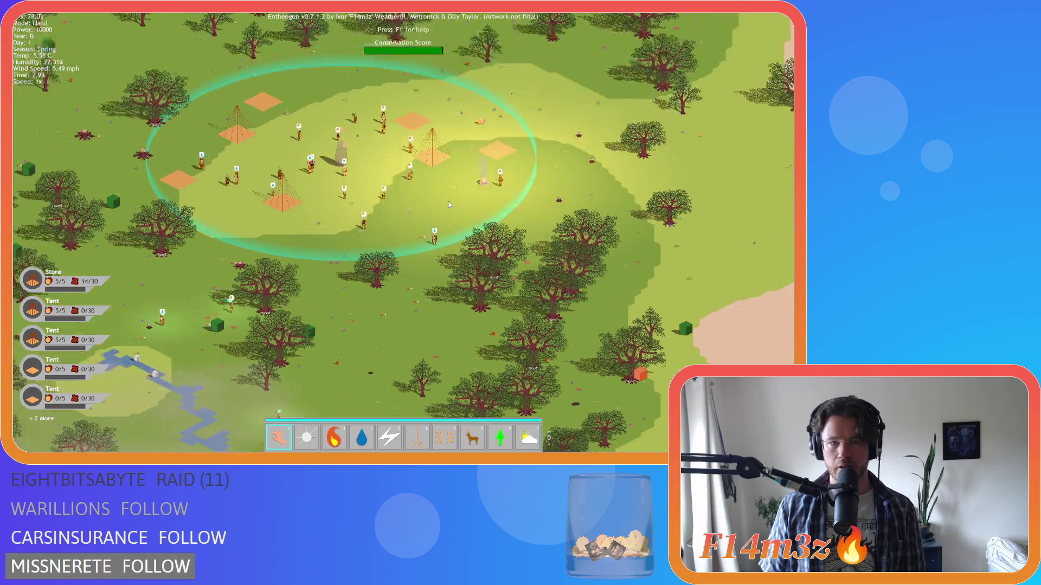
pyautogui.press('w')
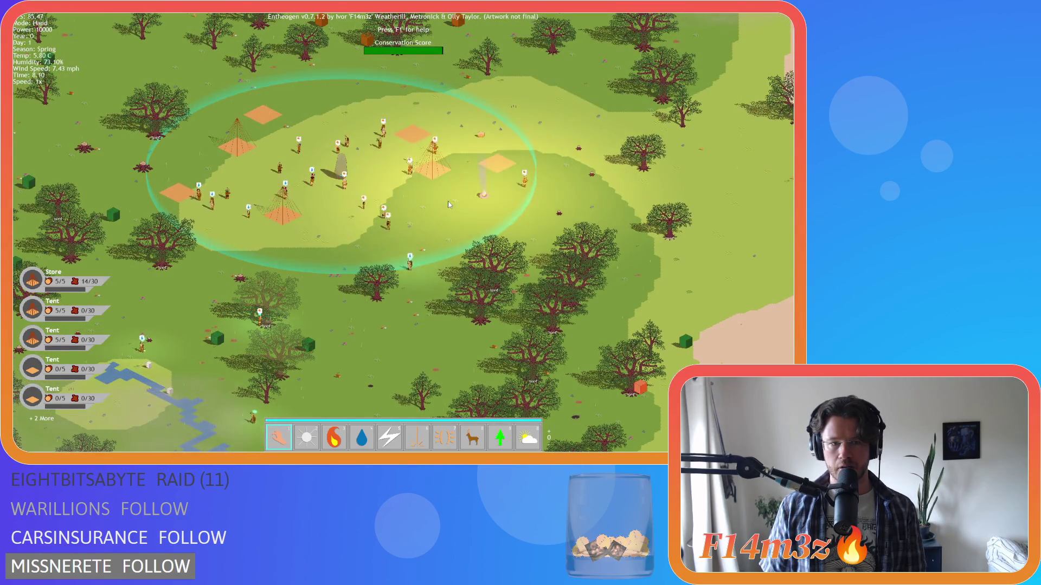
pyautogui.press('s')
pyautogui.scroll(5, 447, 205)
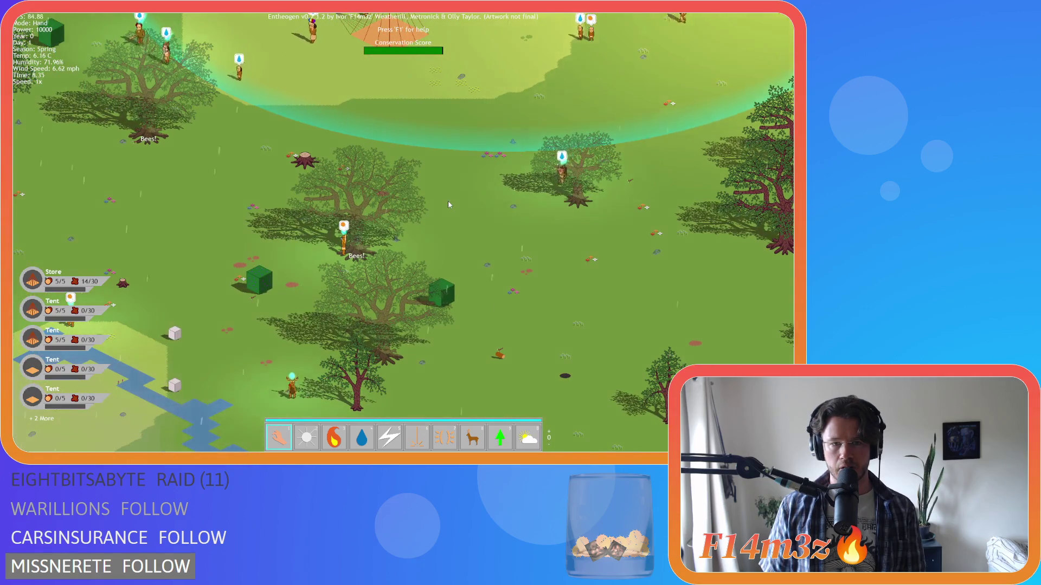
pyautogui.scroll(-4, 448, 204)
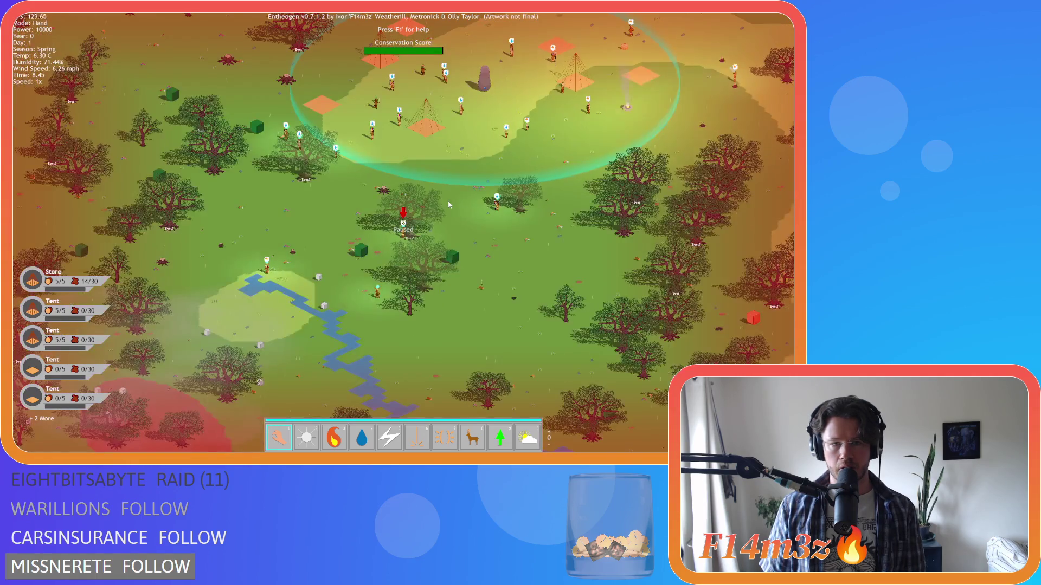
pyautogui.scroll(3, 448, 204)
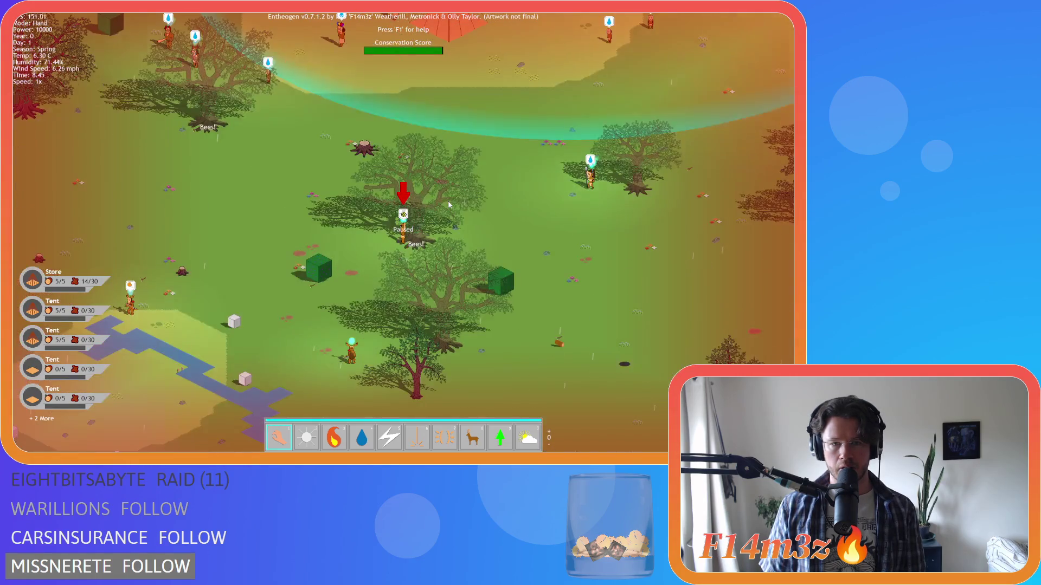
pyautogui.press('w')
pyautogui.press('a')
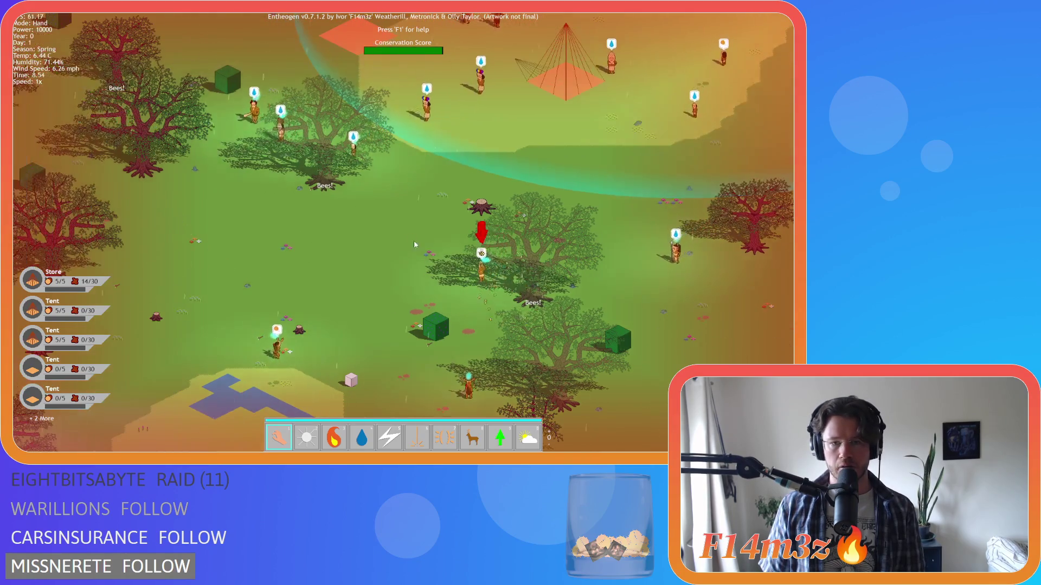
pyautogui.scroll(-3, 446, 255)
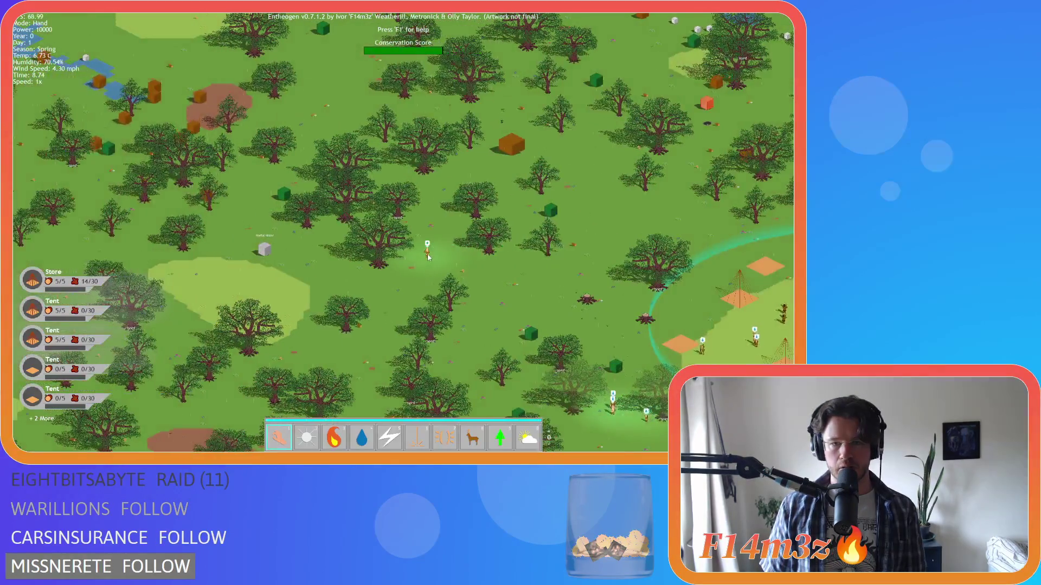
pyautogui.press('d')
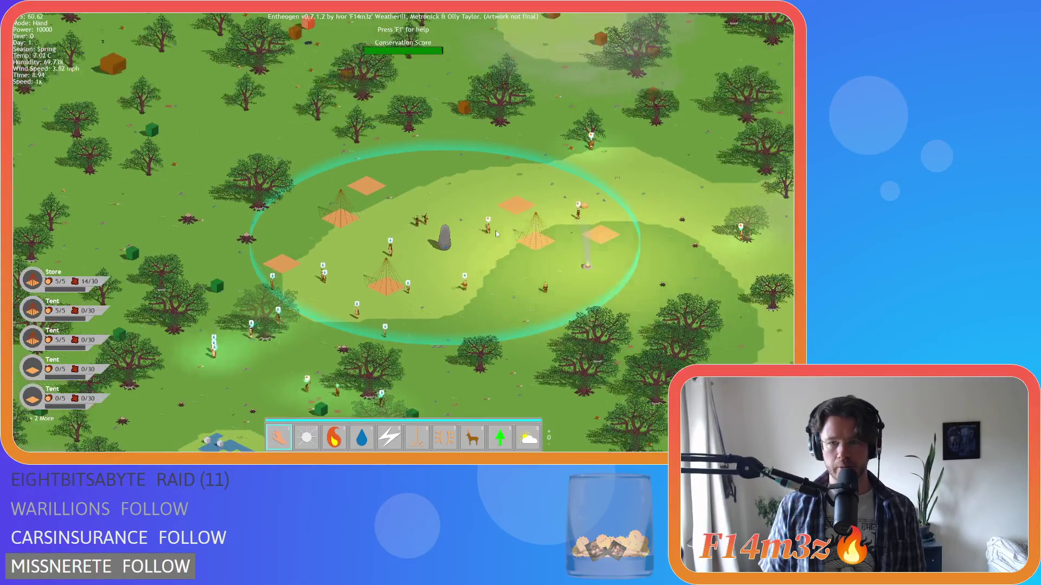
pyautogui.press('a')
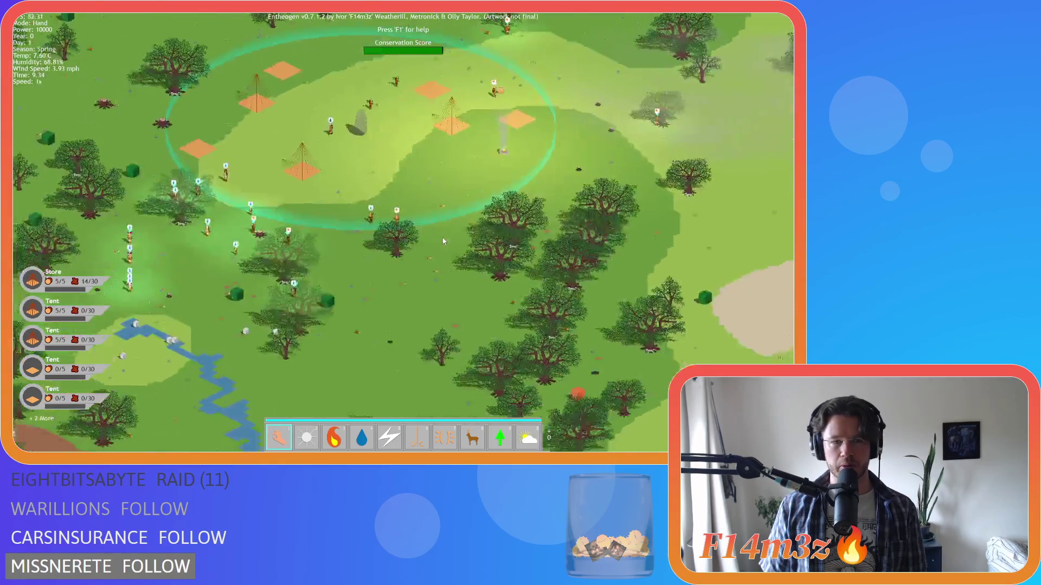
pyautogui.scroll(3, 443, 241)
pyautogui.press('w')
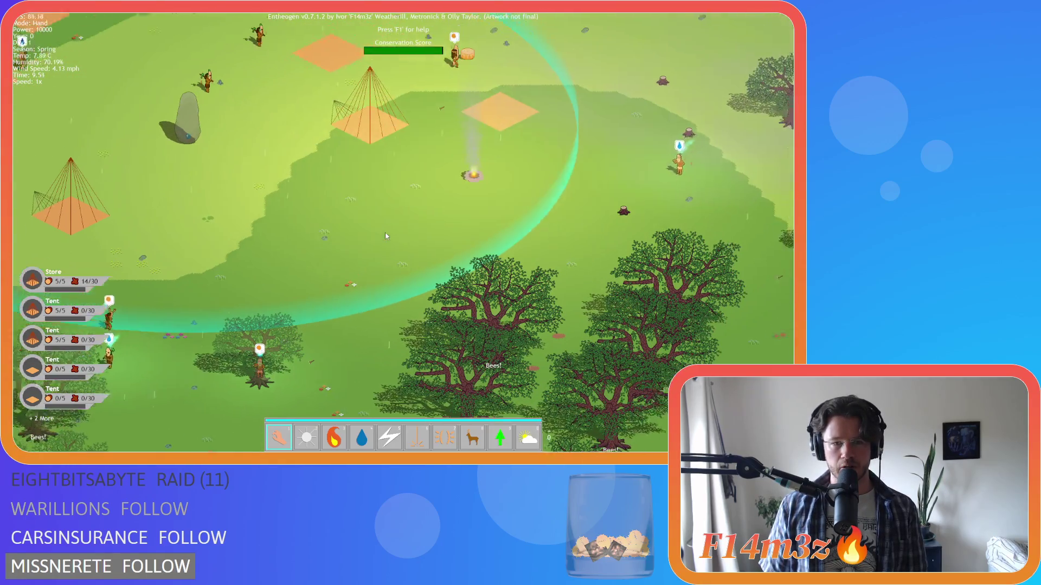
pyautogui.press('w')
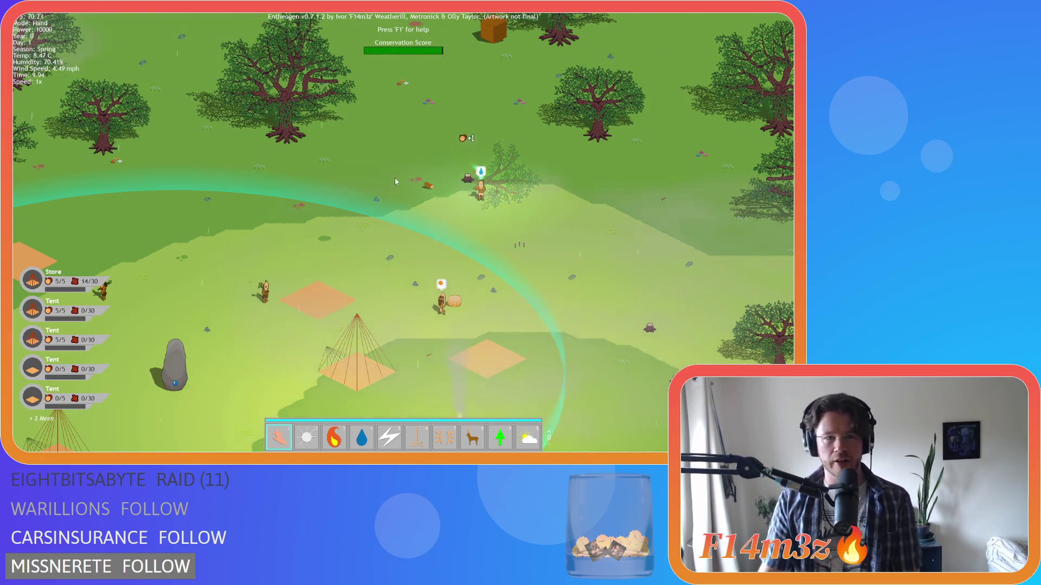
# Pan around the camp, watching villagers at the trees and returning over the camp stone.
pyautogui.press('s')
pyautogui.press('a')
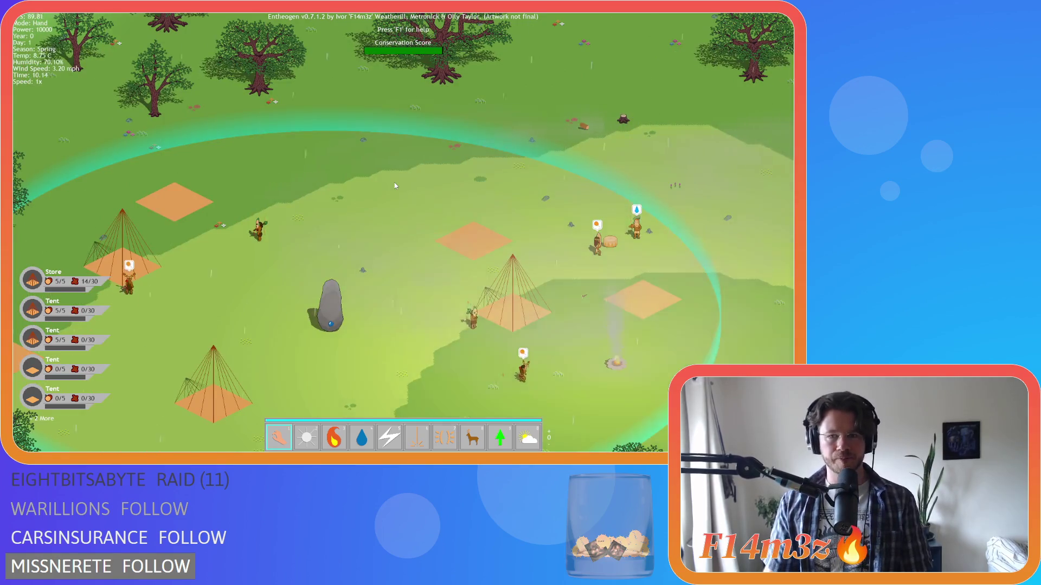
pyautogui.press('s')
pyautogui.press('w')
pyautogui.press('a')
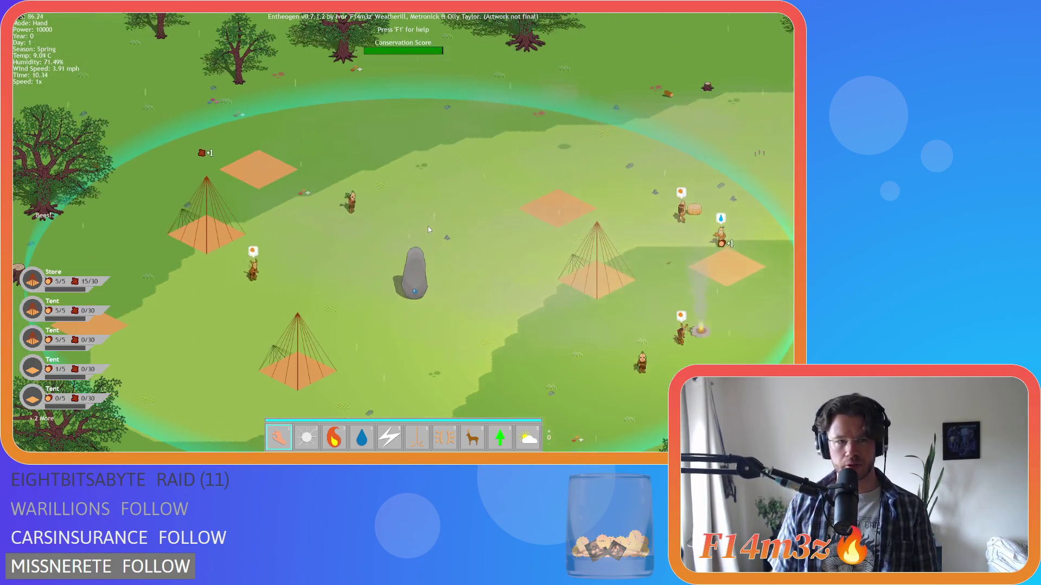
pyautogui.press('w')
pyautogui.press('s')
pyautogui.press('d')
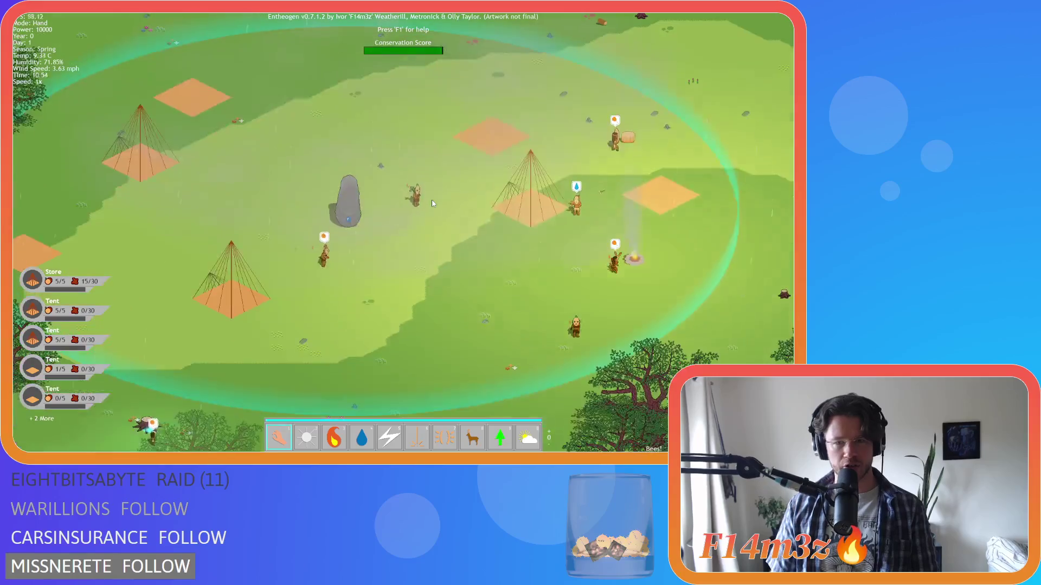
pyautogui.press('a')
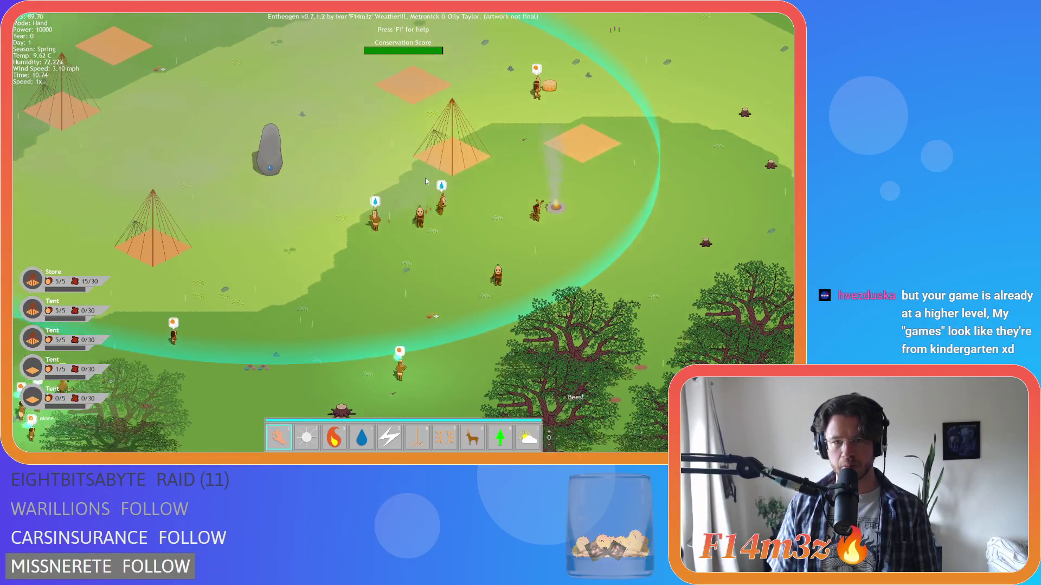
pyautogui.press('w')
# Follow the villagers moving through the camp, recentre the view on it and zoom out.
pyautogui.press('a')
pyautogui.press('w')
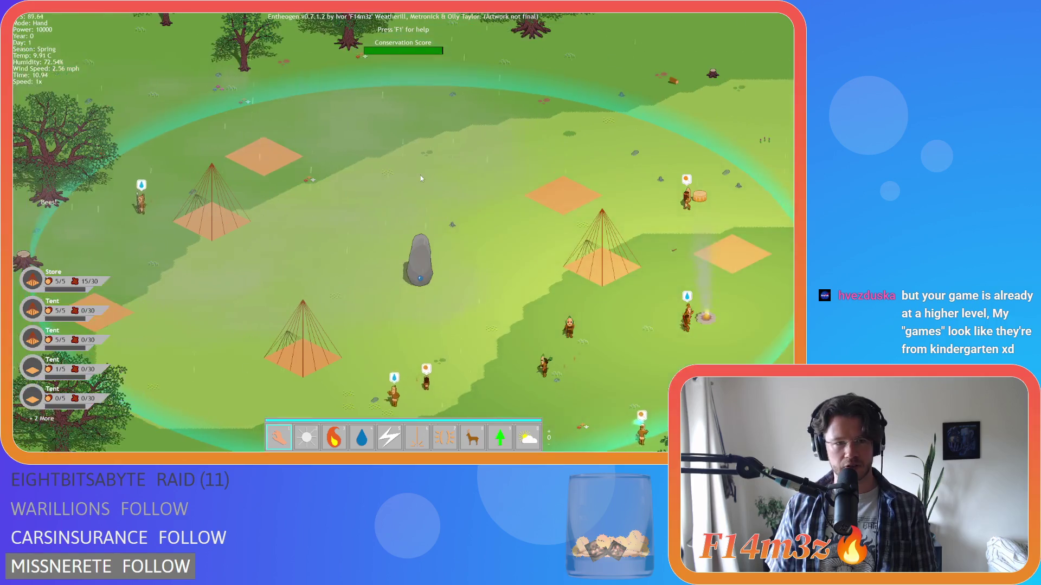
pyautogui.press('s')
pyautogui.press('d')
pyautogui.press('w')
pyautogui.press('w')
pyautogui.press('d')
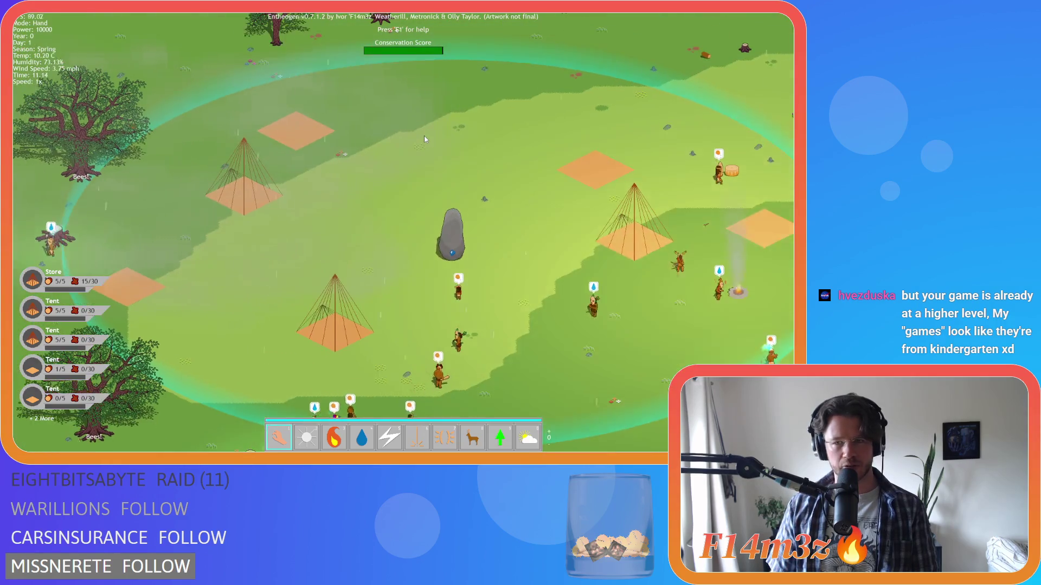
pyautogui.press('s')
pyautogui.press('a')
pyautogui.press('w')
pyautogui.press('d')
pyautogui.press('a')
pyautogui.press('w')
pyautogui.press('d')
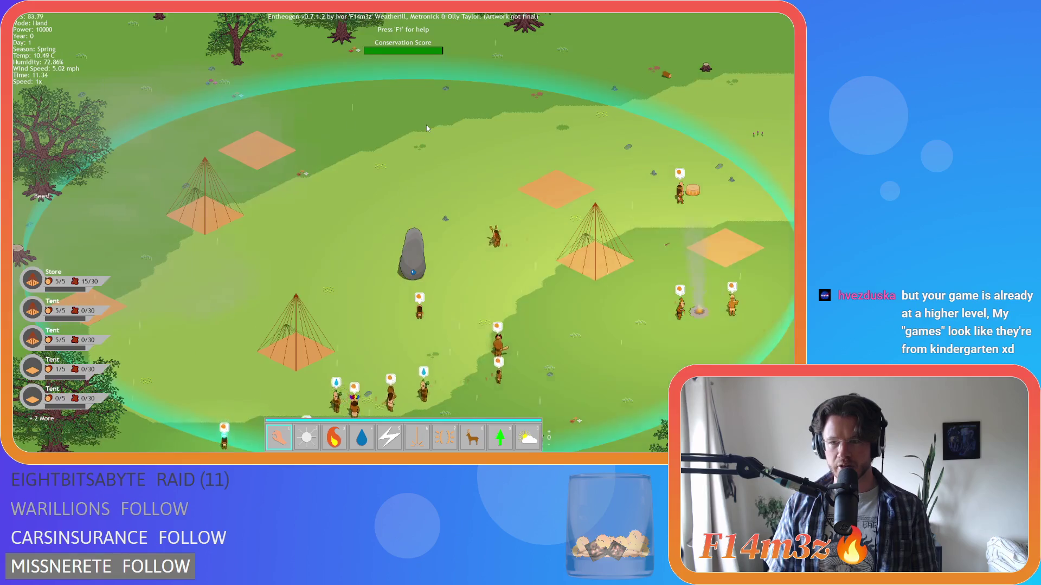
pyautogui.press('s')
pyautogui.press('a')
pyautogui.scroll(-5, 427, 129)
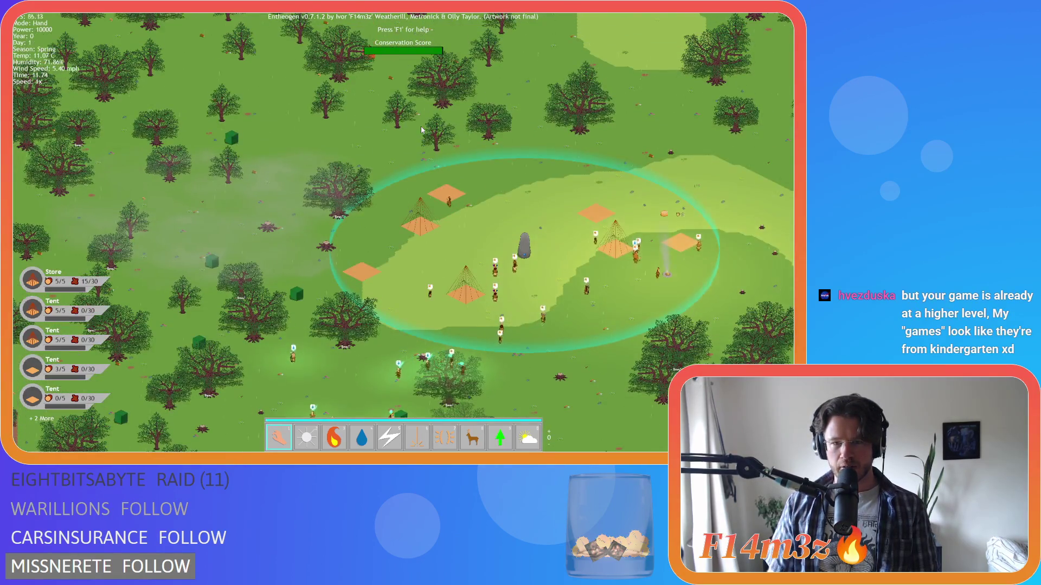
# Pan south-west of the camp into the forest and zoom back in.
pyautogui.press('s')
pyautogui.press('a')
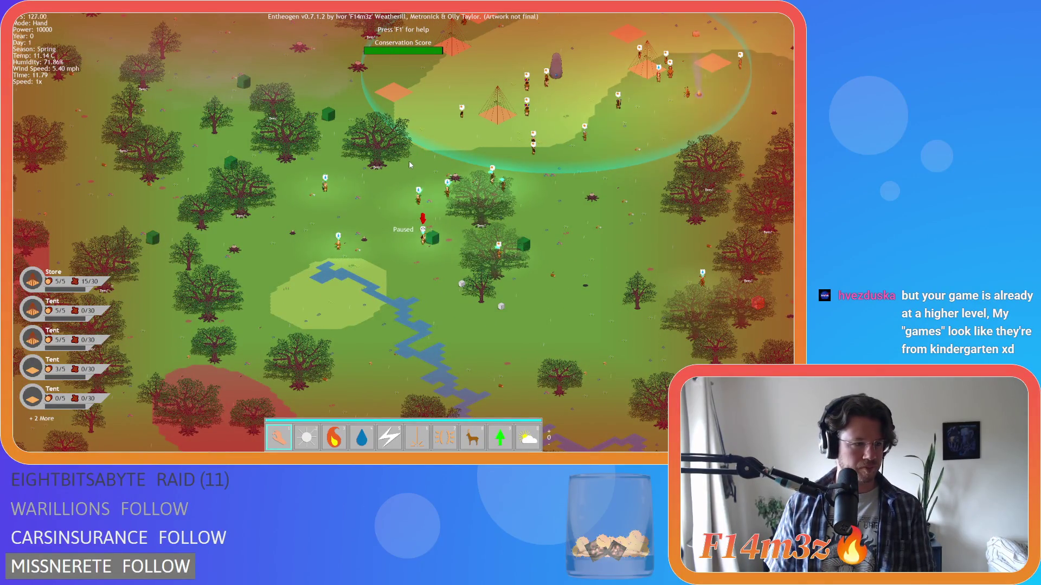
pyautogui.press('s')
pyautogui.press('a')
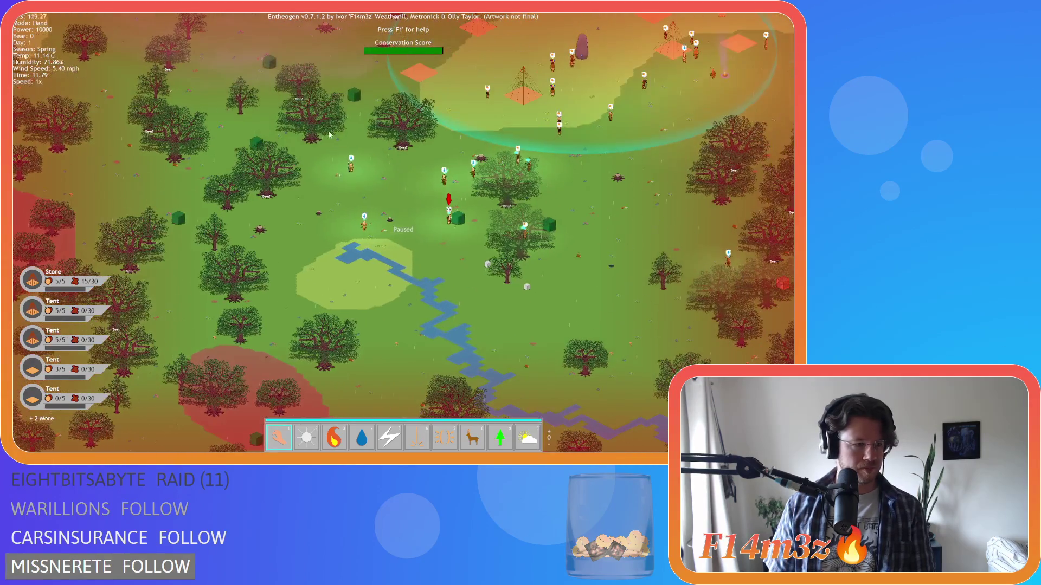
pyautogui.scroll(5, 450, 153)
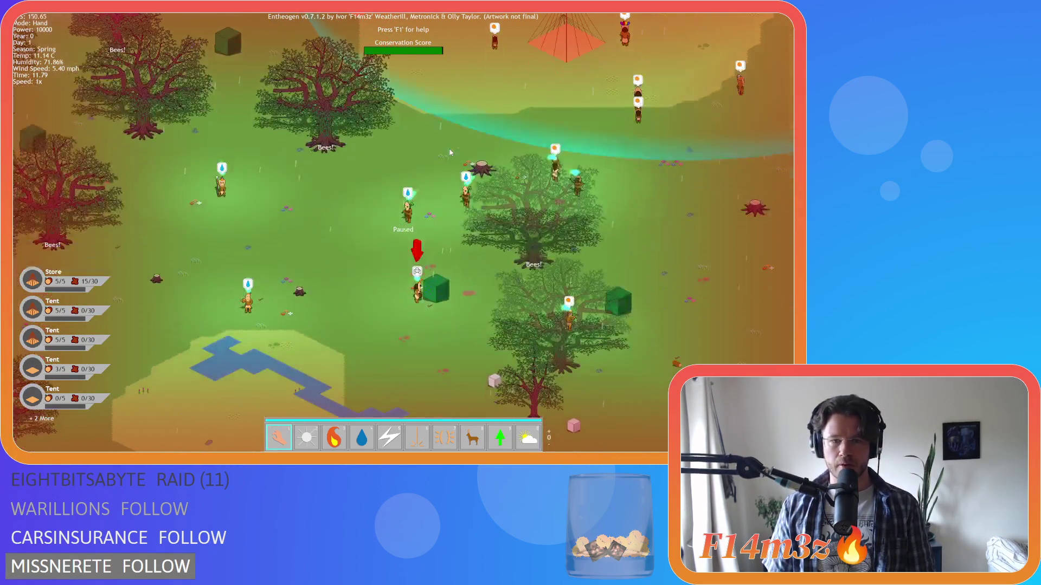
# Pan right and up across the village tents and villagers, then zoom out to the forest overview.
pyautogui.press('d')
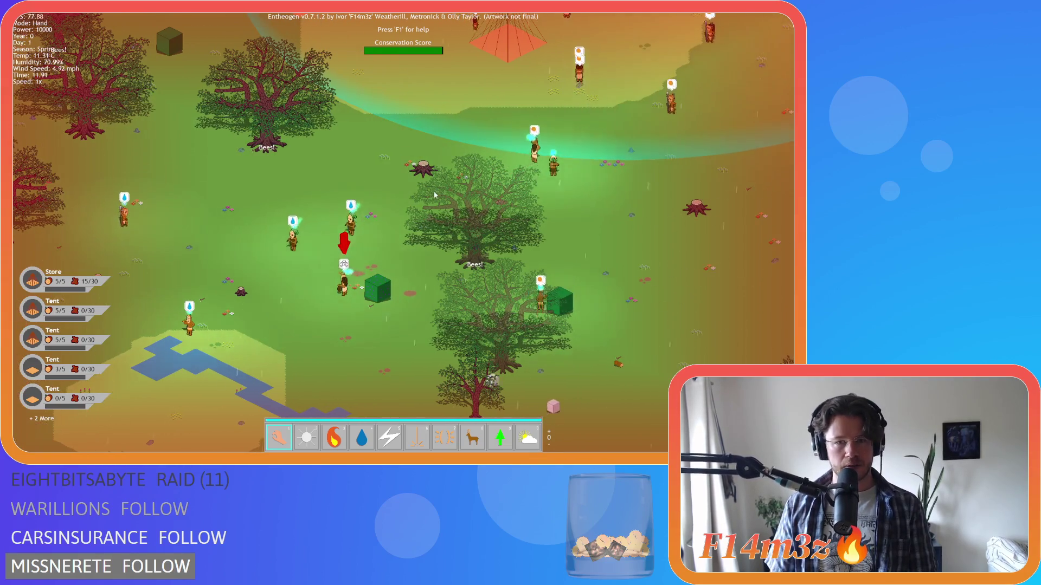
pyautogui.press('w')
pyautogui.press('a')
pyautogui.press('s')
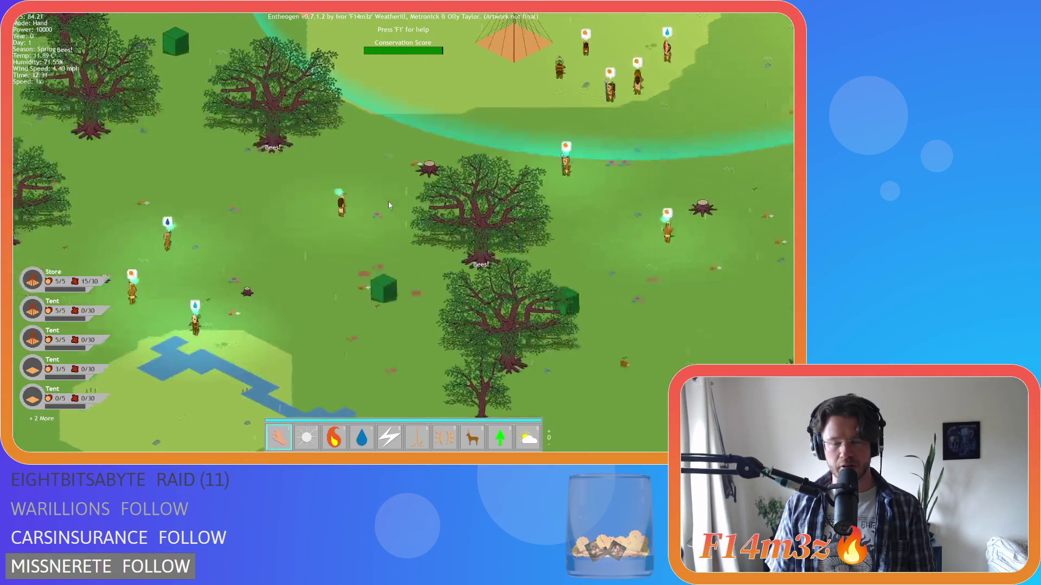
pyautogui.press('d')
pyautogui.press('w')
pyautogui.press('d')
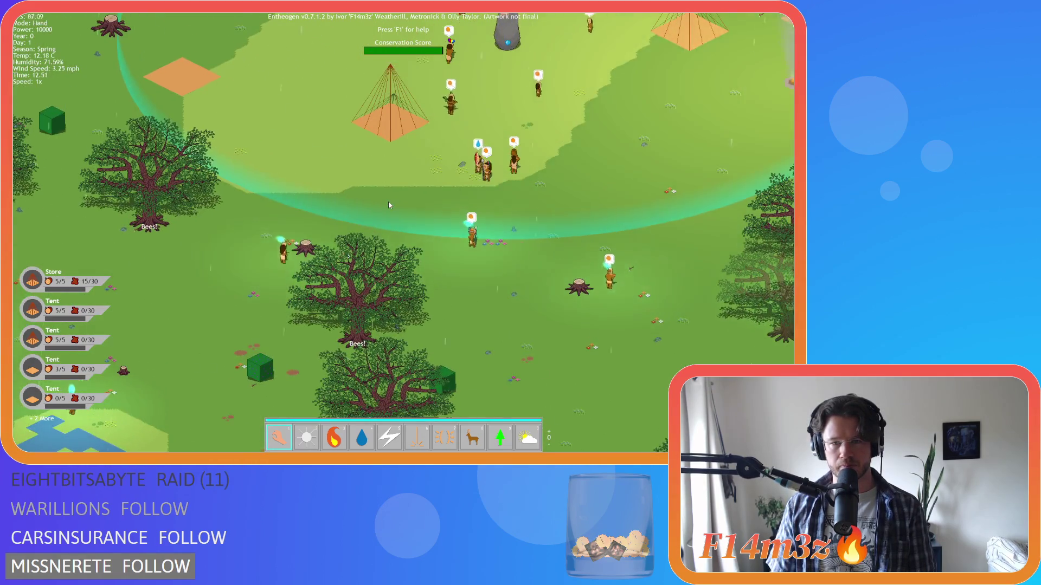
pyautogui.press('s')
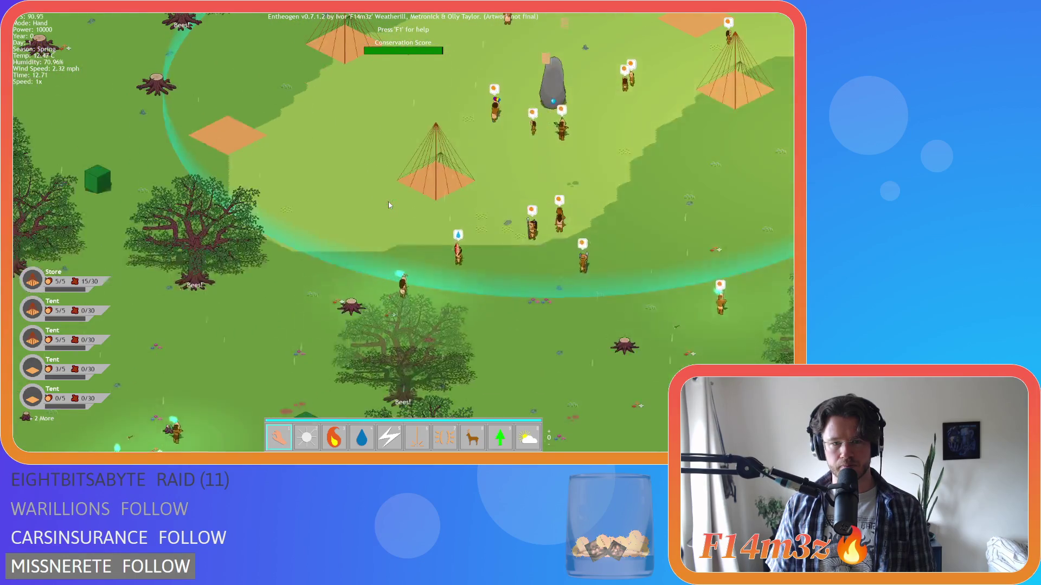
pyautogui.press('d')
pyautogui.press('w')
pyautogui.scroll(-5, 406, 206)
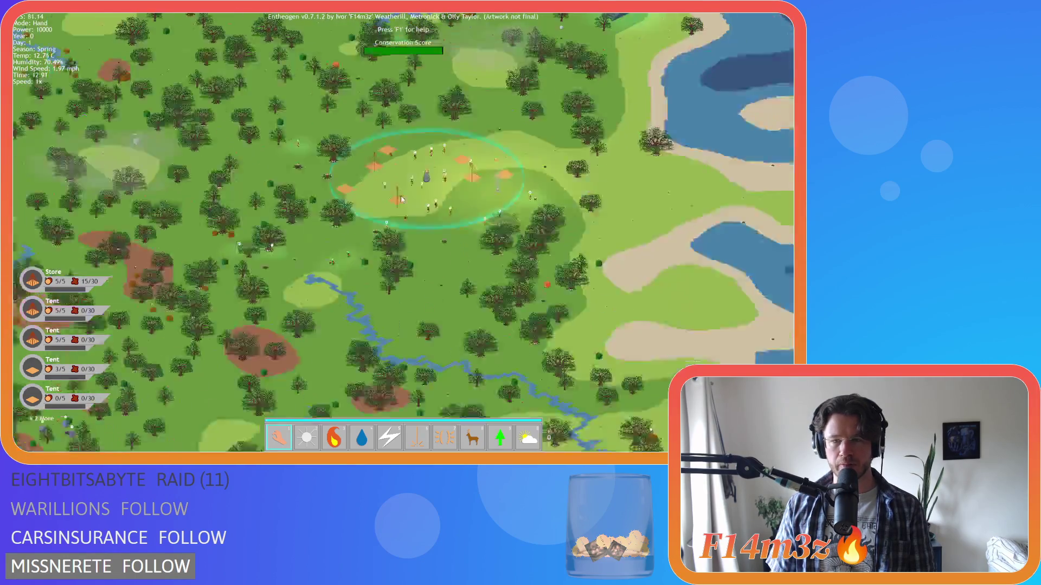
# Zoom in and out over the forest, then pan back onto the village.
pyautogui.press('a')
pyautogui.press('s')
pyautogui.scroll(3, 364, 213)
pyautogui.scroll(-3, 365, 212)
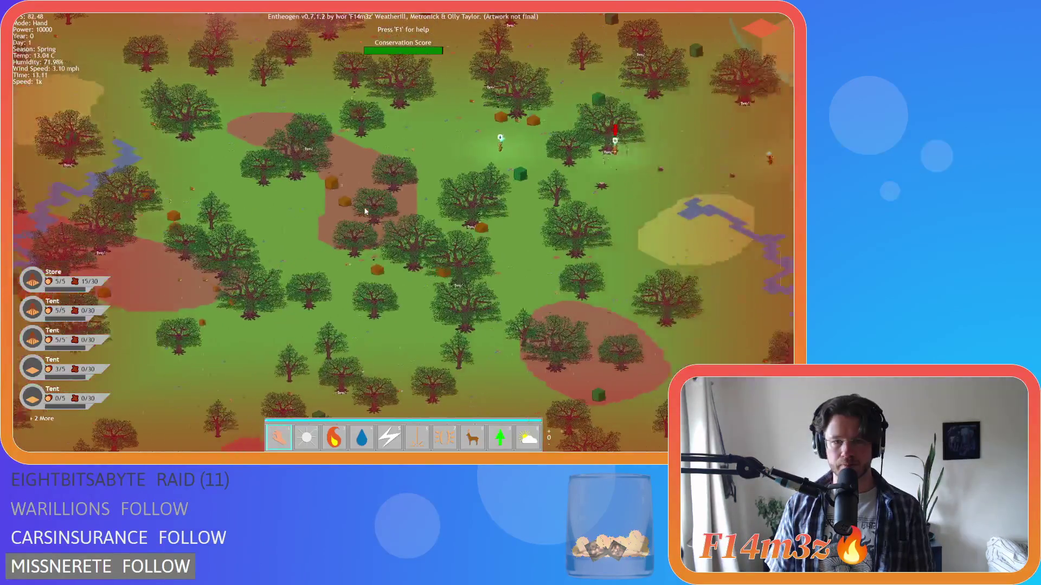
pyautogui.scroll(5, 509, 287)
pyautogui.scroll(-4, 455, 273)
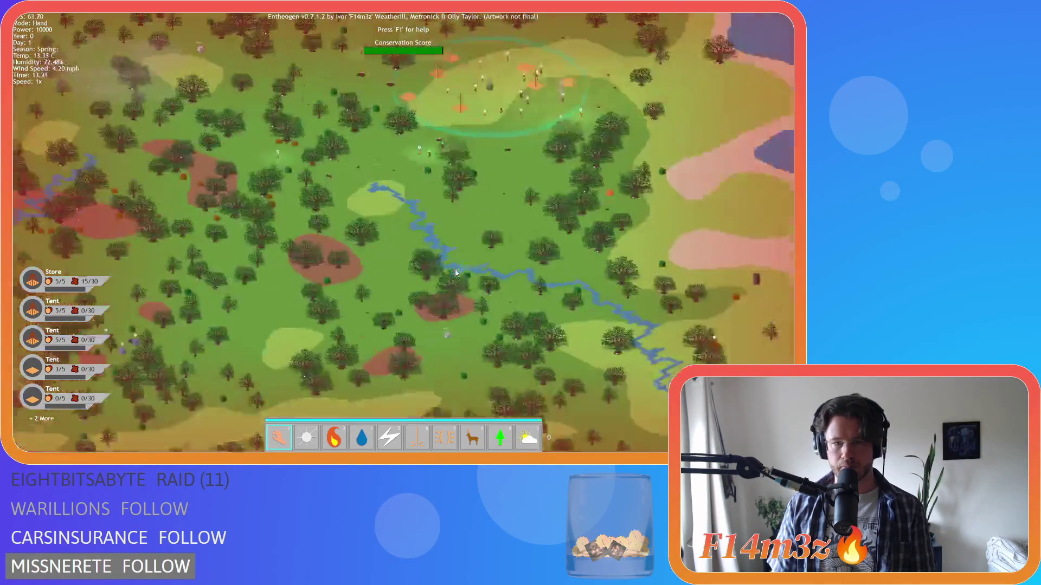
pyautogui.scroll(5, 492, 257)
pyautogui.press('s')
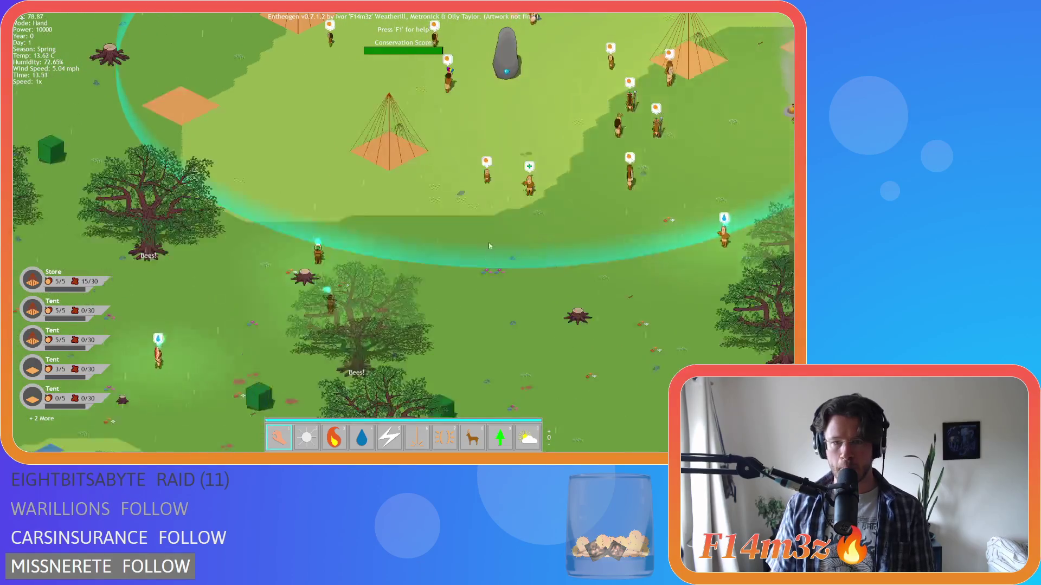
pyautogui.press('d')
pyautogui.press('w')
# Pan around the village tents and villagers, then recentre the whole village in view.
pyautogui.press('a')
pyautogui.press('w')
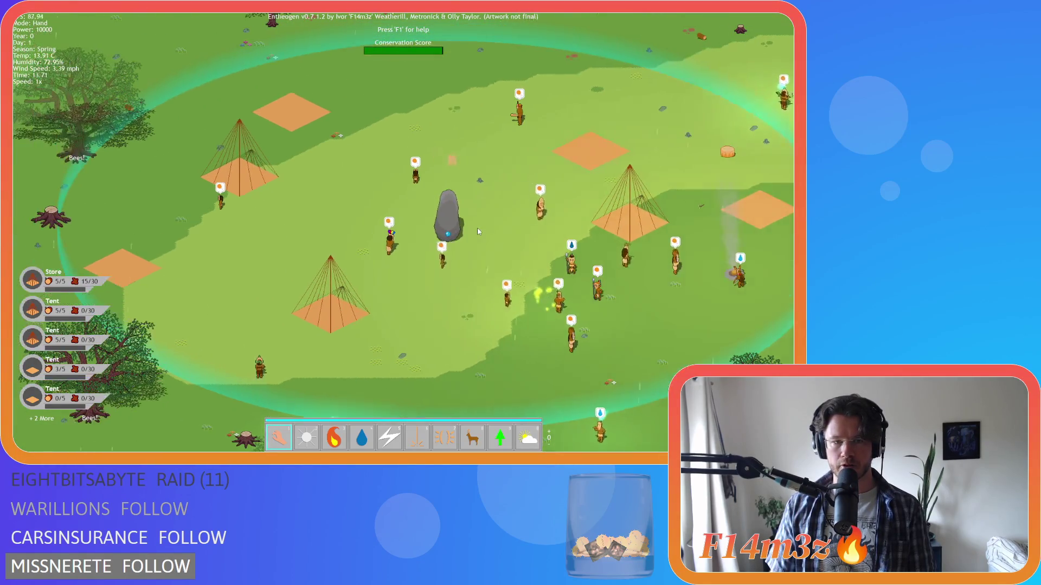
pyautogui.press('s')
pyautogui.press('d')
pyautogui.press('w')
pyautogui.press('w')
pyautogui.press('d')
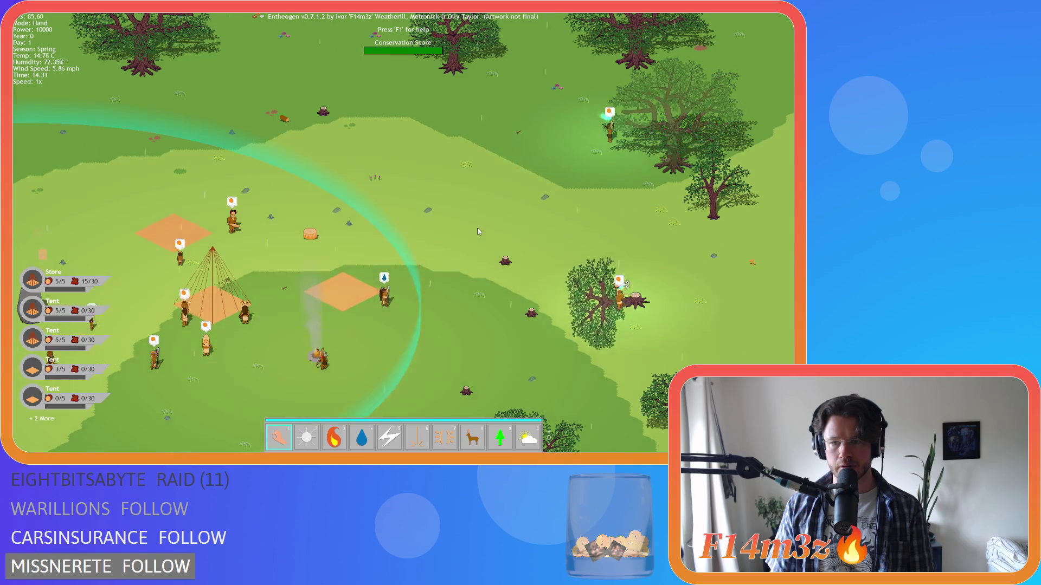
pyautogui.press('w')
pyautogui.press('d')
pyautogui.press('s')
pyautogui.press('a')
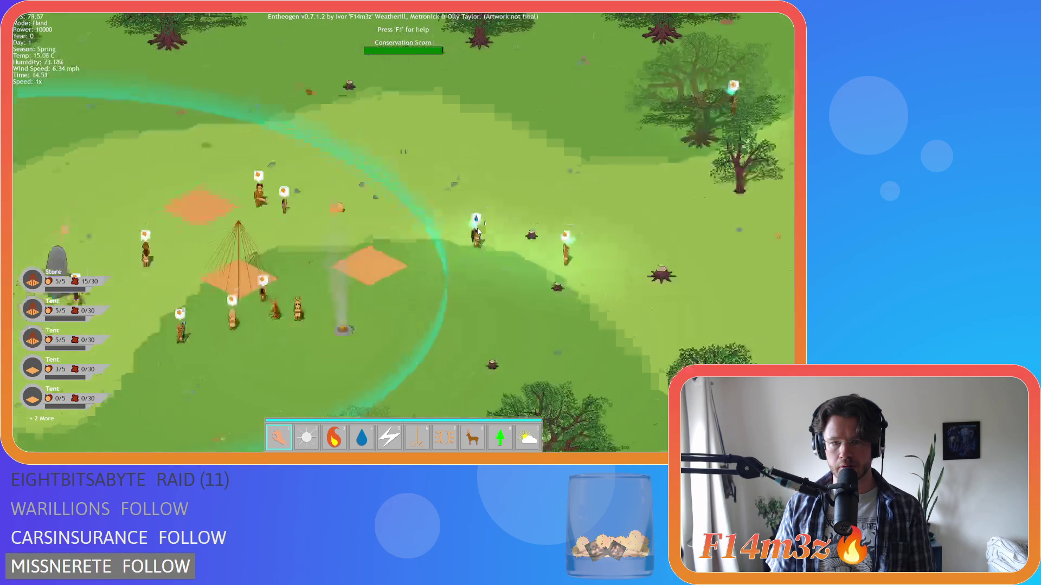
pyautogui.press('w')
pyautogui.press('a')
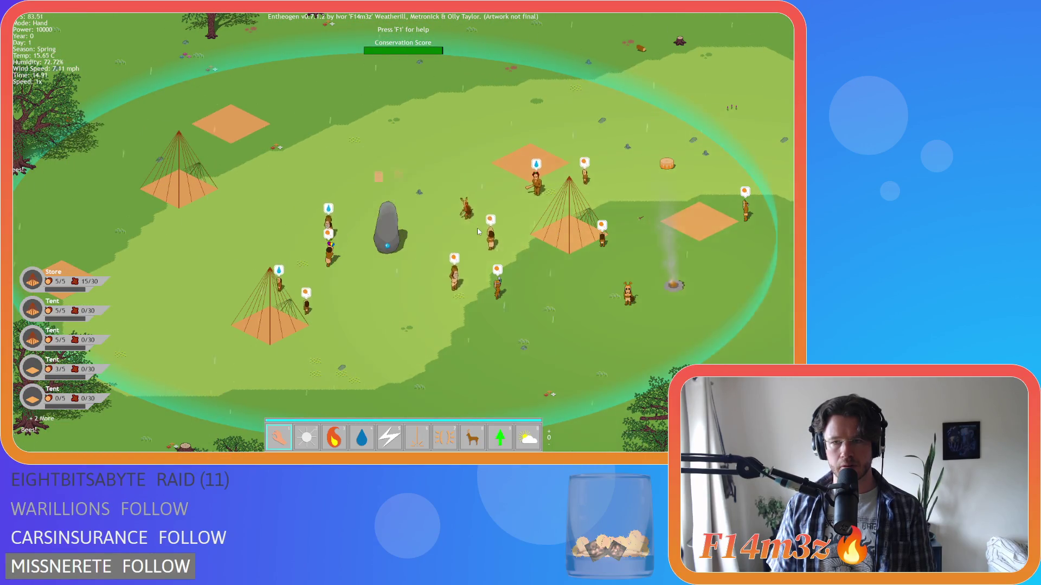
pyautogui.press('s')
pyautogui.press('a')
# Jump the camera to the Miracle: Firewood pile with F2, then zoom out to the forest overview.
pyautogui.press('F2')
pyautogui.press('s')
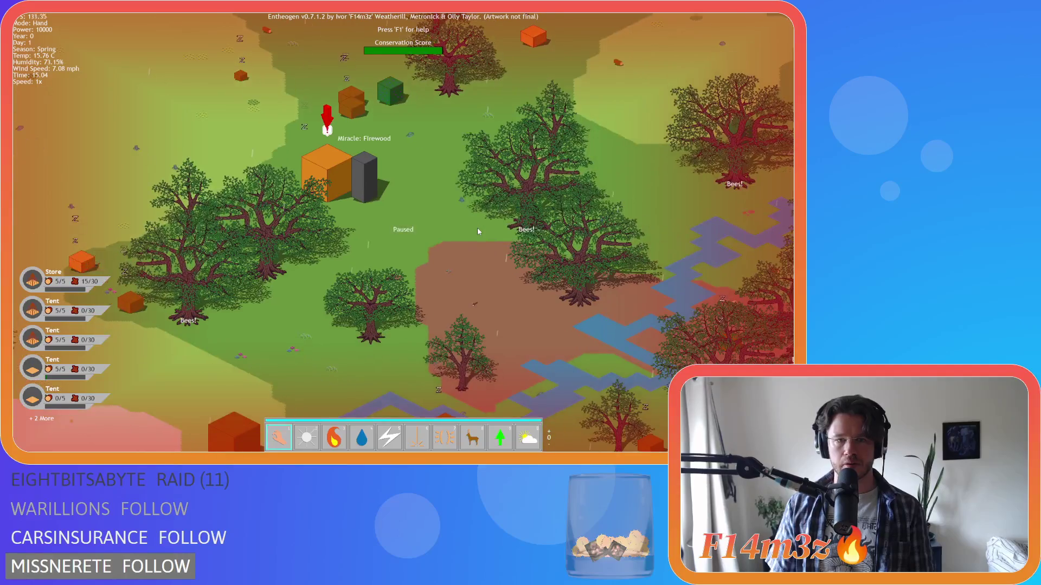
pyautogui.press('w')
pyautogui.scroll(-5, 455, 224)
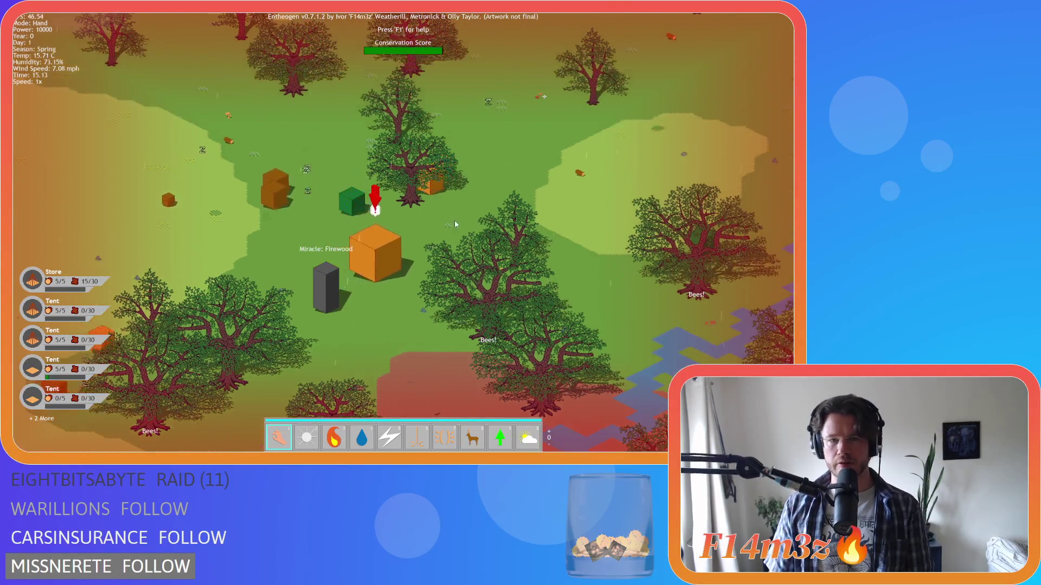
pyautogui.scroll(5, 454, 223)
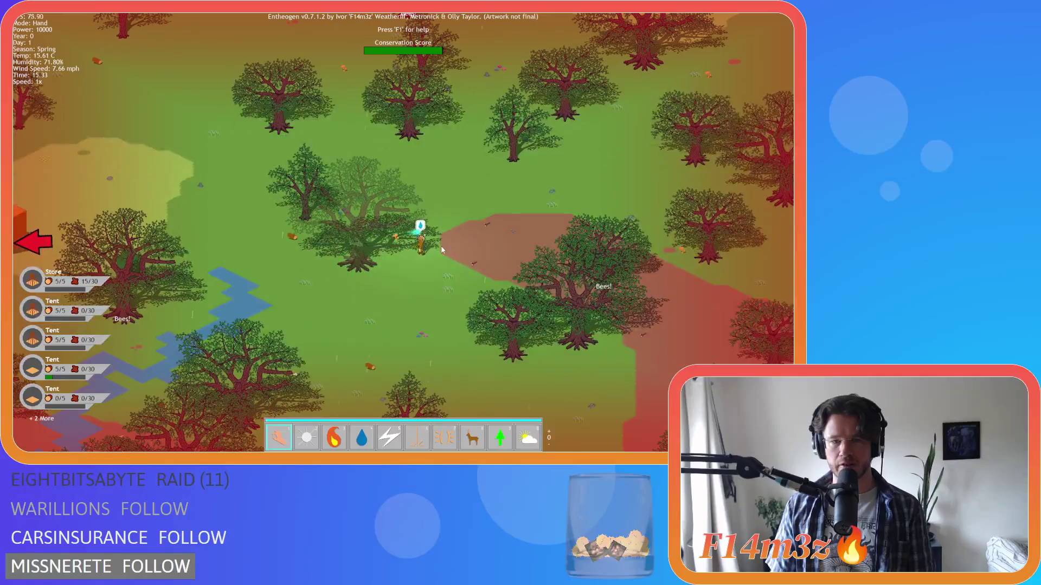
pyautogui.scroll(-5, 472, 220)
# Zoom in and out on the ringed village and bring it back to centre.
pyautogui.press('d')
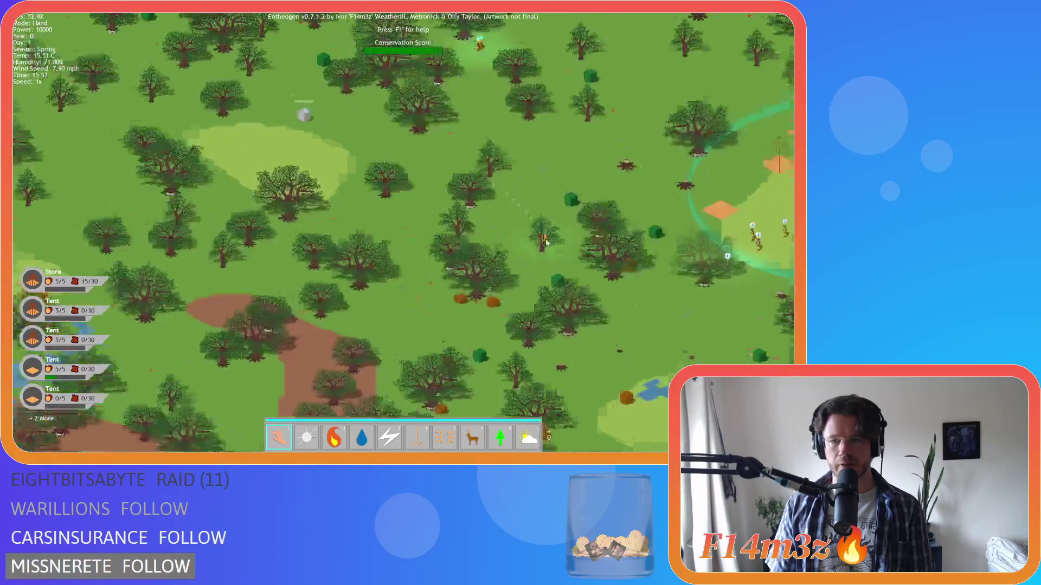
pyautogui.scroll(5, 589, 255)
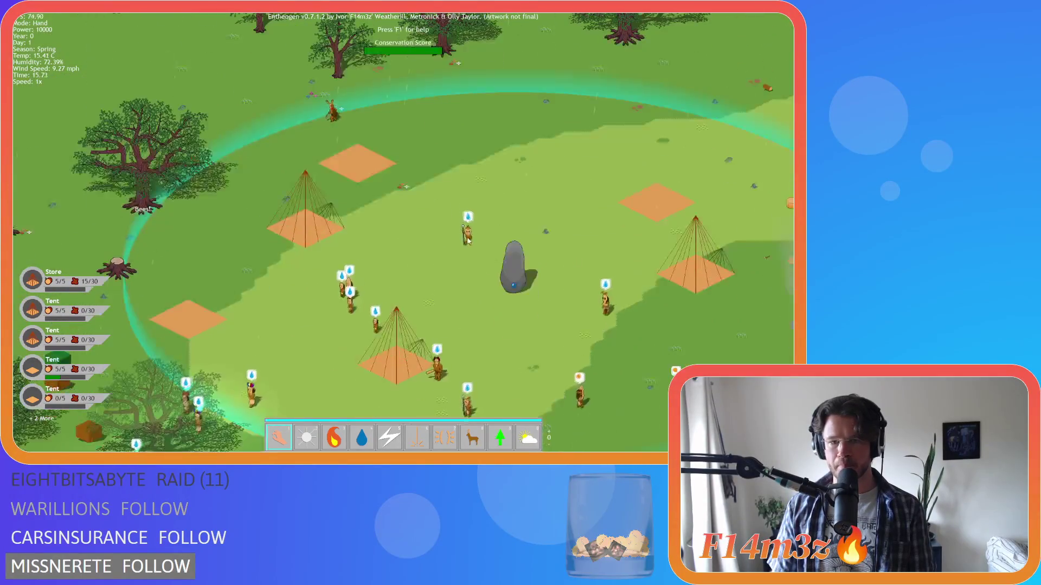
pyautogui.scroll(-5, 450, 229)
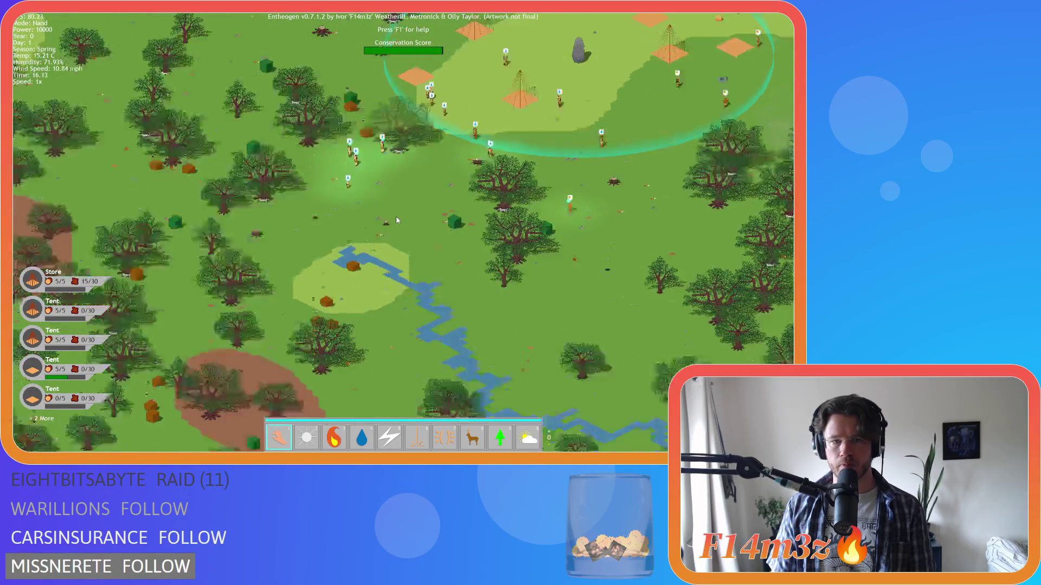
pyautogui.scroll(5, 396, 220)
pyautogui.scroll(-5, 397, 219)
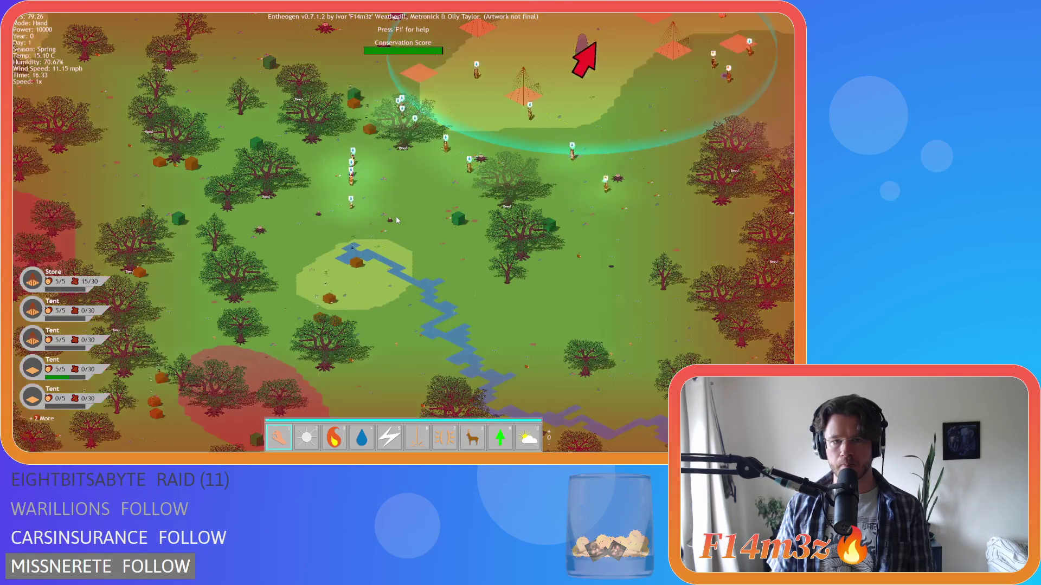
pyautogui.scroll(5, 450, 189)
pyautogui.scroll(-2, 450, 189)
pyautogui.scroll(2, 374, 212)
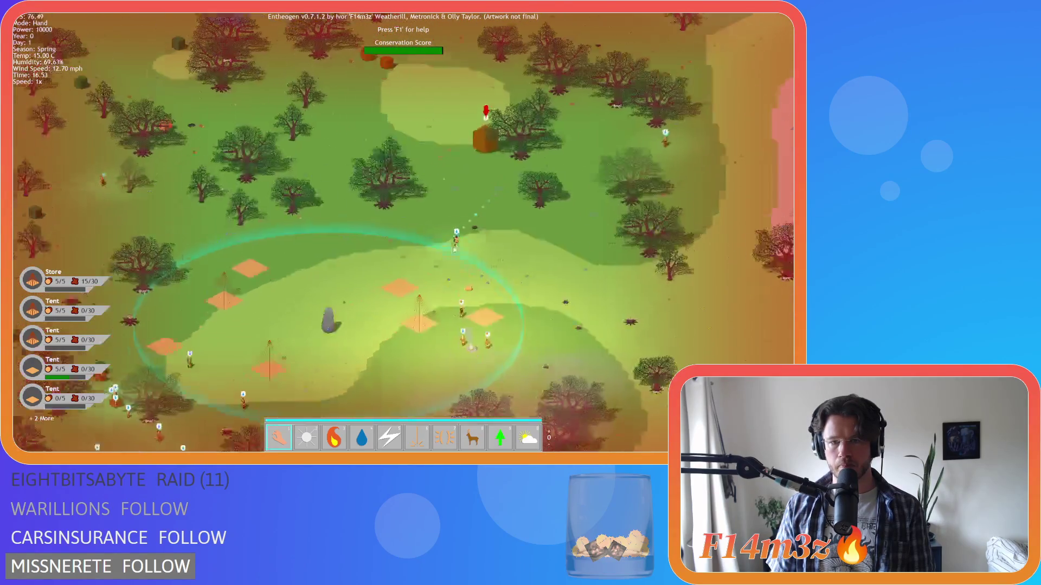
pyautogui.press('w')
pyautogui.press('d')
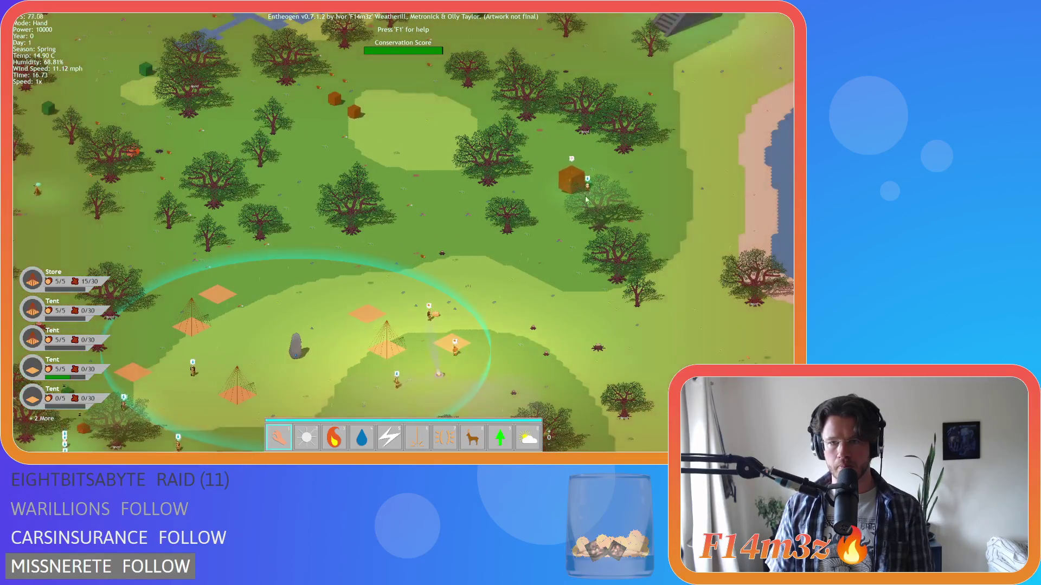
pyautogui.press('a')
pyautogui.press('s')
# Pan to the stream where villagers gather near the orange crate and zoom in.
pyautogui.press('w')
pyautogui.press('d')
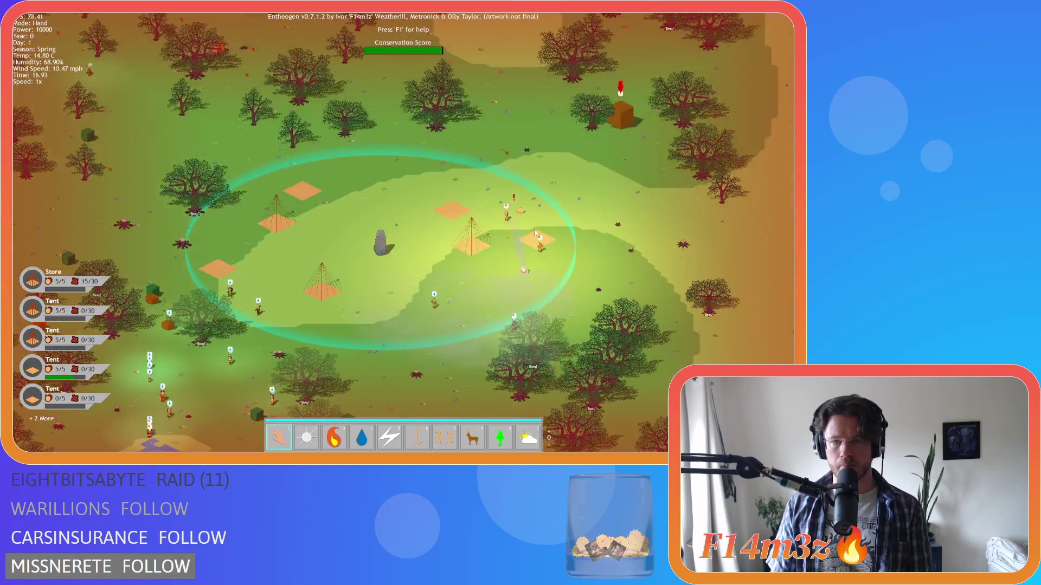
pyautogui.press('a')
pyautogui.press('s')
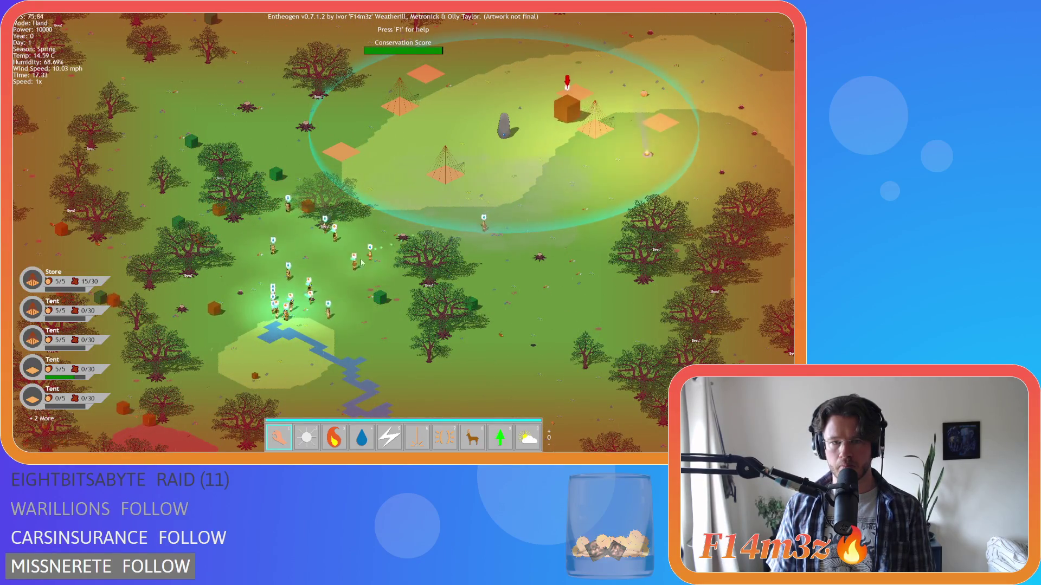
pyautogui.scroll(-2, 387, 267)
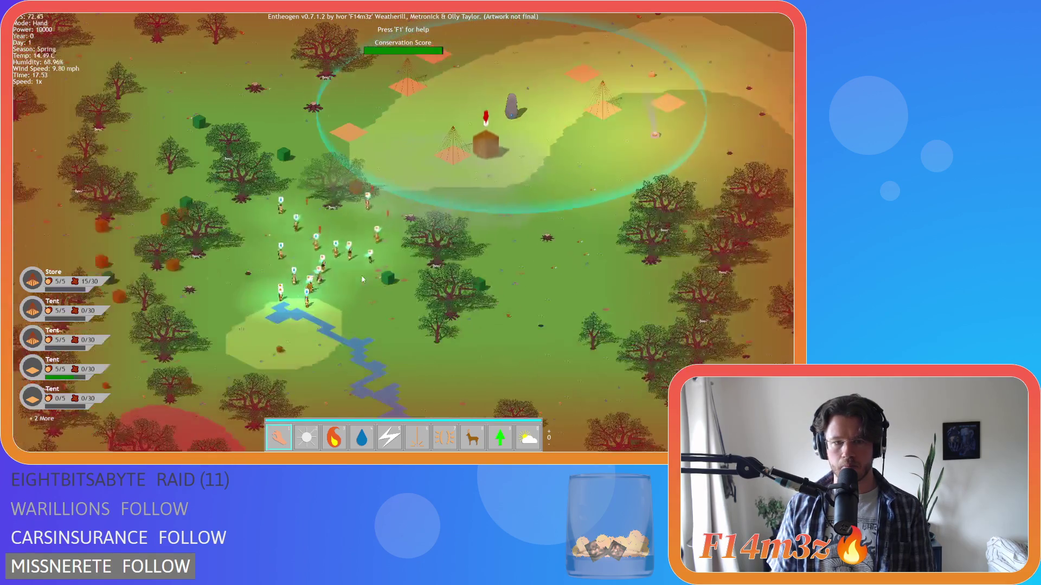
pyautogui.press('a')
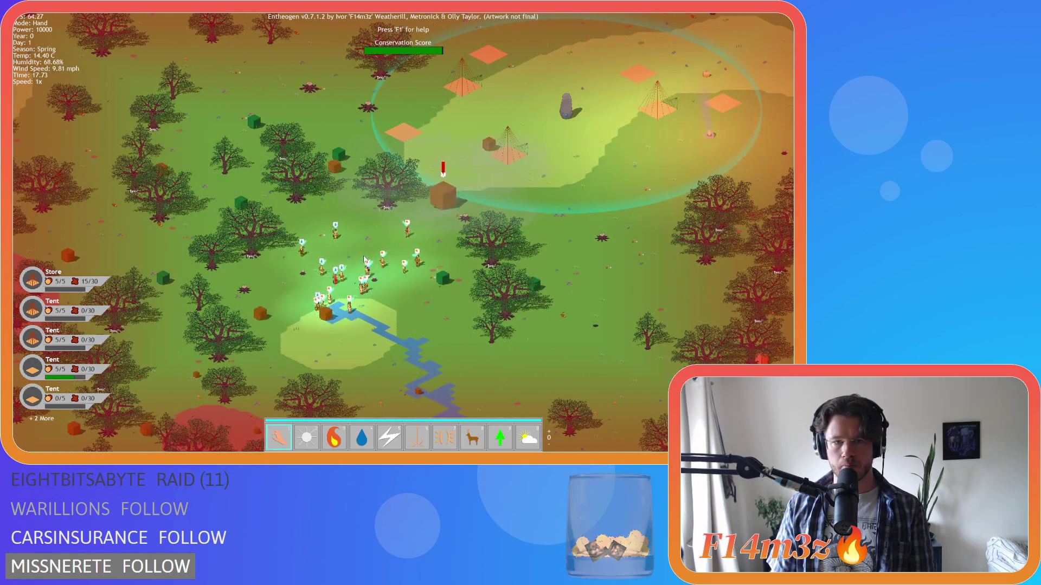
pyautogui.scroll(5, 364, 259)
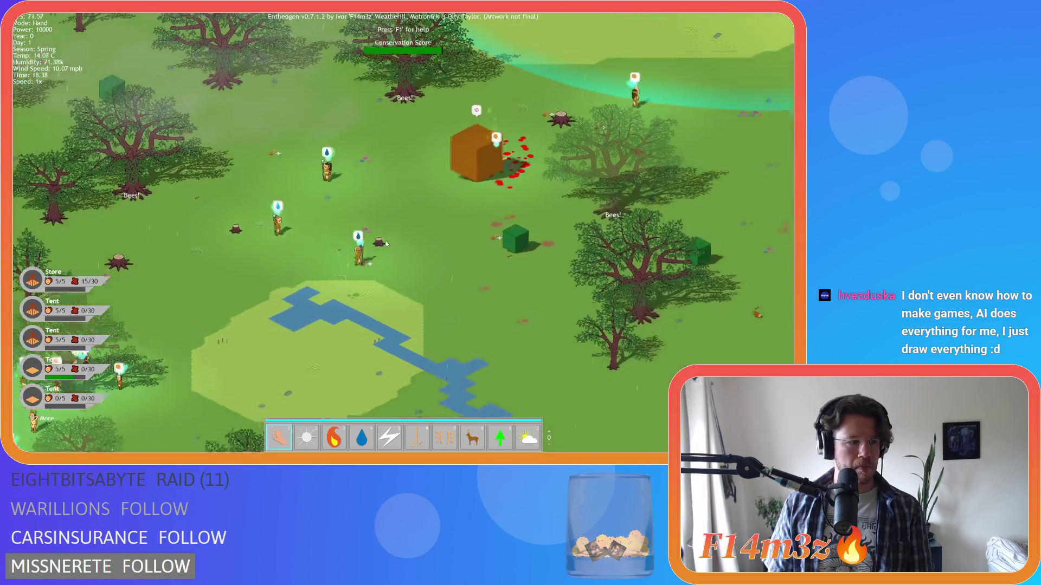
pyautogui.moveTo(386, 244)
pyautogui.mouseDown()
pyautogui.moveTo(461, 163)
pyautogui.moveTo(493, 148)
pyautogui.mouseUp()
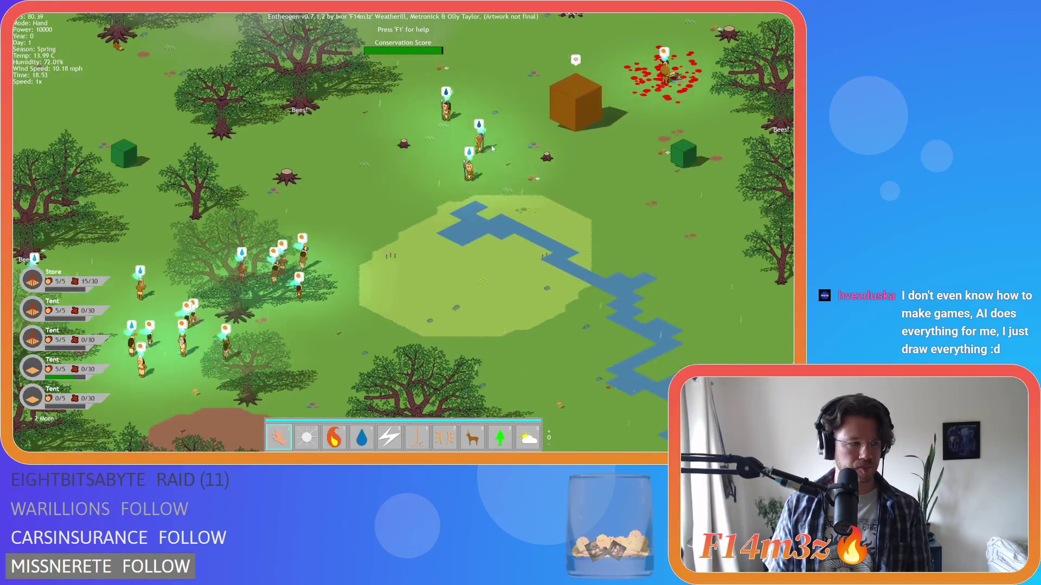
pyautogui.press('d')
pyautogui.press('s')
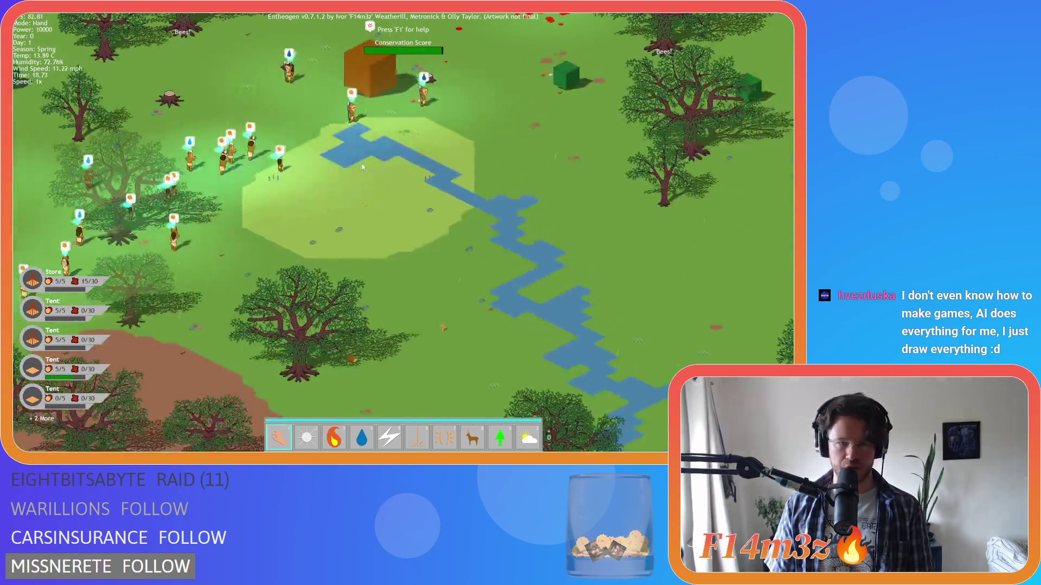
pyautogui.press('w')
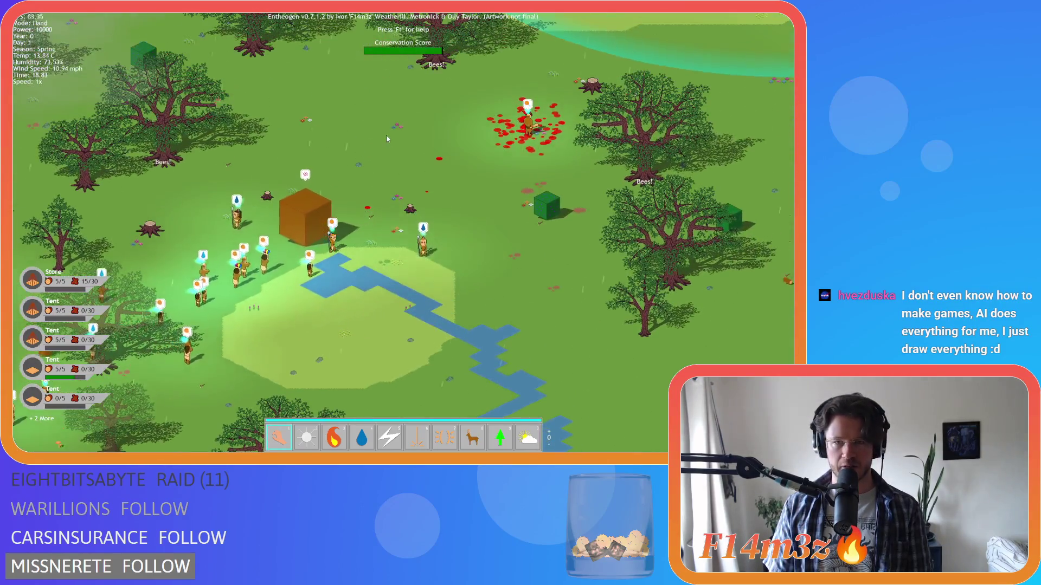
pyautogui.press('d')
pyautogui.press('w')
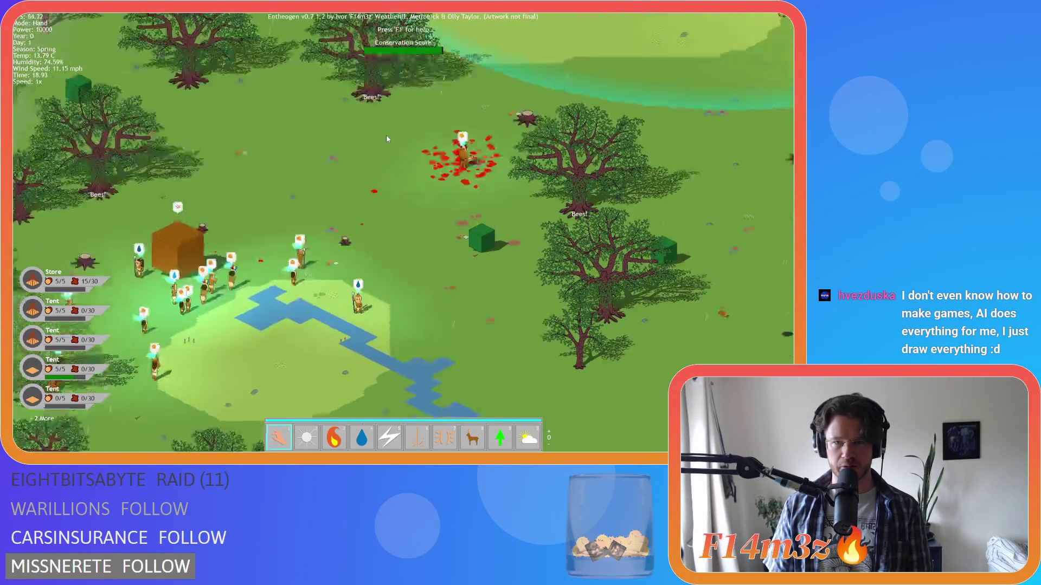
pyautogui.press('s')
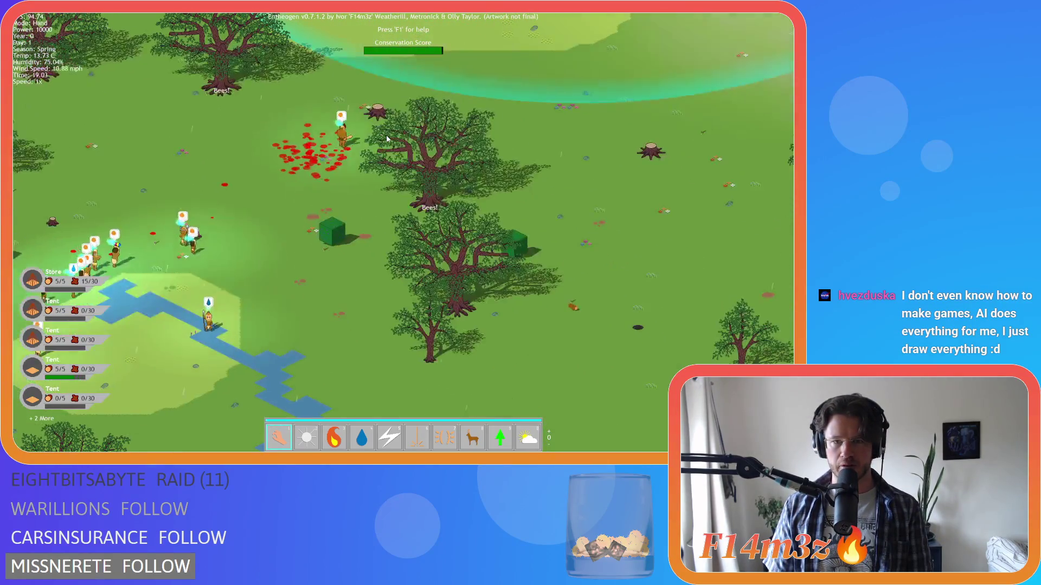
pyautogui.press('w')
pyautogui.press('d')
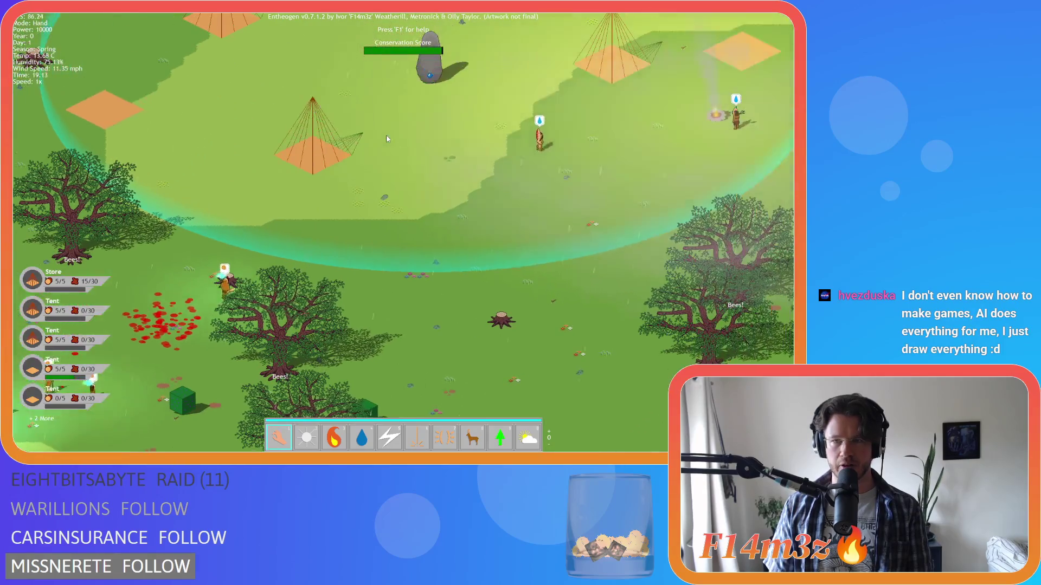
pyautogui.press('a')
pyautogui.press('s')
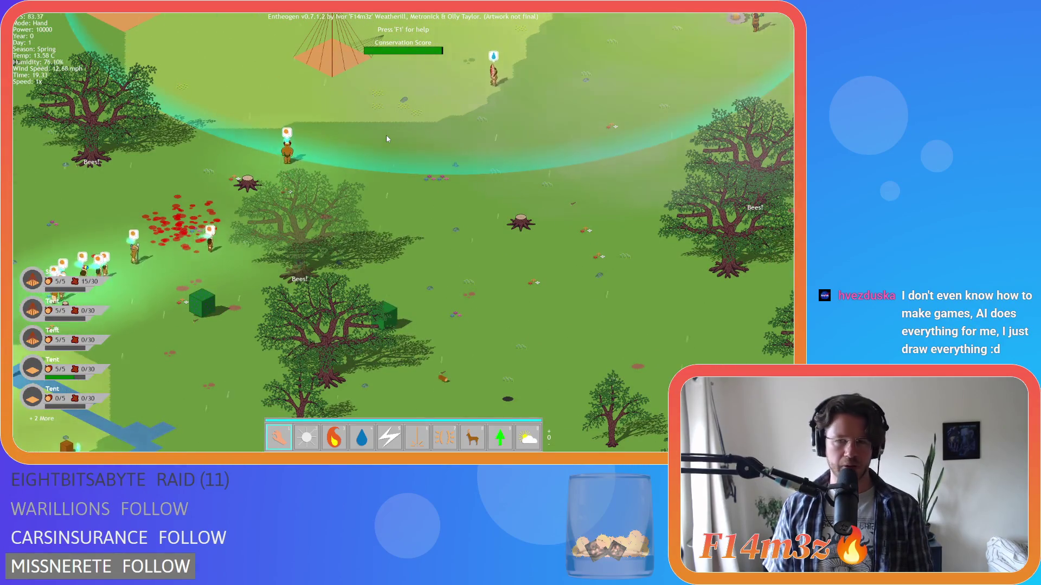
pyautogui.press('d')
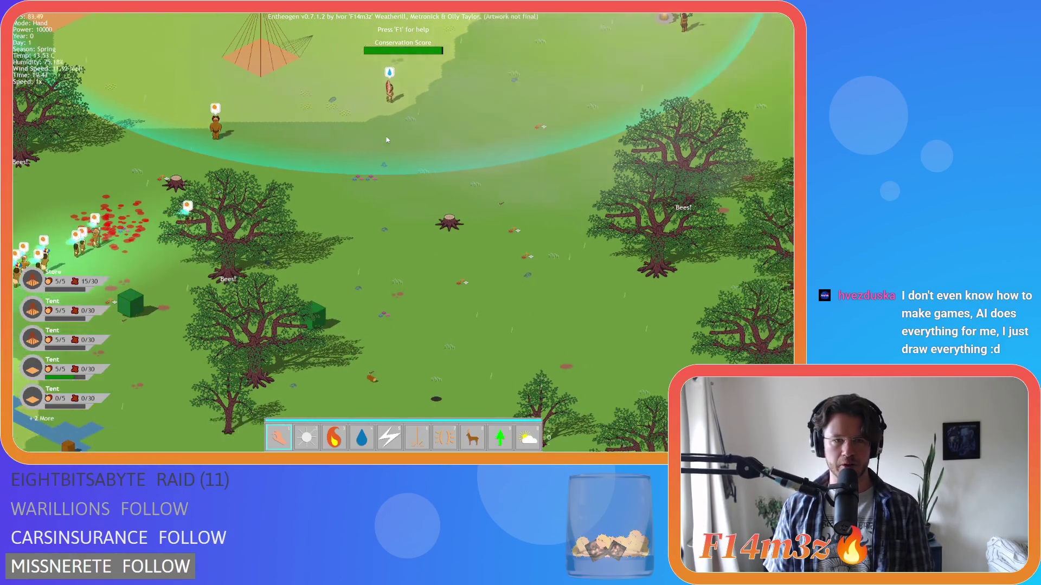
pyautogui.scroll(-3, 387, 140)
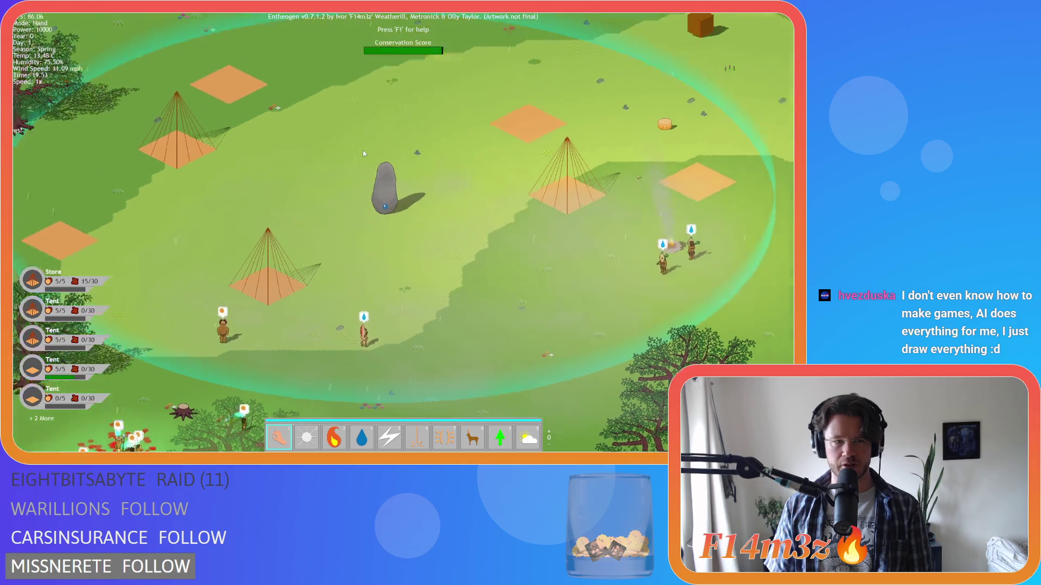
pyautogui.scroll(3, 371, 156)
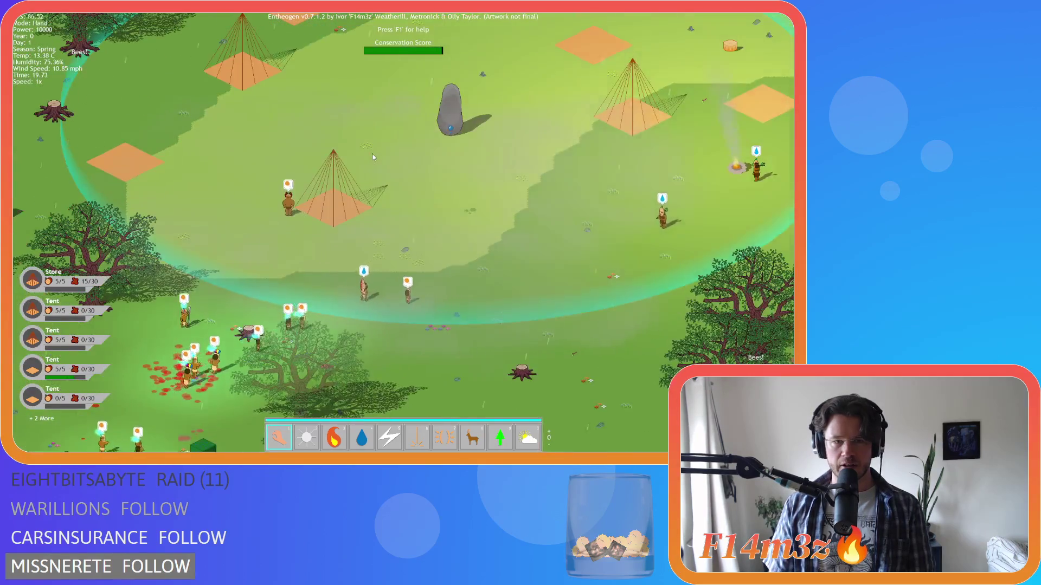
pyautogui.scroll(-3, 372, 157)
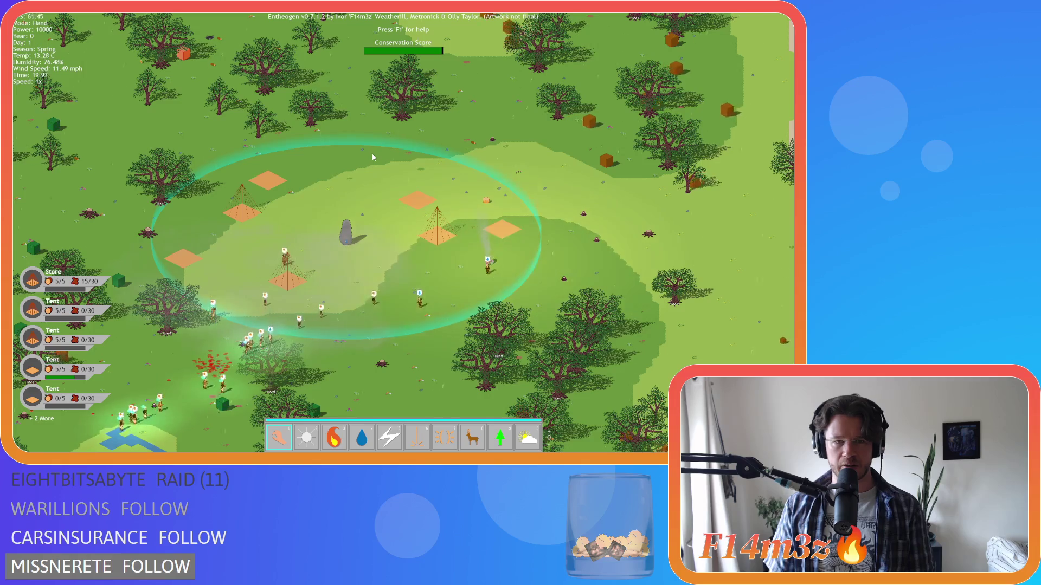
pyautogui.scroll(3, 372, 157)
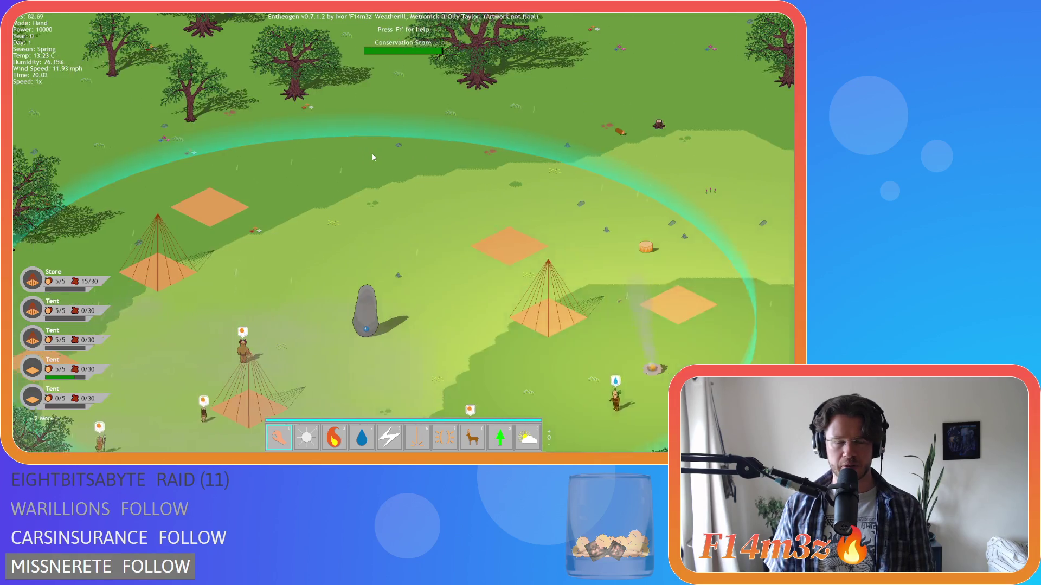
pyautogui.scroll(-3, 372, 155)
pyautogui.scroll(3, 372, 154)
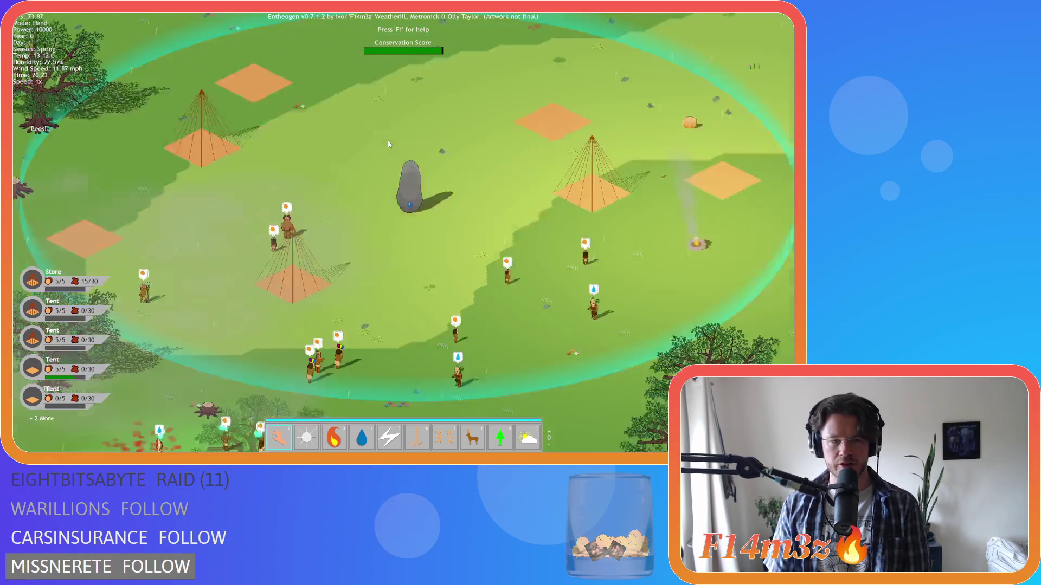
pyautogui.scroll(-3, 388, 142)
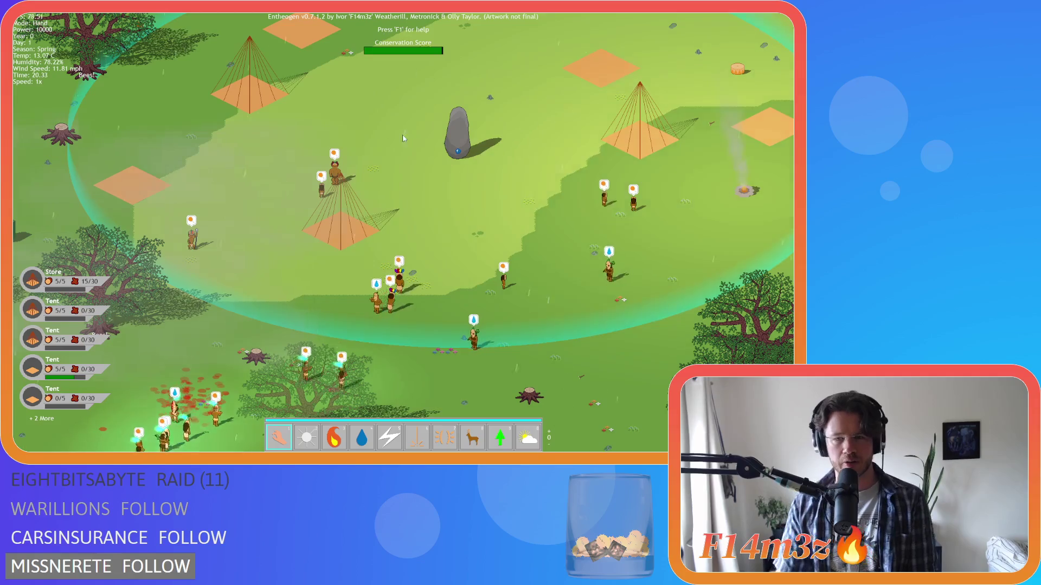
pyautogui.scroll(3, 401, 117)
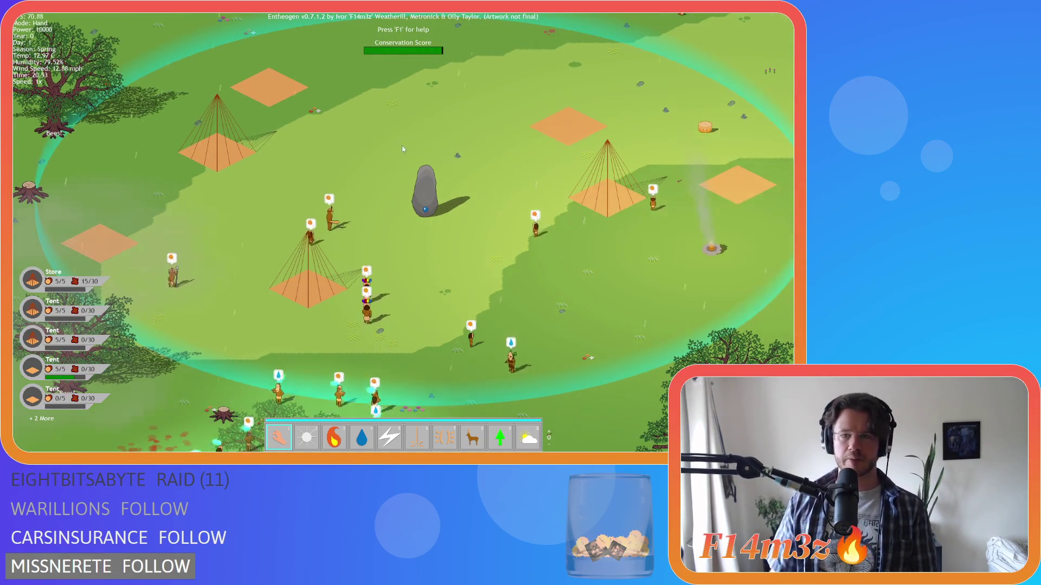
pyautogui.press('s')
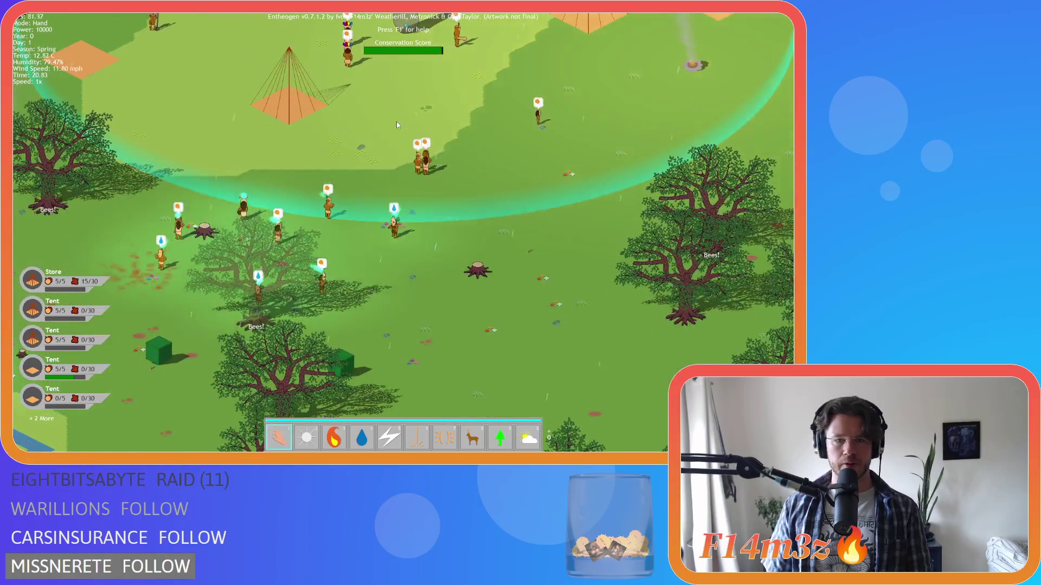
pyautogui.scroll(-3, 397, 125)
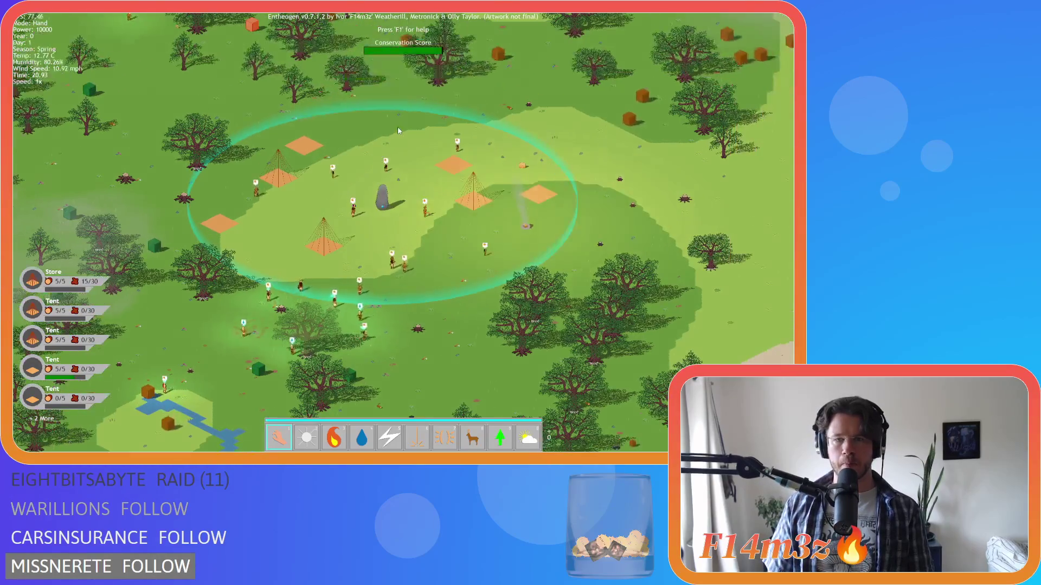
pyautogui.scroll(2, 398, 130)
pyautogui.scroll(-2, 398, 131)
pyautogui.press('a')
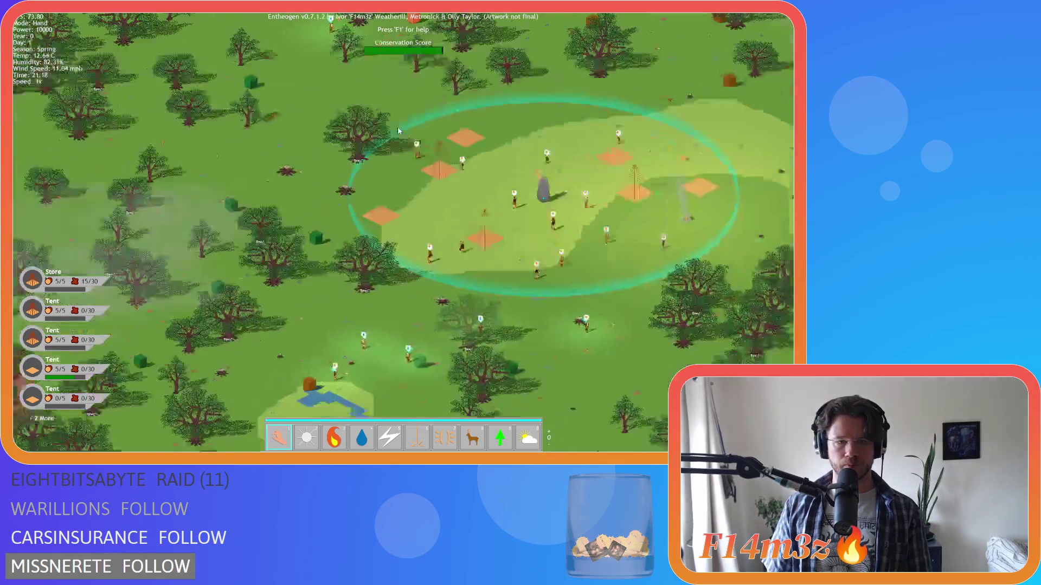
pyautogui.press('d')
pyautogui.scroll(2, 398, 127)
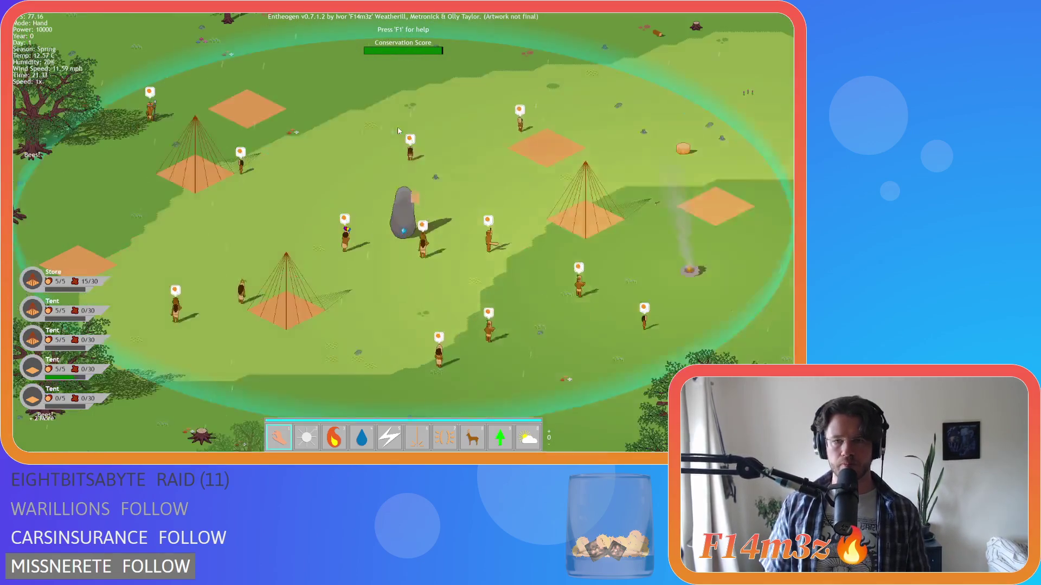
pyautogui.scroll(-2, 398, 127)
pyautogui.scroll(-3, 398, 127)
pyautogui.press('a')
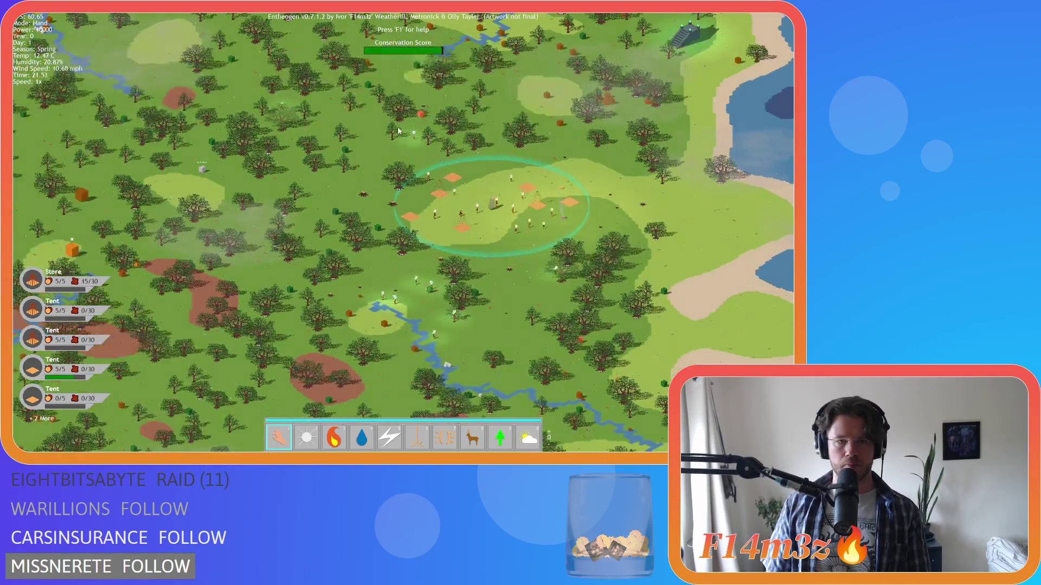
# Centre the camp ring, then pan toward the meadow with orange cubes and back.
pyautogui.scroll(3, 398, 126)
pyautogui.press('s')
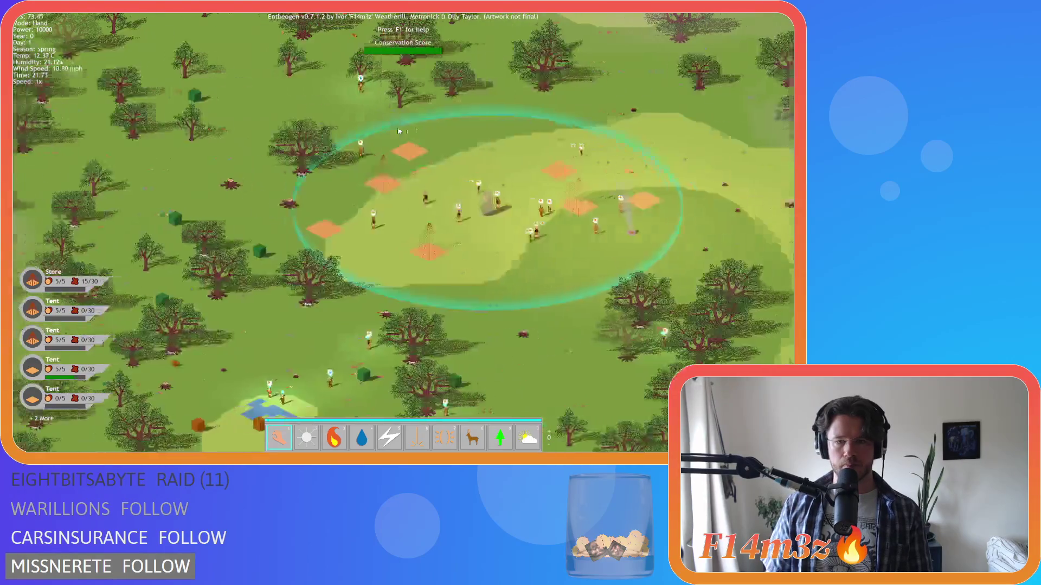
pyautogui.press('d')
pyautogui.press('s')
pyautogui.press('d')
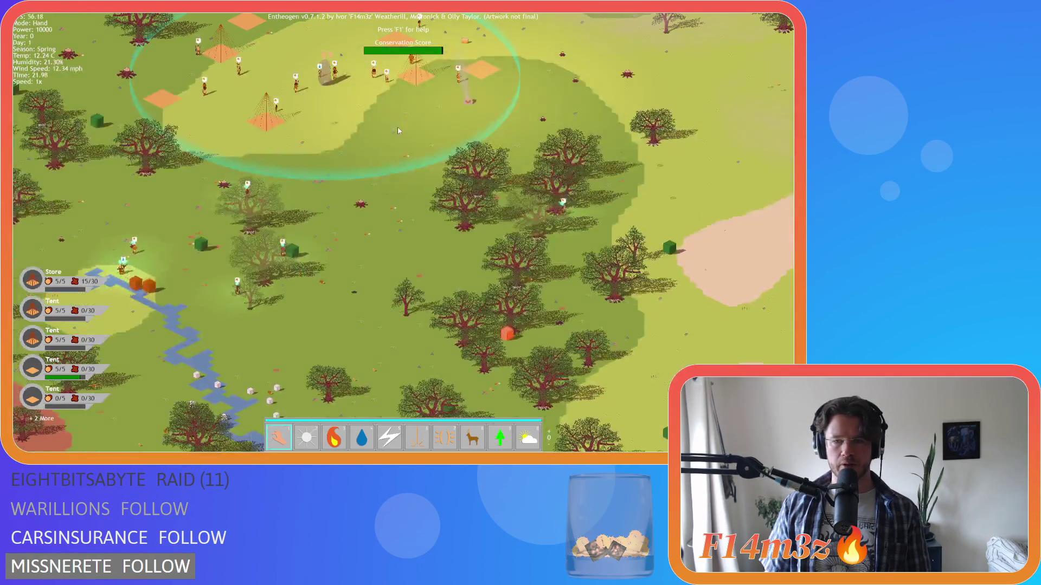
pyautogui.press('w')
pyautogui.press('d')
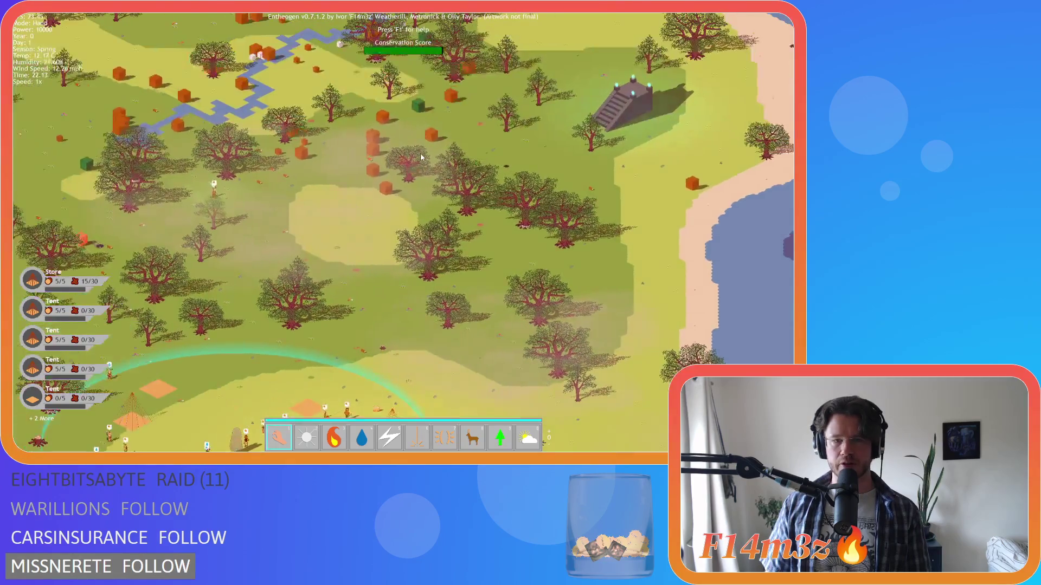
pyautogui.scroll(4, 422, 157)
pyautogui.scroll(-4, 422, 157)
pyautogui.press('w')
pyautogui.press('a')
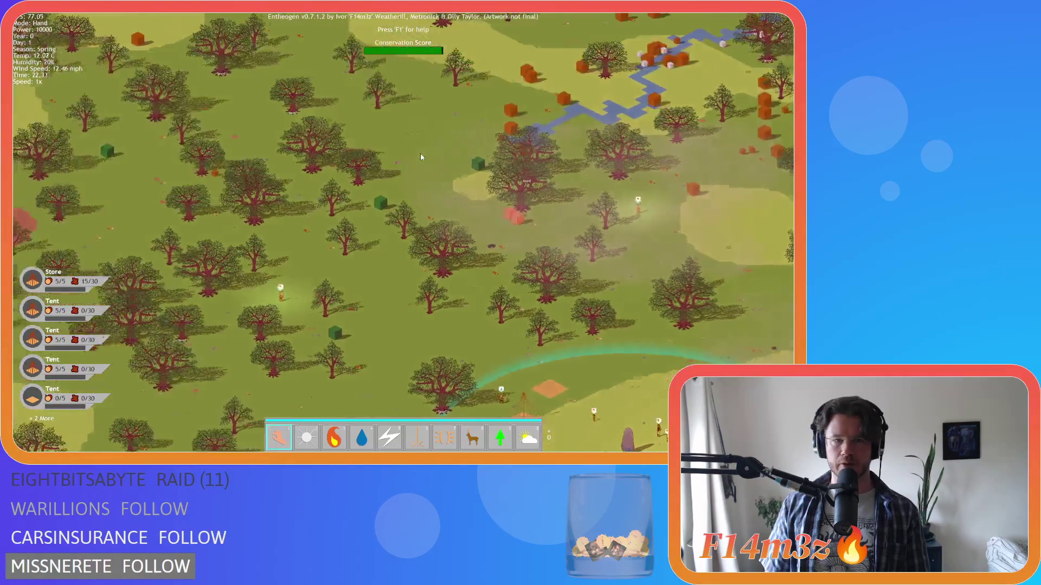
# Survey the river and forest north of the camp as night falls and the store reaches 21/30.
pyautogui.press('s')
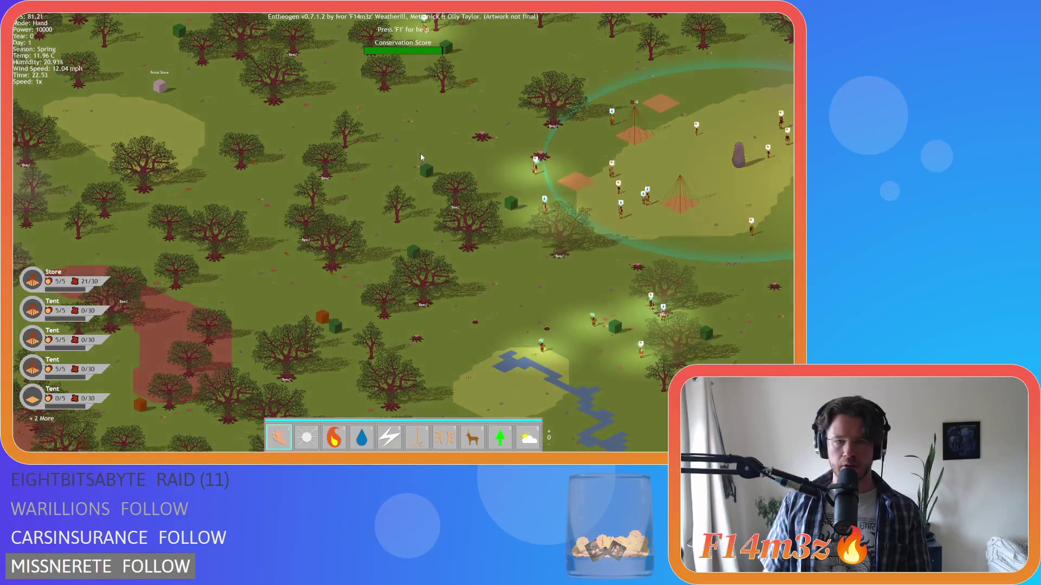
pyautogui.press('d')
pyautogui.press('s')
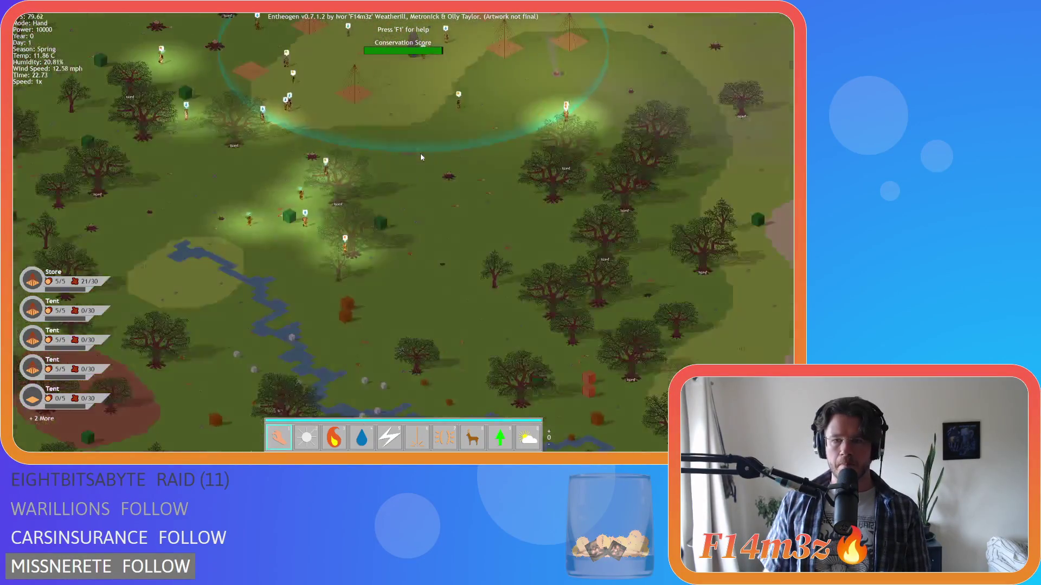
pyautogui.press('d')
pyautogui.press('w')
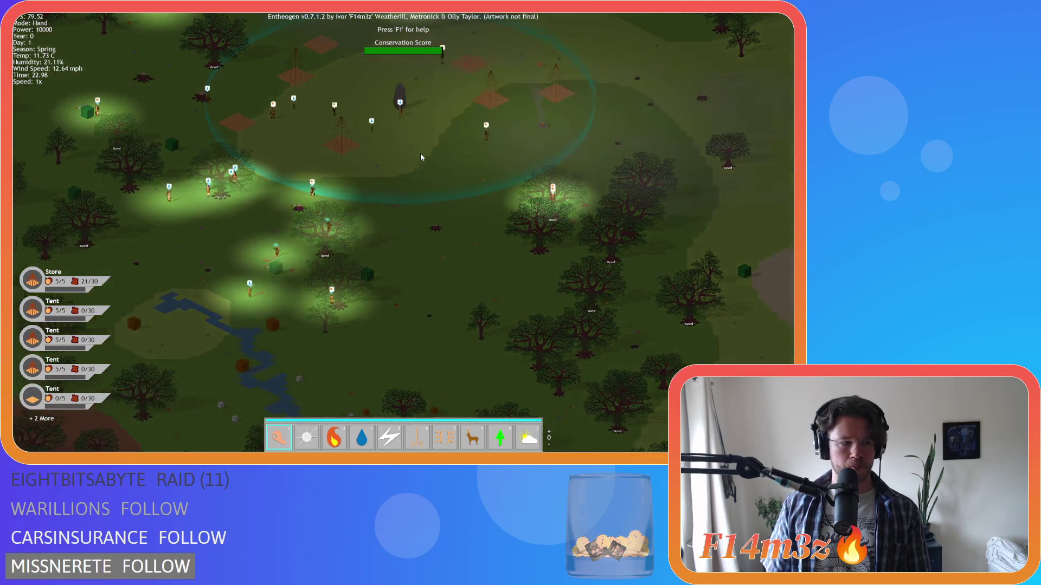
pyautogui.press('w')
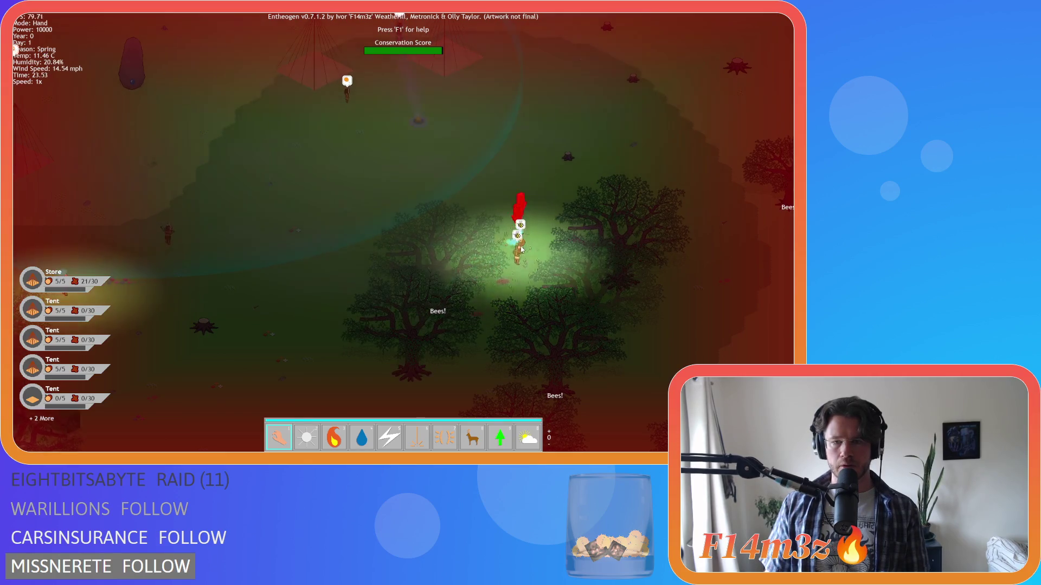
pyautogui.scroll(-5, 533, 225)
pyautogui.scroll(5, 604, 239)
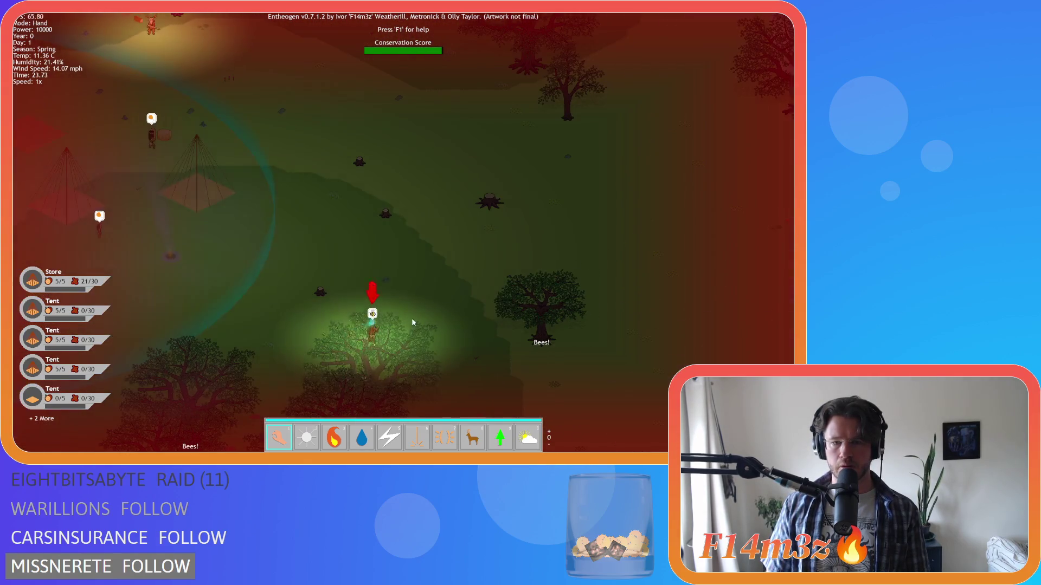
pyautogui.scroll(-5, 367, 313)
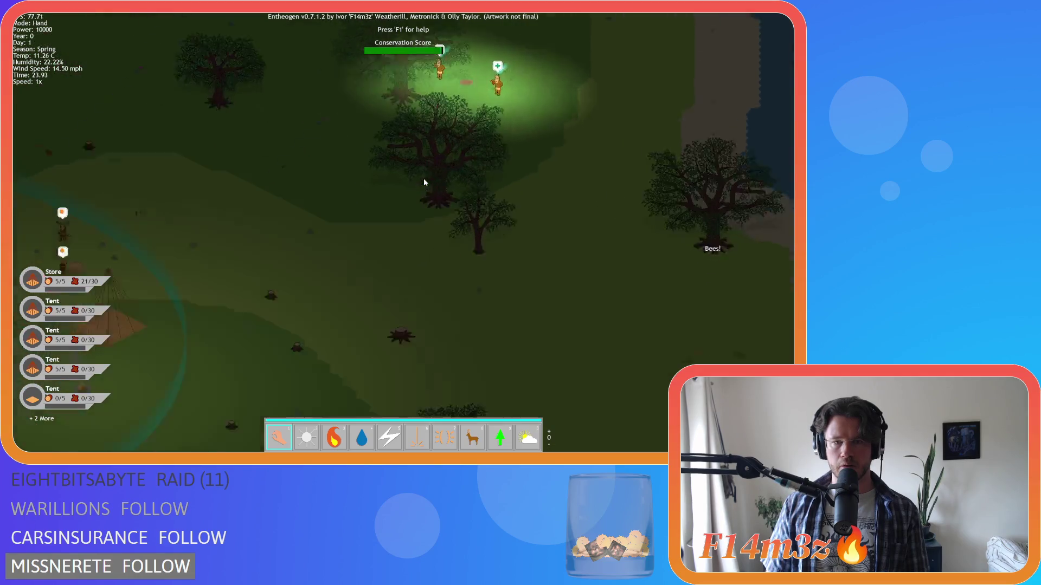
pyautogui.press('Left')
pyautogui.press('Down')
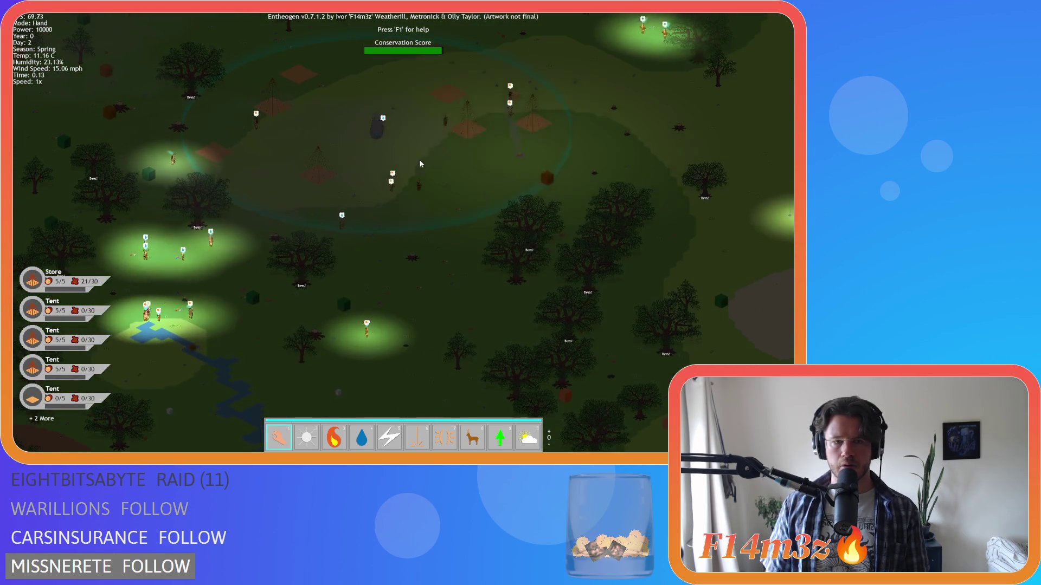
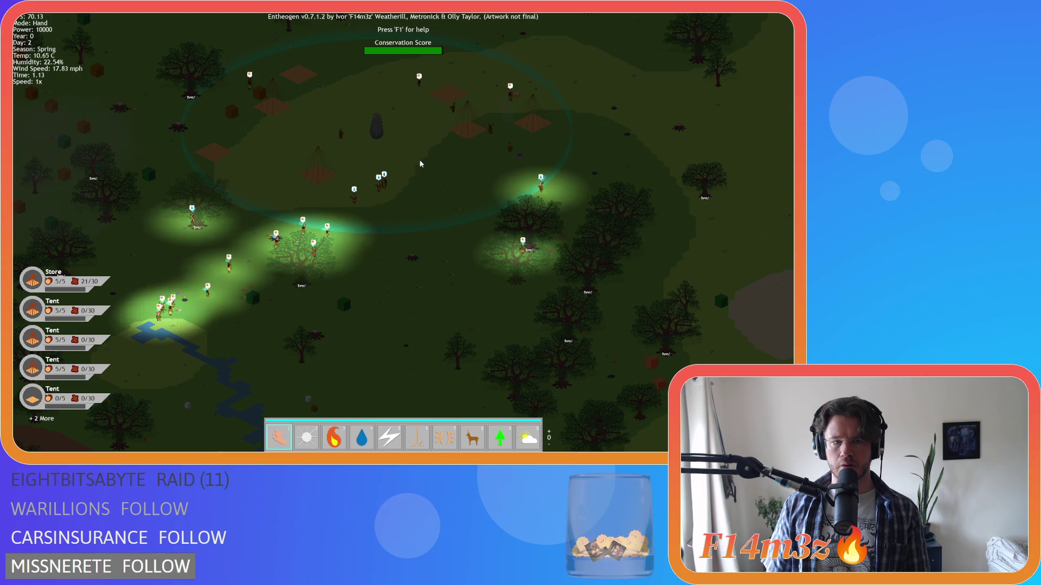
# Pan the map with the arrow keys across the forest and camp toward the villagers.
pyautogui.press('Left')
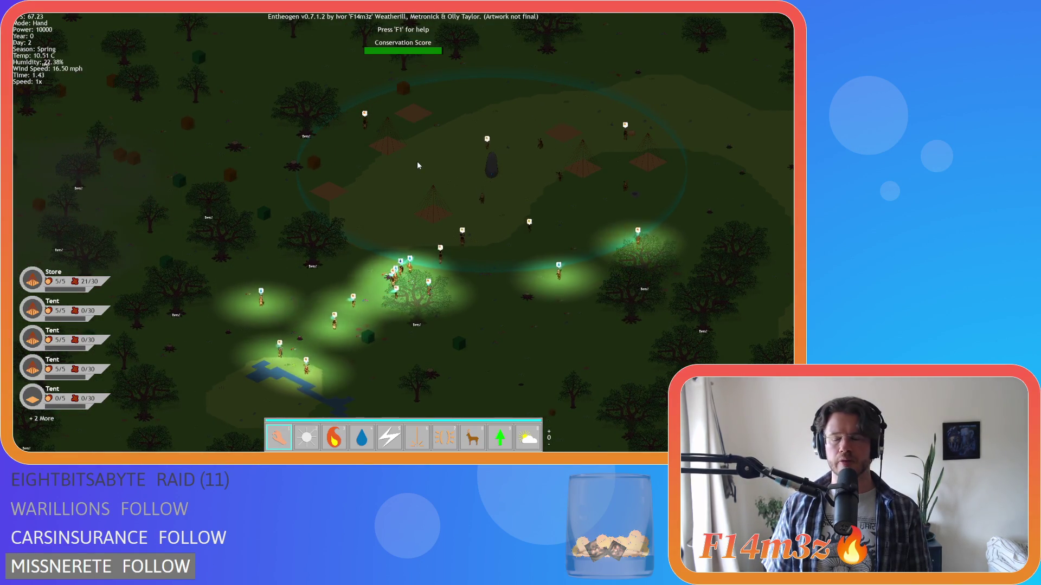
pyautogui.press('Down')
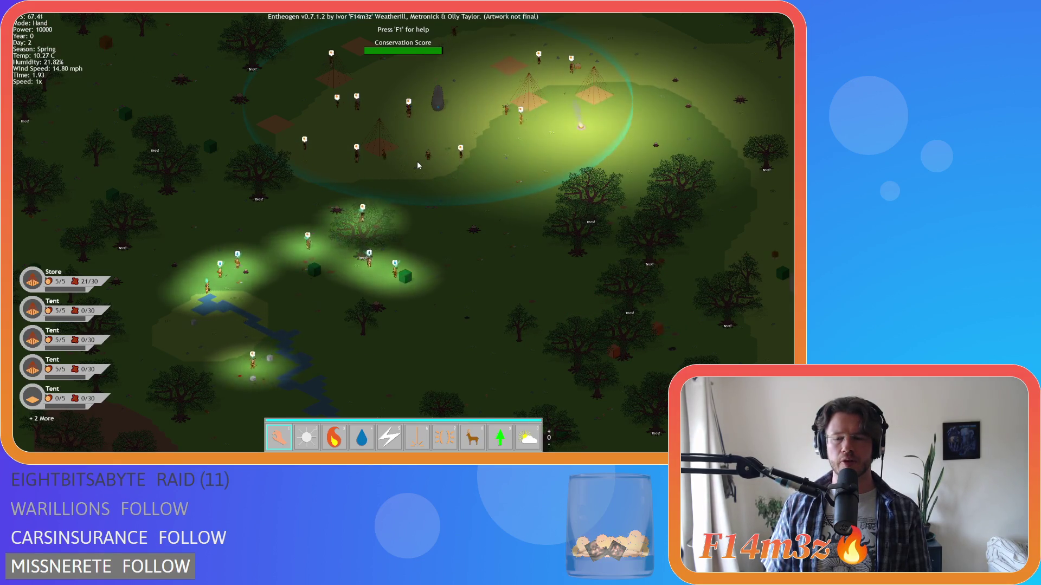
pyautogui.press('Down')
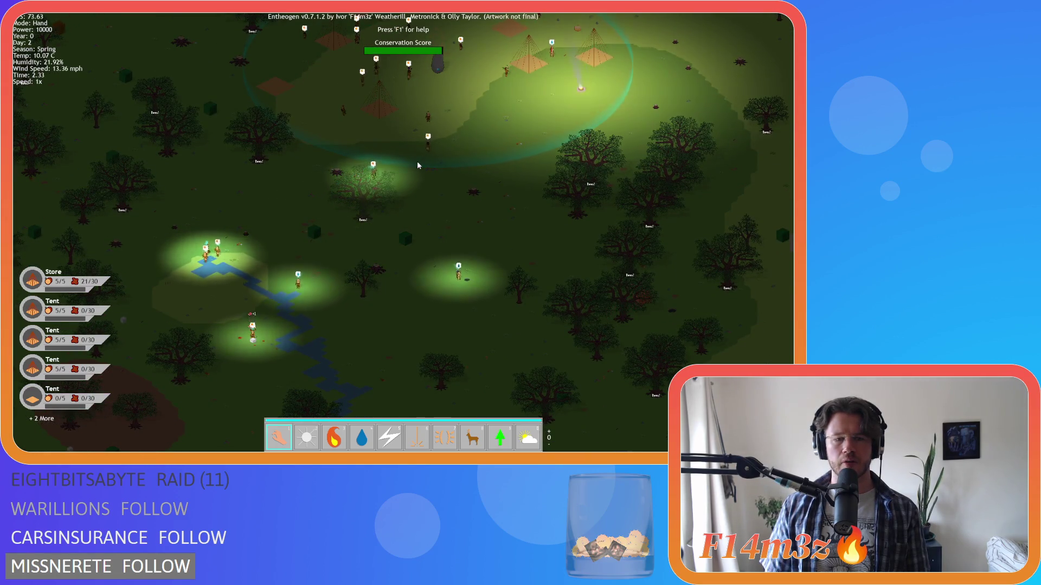
pyautogui.press('Left')
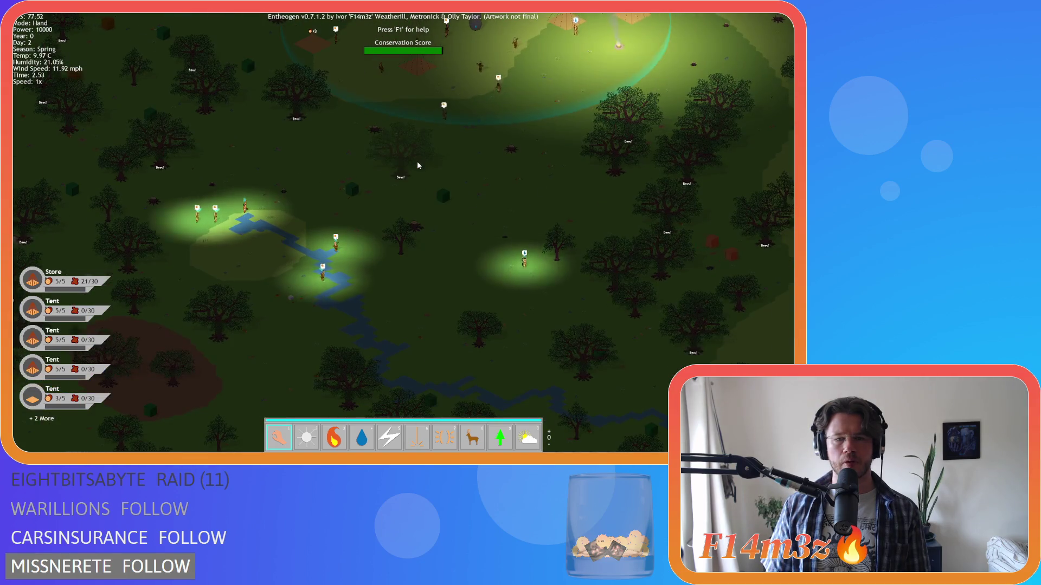
pyautogui.press('Up')
pyautogui.press('Down')
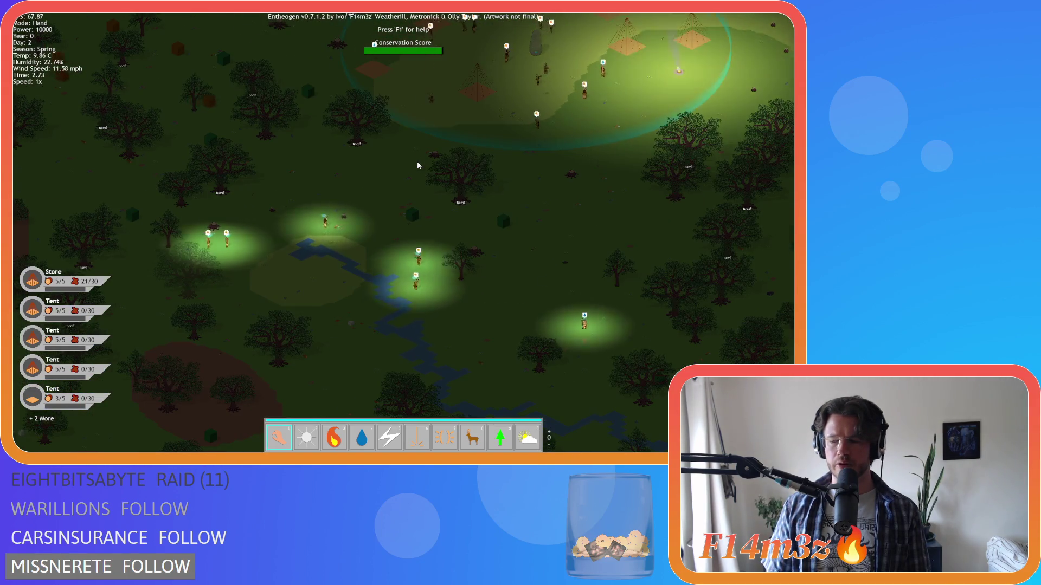
pyautogui.press('Left')
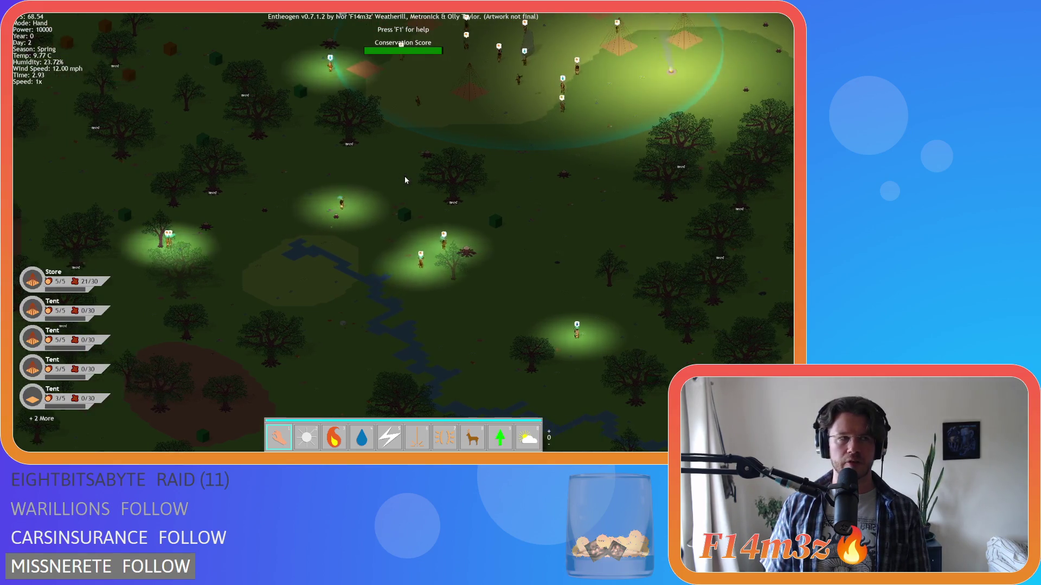
pyautogui.press('Down')
pyautogui.press('Left')
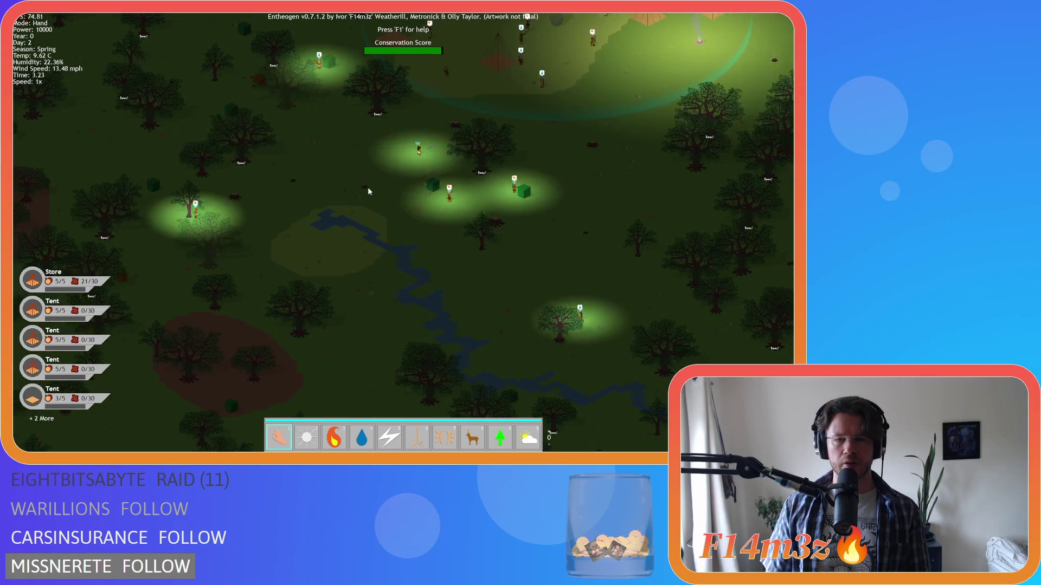
pyautogui.press('Up')
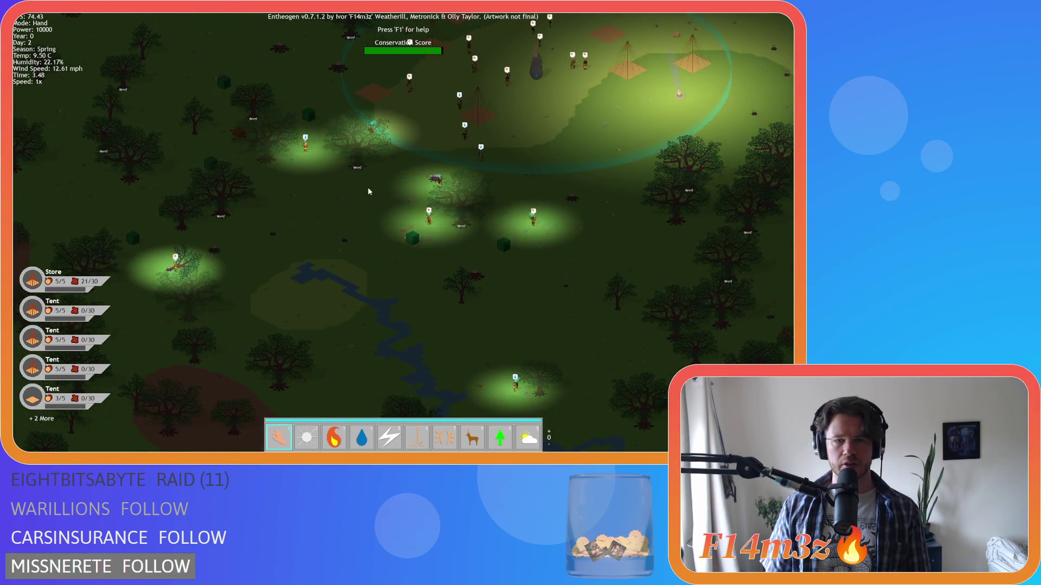
pyautogui.press('Left')
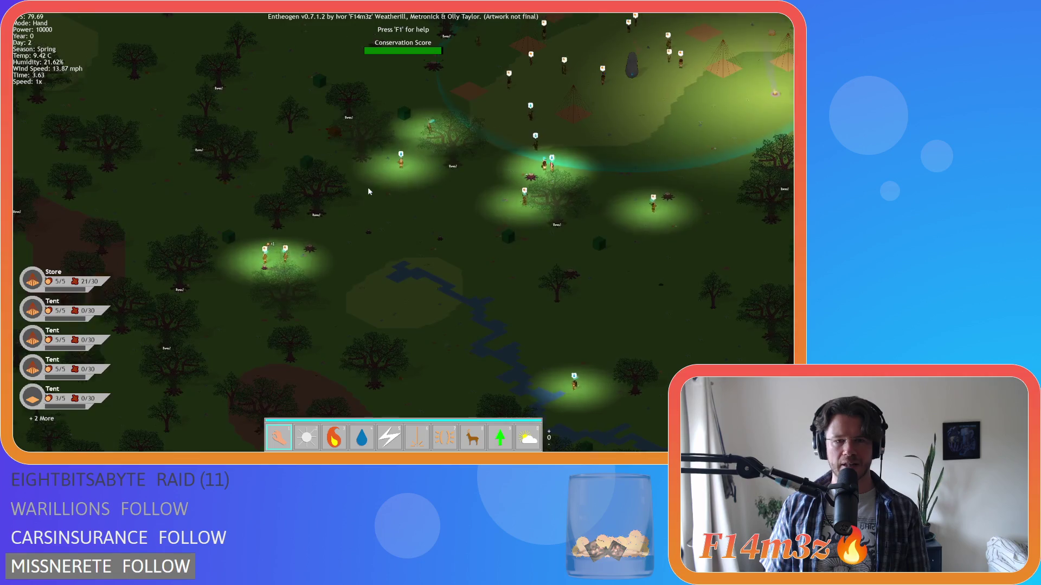
pyautogui.press('Up')
pyautogui.press('Right')
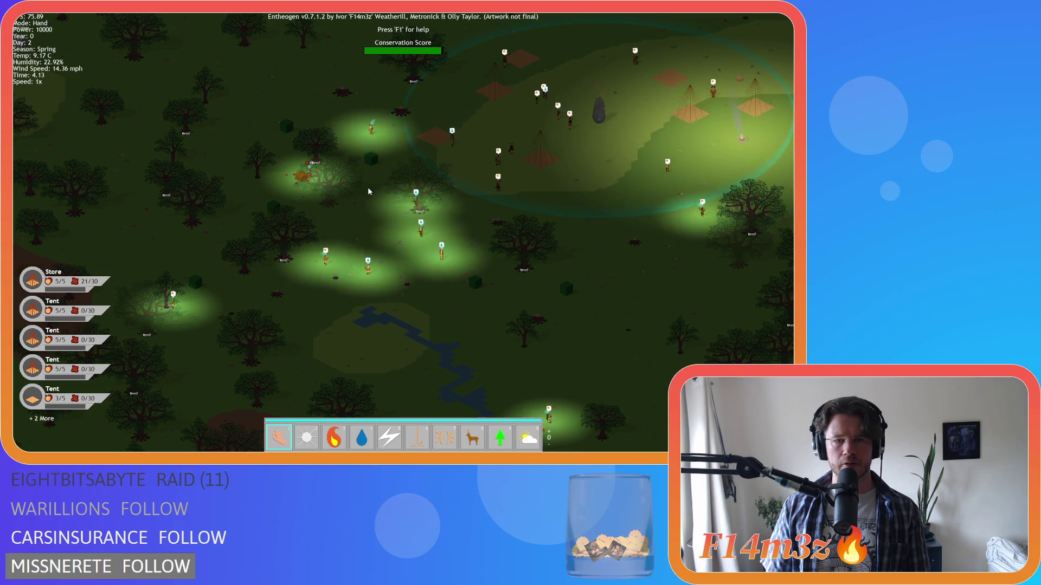
pyautogui.press('Up')
pyautogui.press('Right')
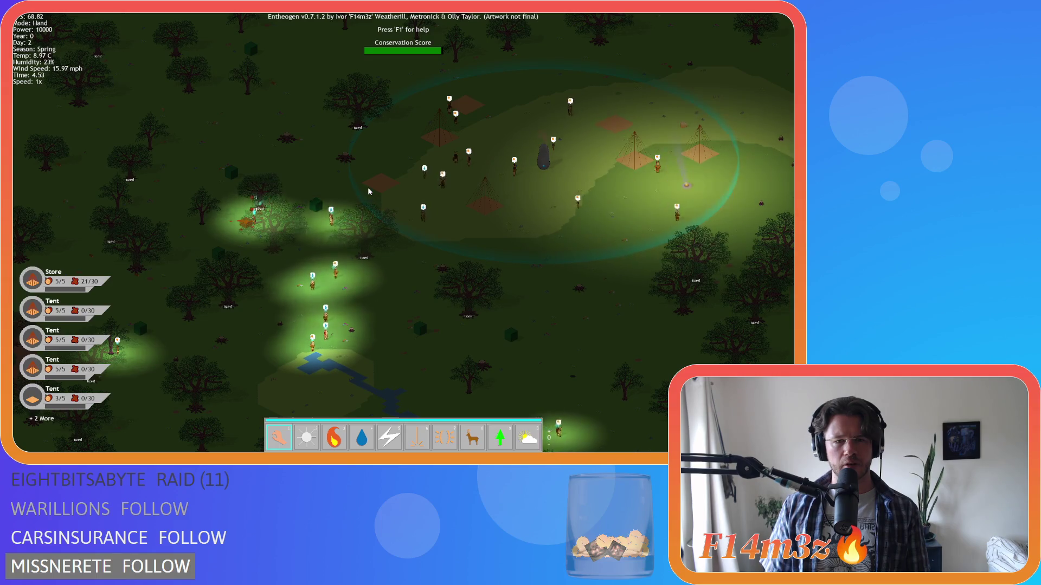
pyautogui.press('Down')
pyautogui.press('Right')
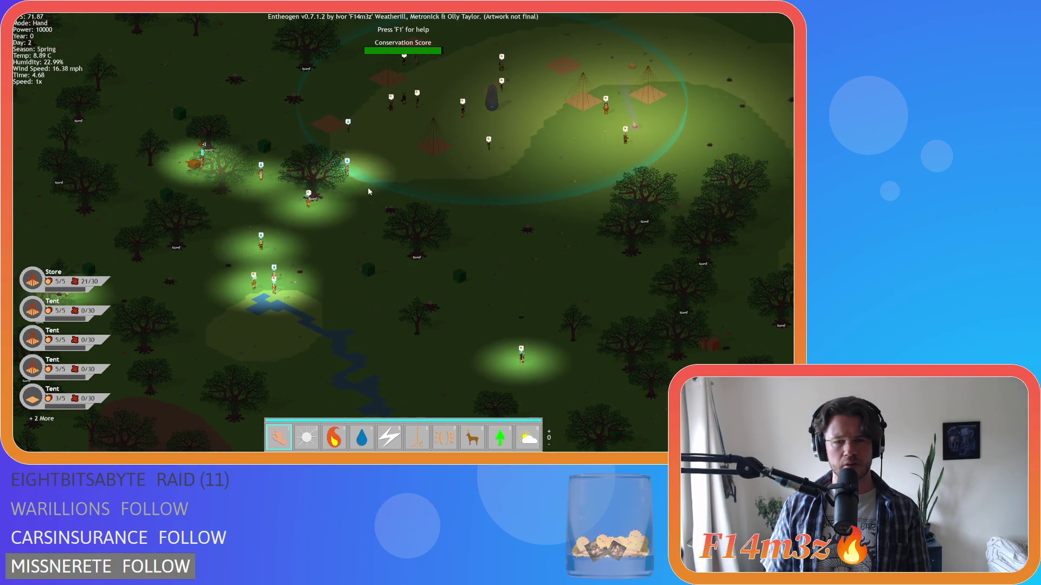
pyautogui.press('Up')
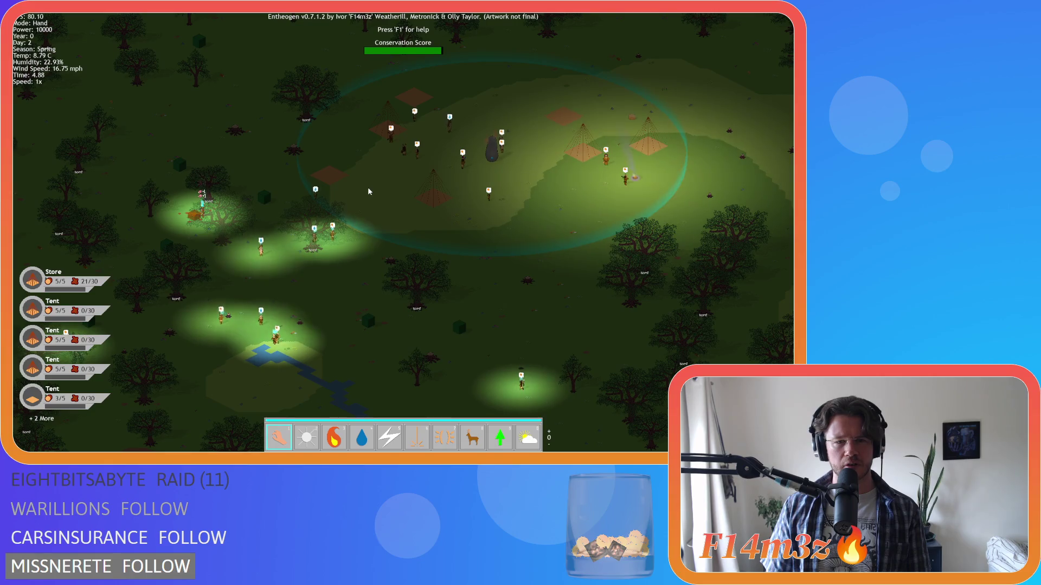
pyautogui.press('Right')
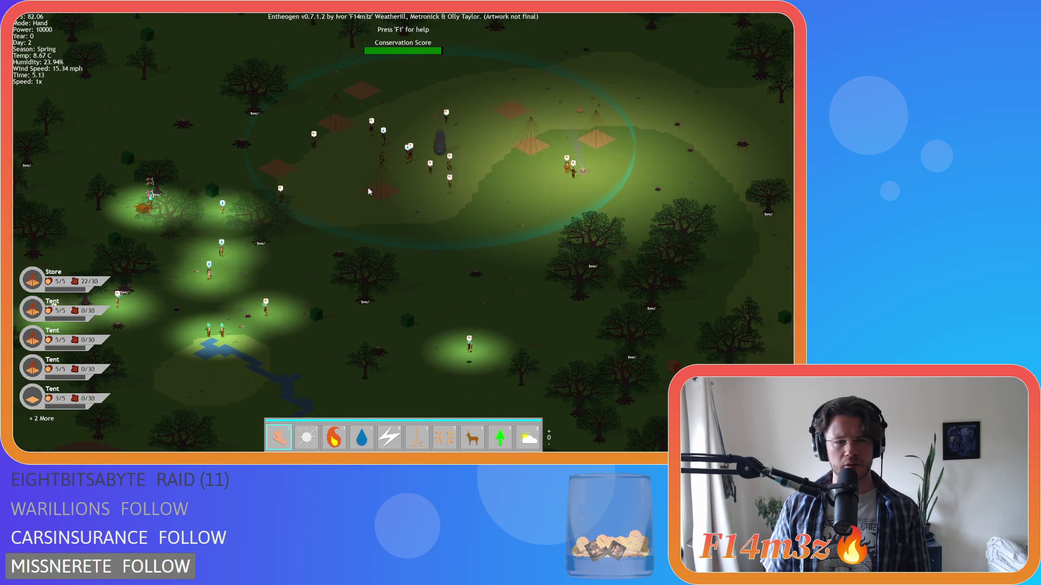
pyautogui.press('Left')
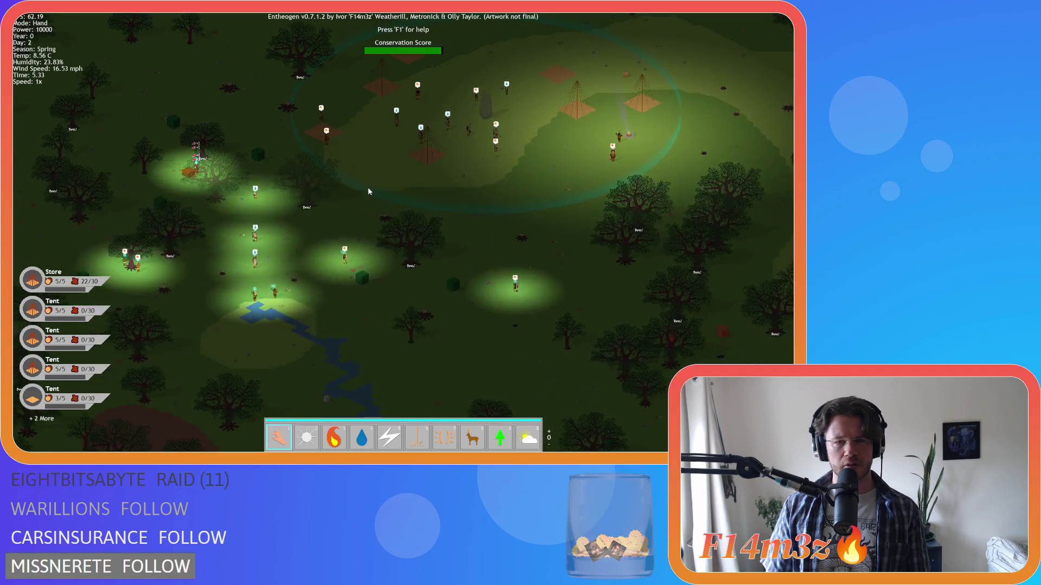
pyautogui.press('Up')
pyautogui.press('Right')
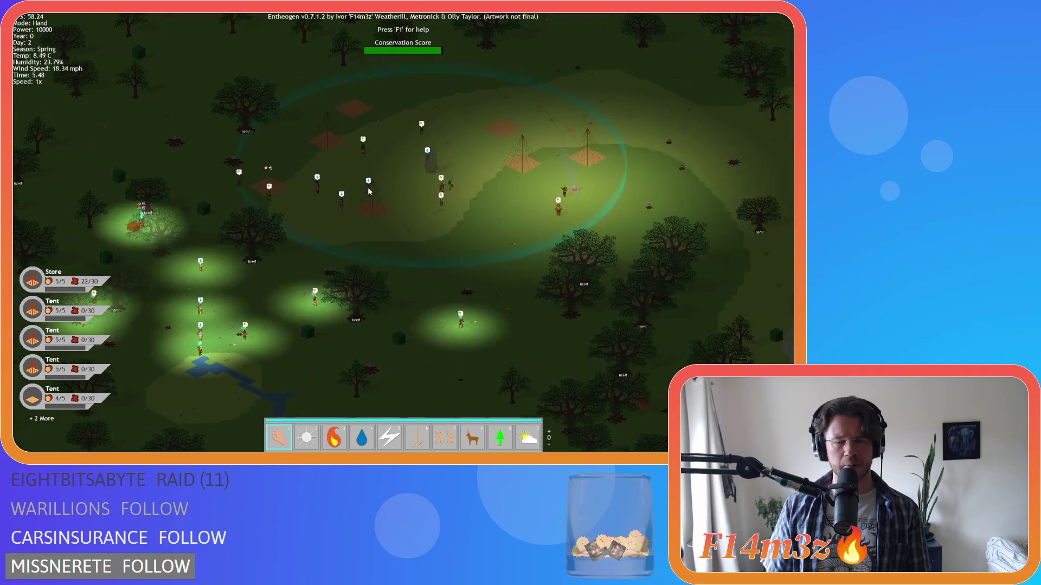
pyautogui.press('Left')
pyautogui.press('Down')
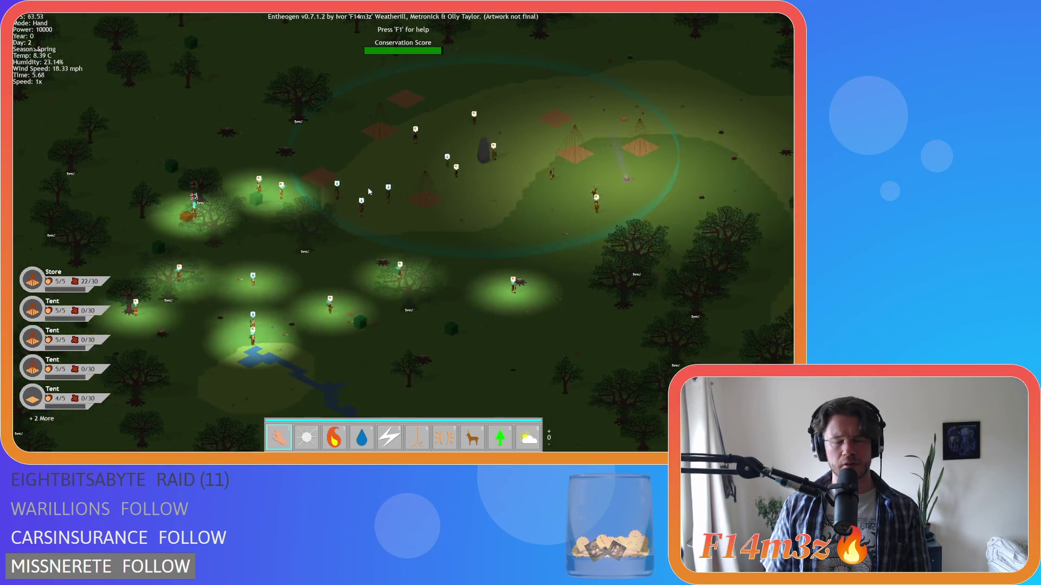
pyautogui.press('Up')
pyautogui.press('Right')
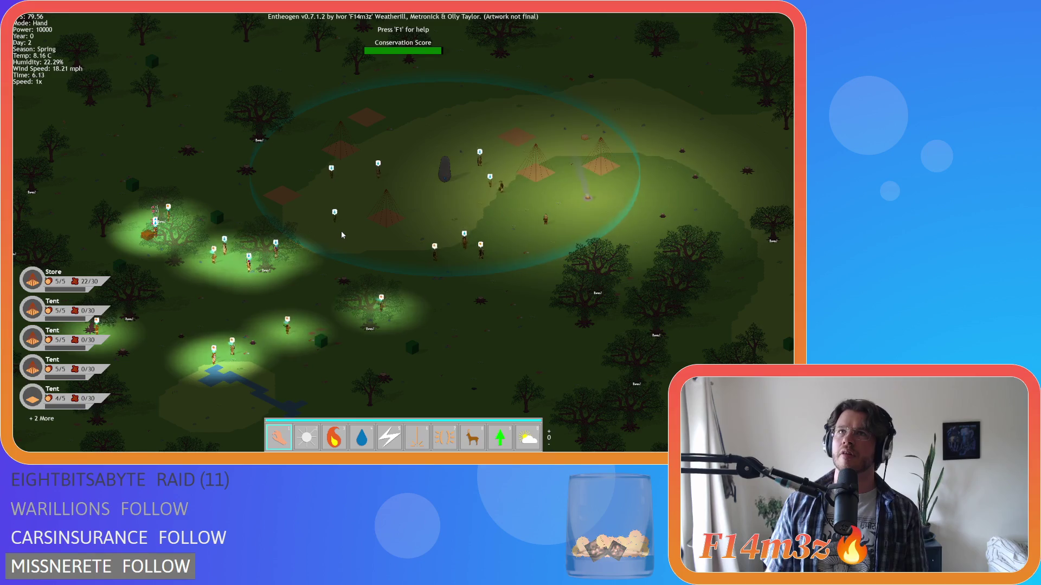
pyautogui.press('Right')
pyautogui.press('Up')
pyautogui.press('Left')
pyautogui.press('Down')
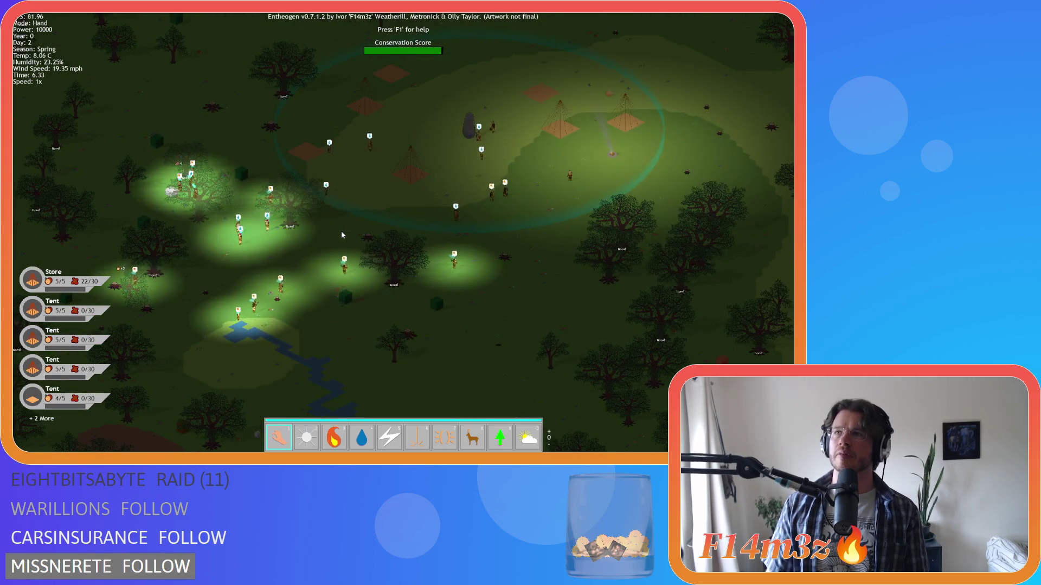
# Zoom in on the settlement and pan the close-up view across the camp toward the river.
pyautogui.scroll(5, 342, 235)
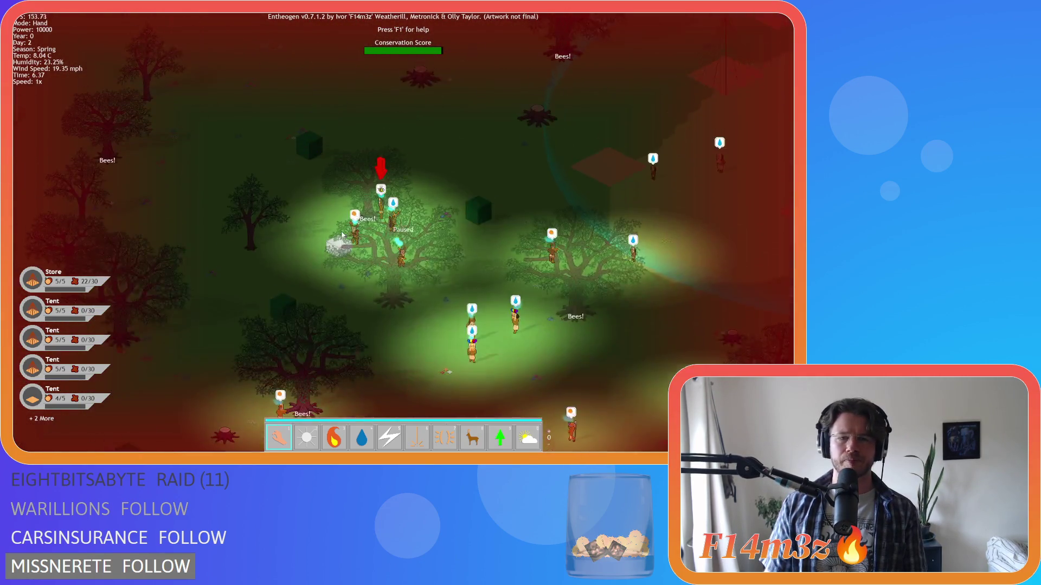
pyautogui.scroll(4, 341, 234)
pyautogui.scroll(-8, 388, 238)
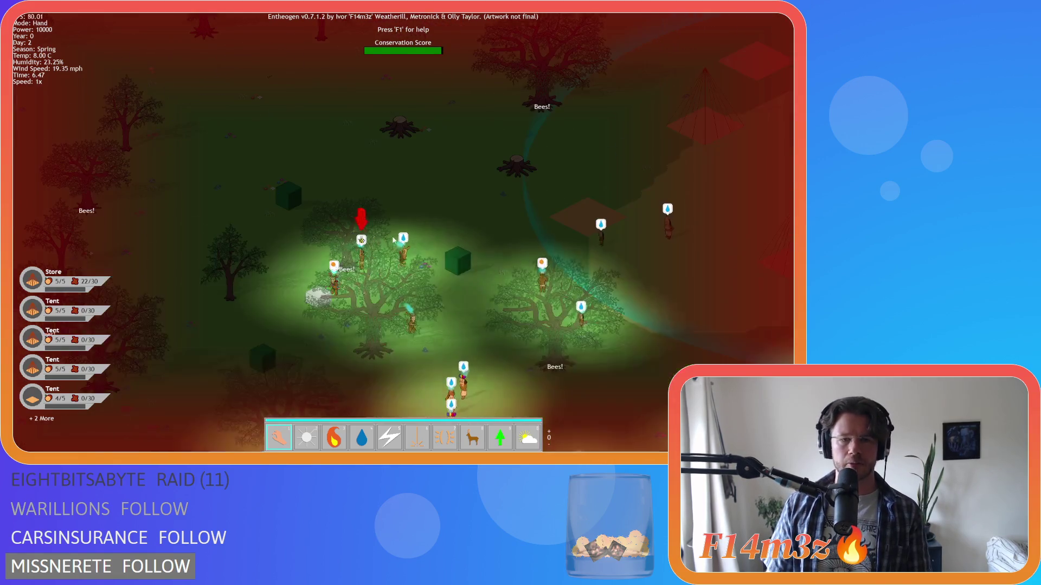
pyautogui.scroll(8, 323, 259)
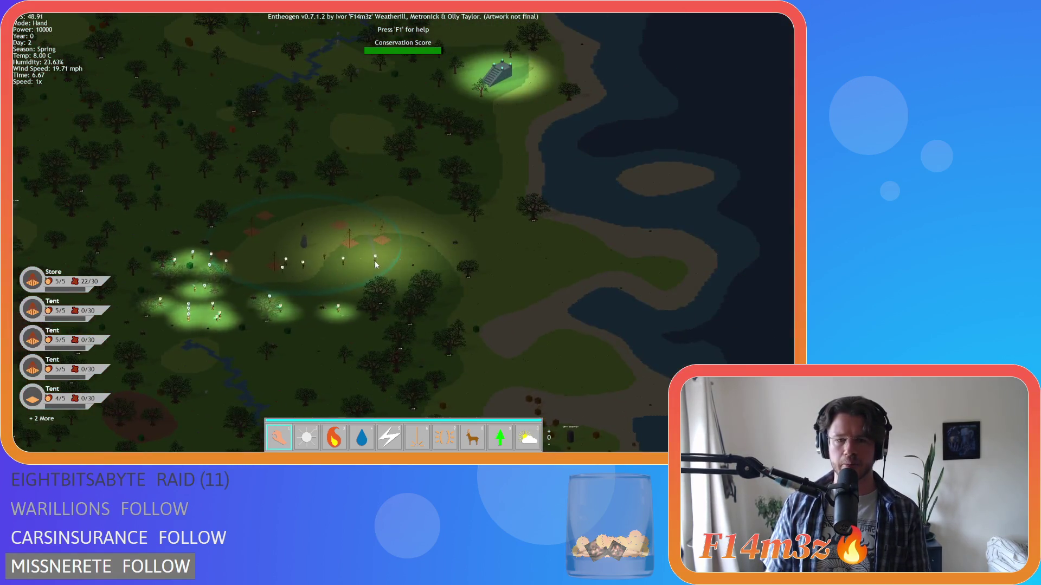
pyautogui.press('s')
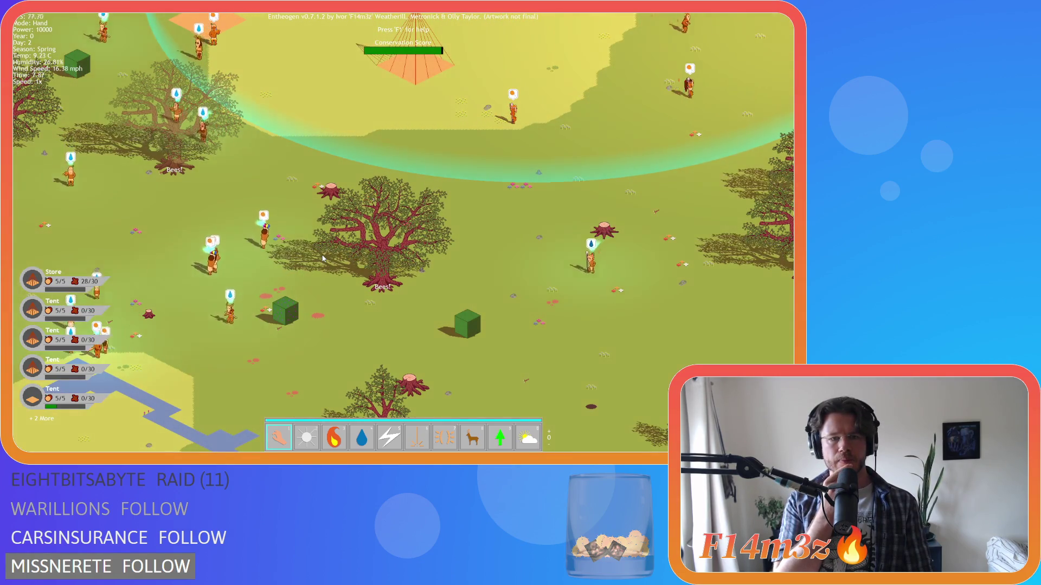
pyautogui.press('a')
pyautogui.press('a')
pyautogui.press('s')
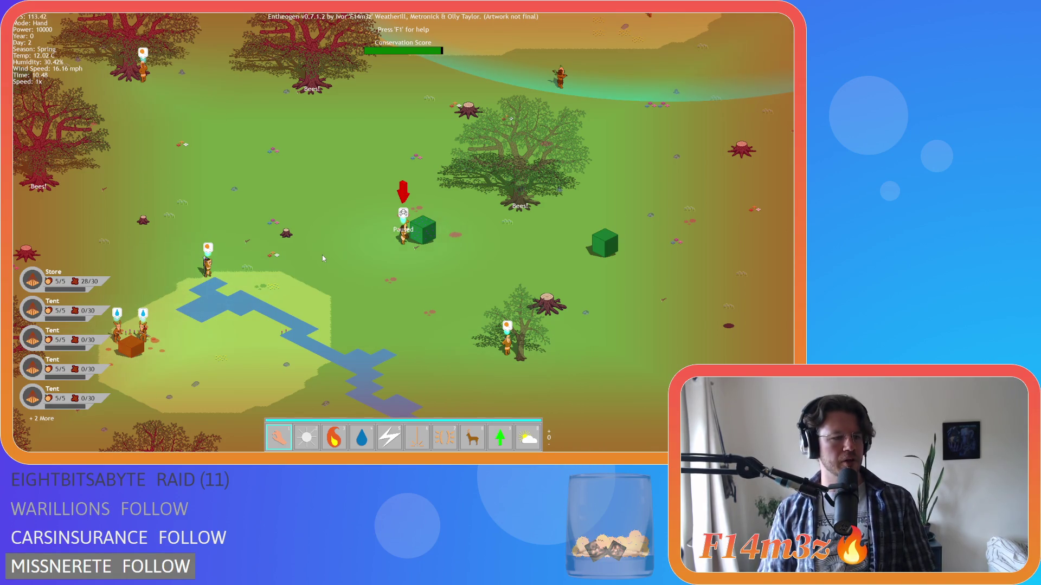
# Pan over the left-hand trees and the trees labelled Bees! near the villagers.
pyautogui.press('w')
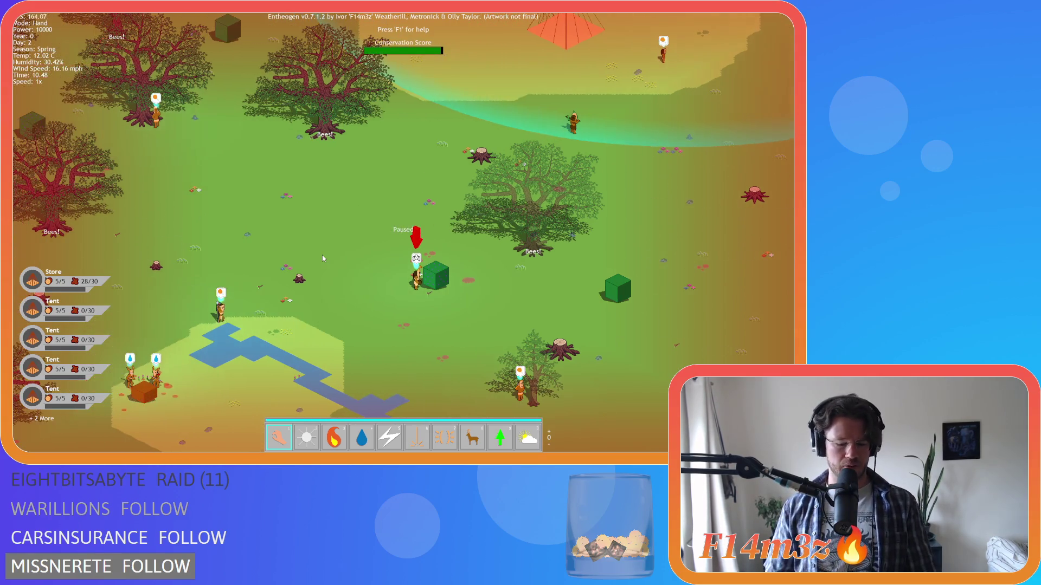
pyautogui.press('d')
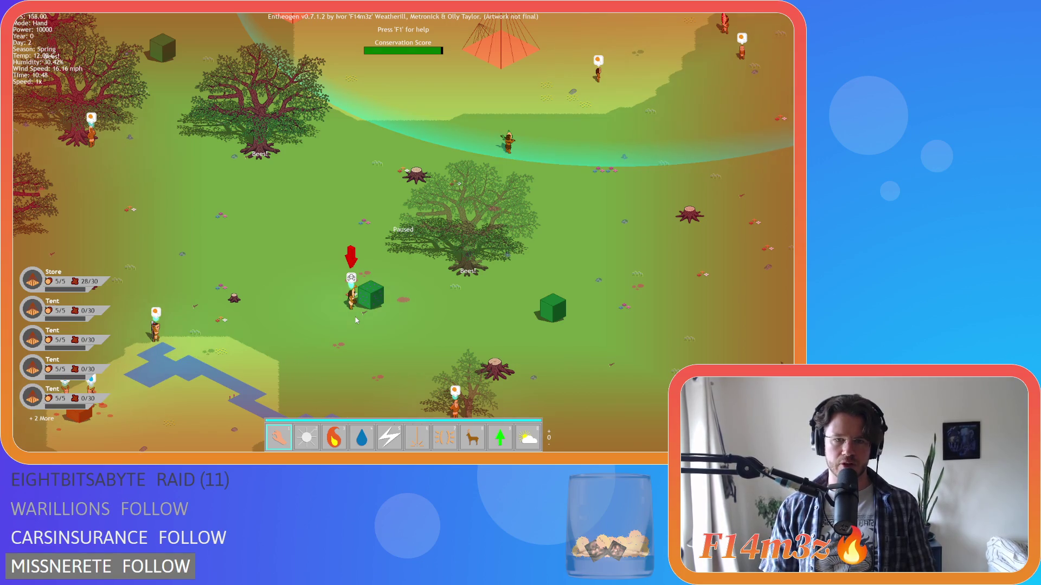
pyautogui.press('Up')
pyautogui.press('Left')
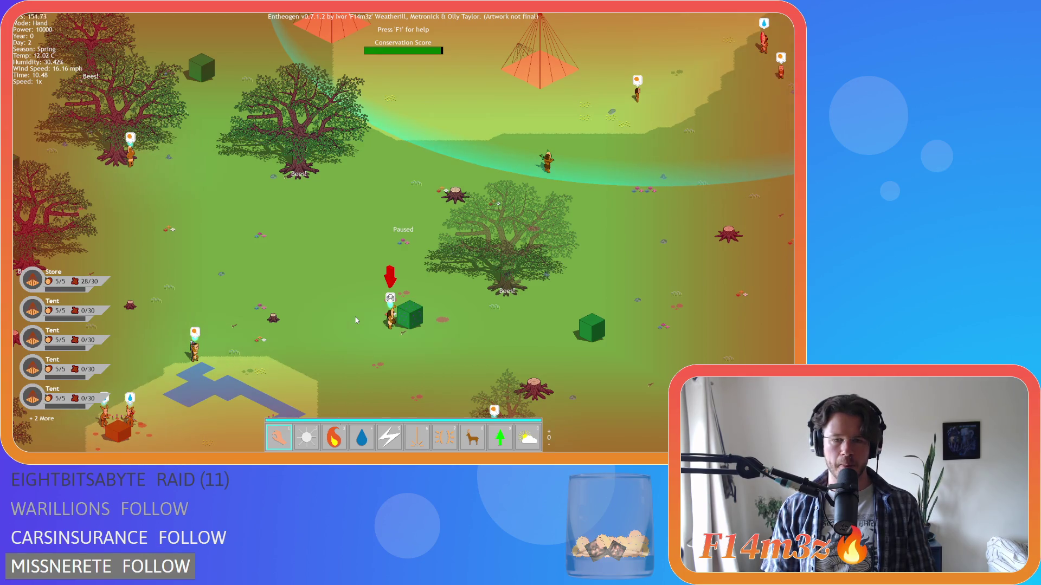
pyautogui.press('Down')
pyautogui.press('Right')
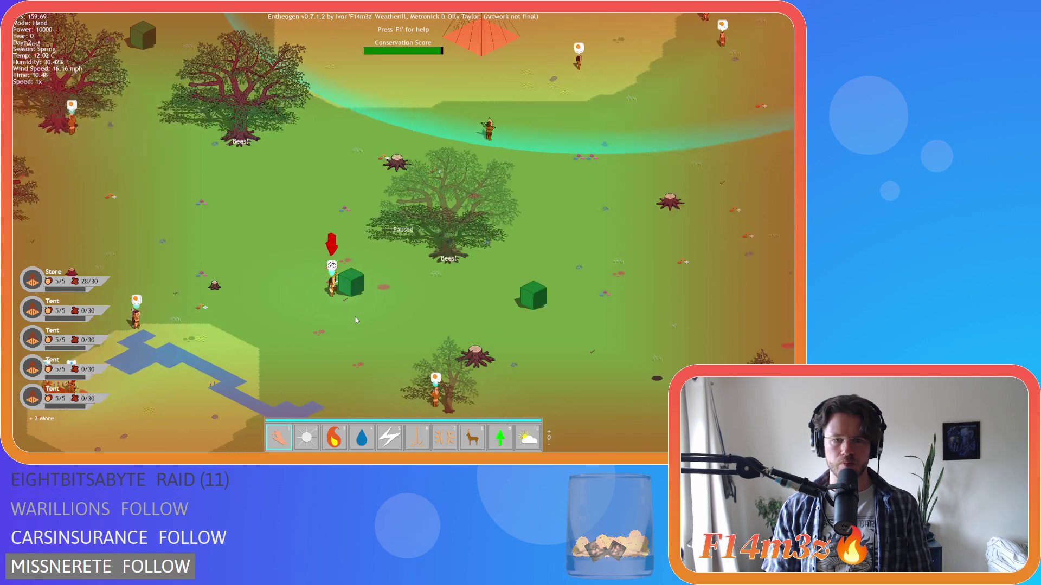
pyautogui.press('Left')
pyautogui.press('Up')
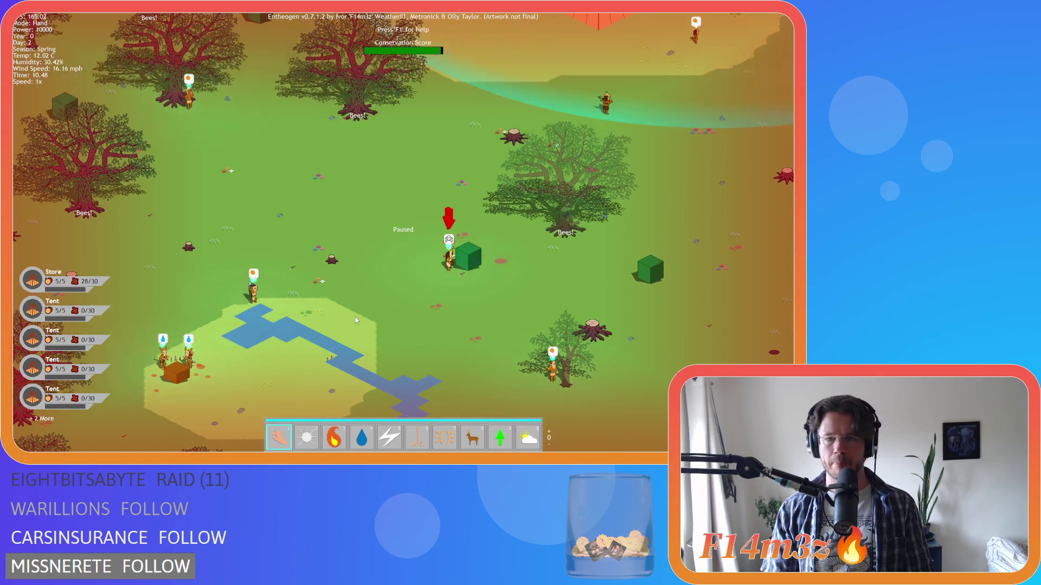
pyautogui.press('Right')
pyautogui.press('Up')
pyautogui.press('Down')
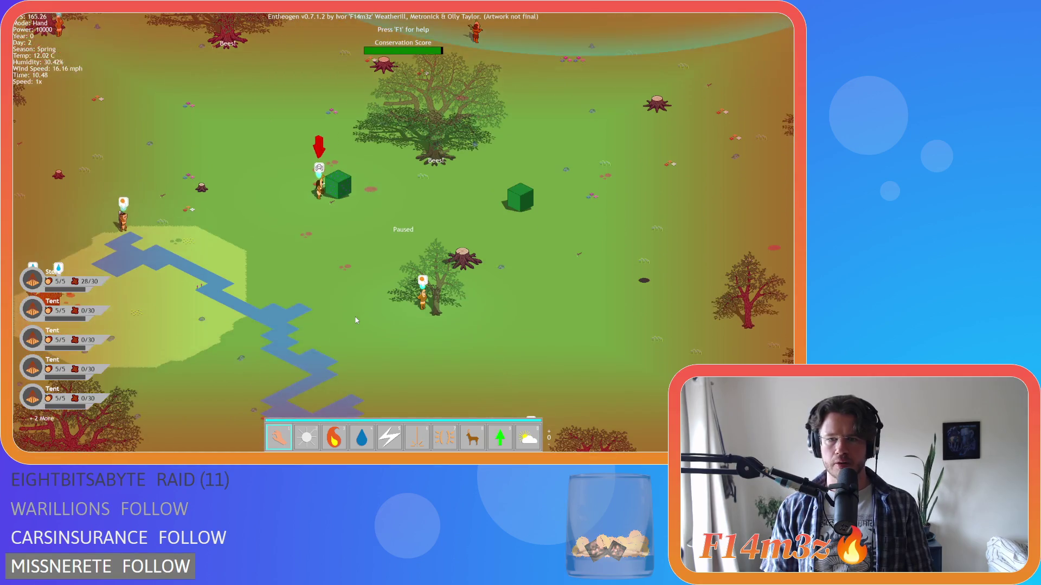
pyautogui.press('Right')
pyautogui.press('Left')
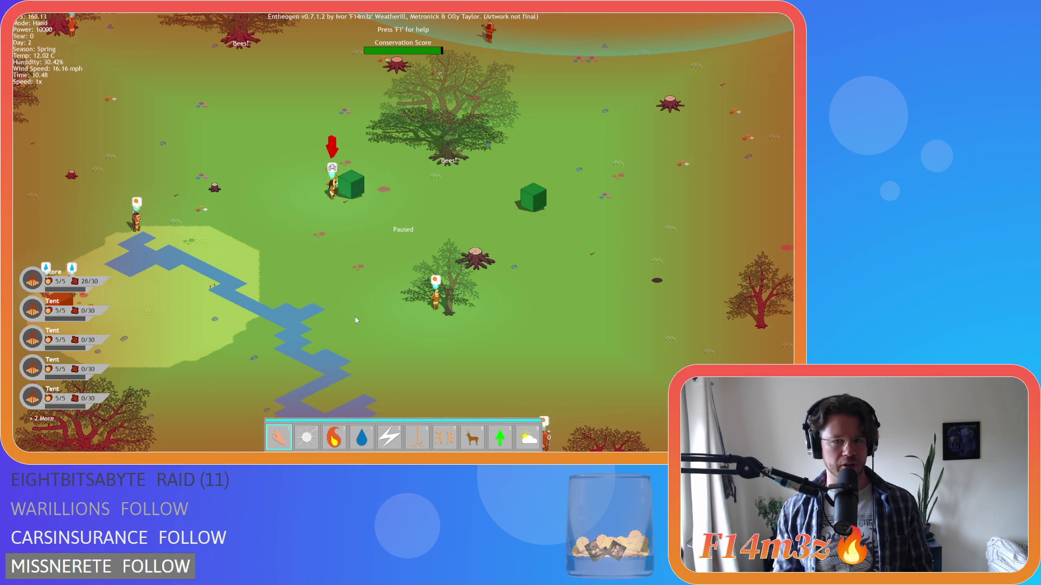
# Recheck the eastern, western and southern trees around the riverside camp, then zoom out.
pyautogui.press('w')
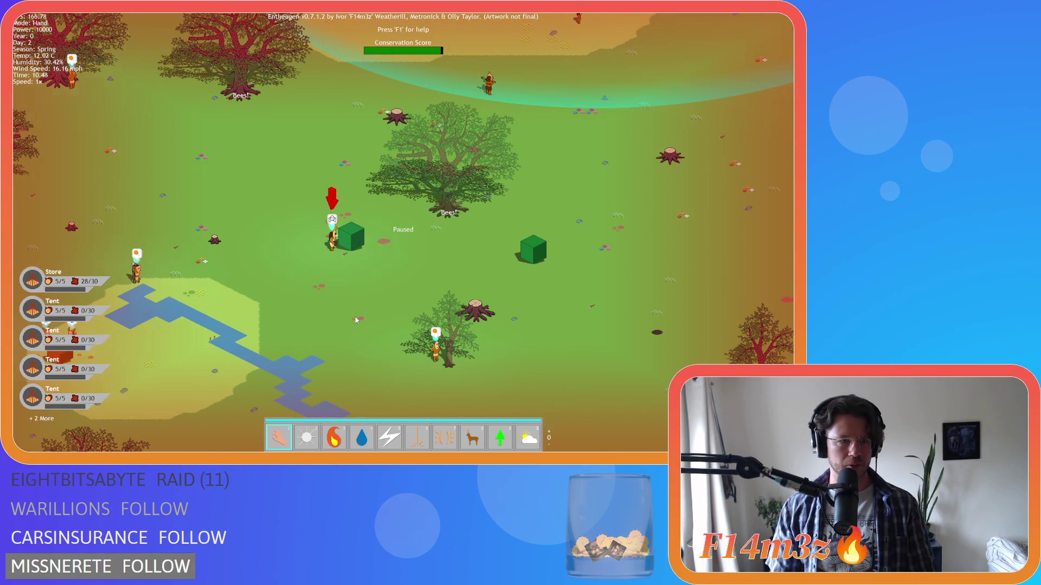
pyautogui.press('w')
pyautogui.press('a')
pyautogui.press('s')
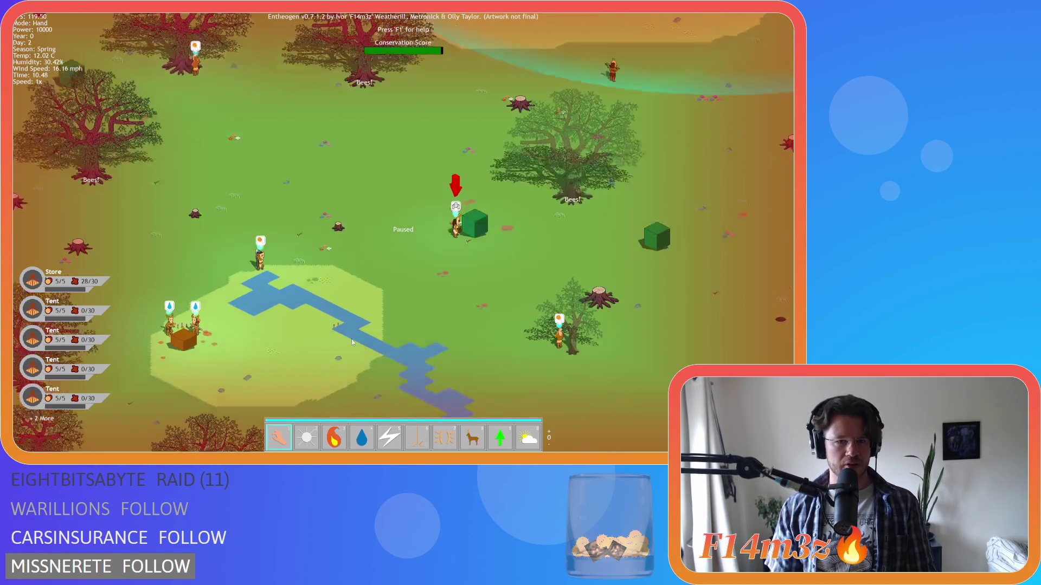
pyautogui.press('s')
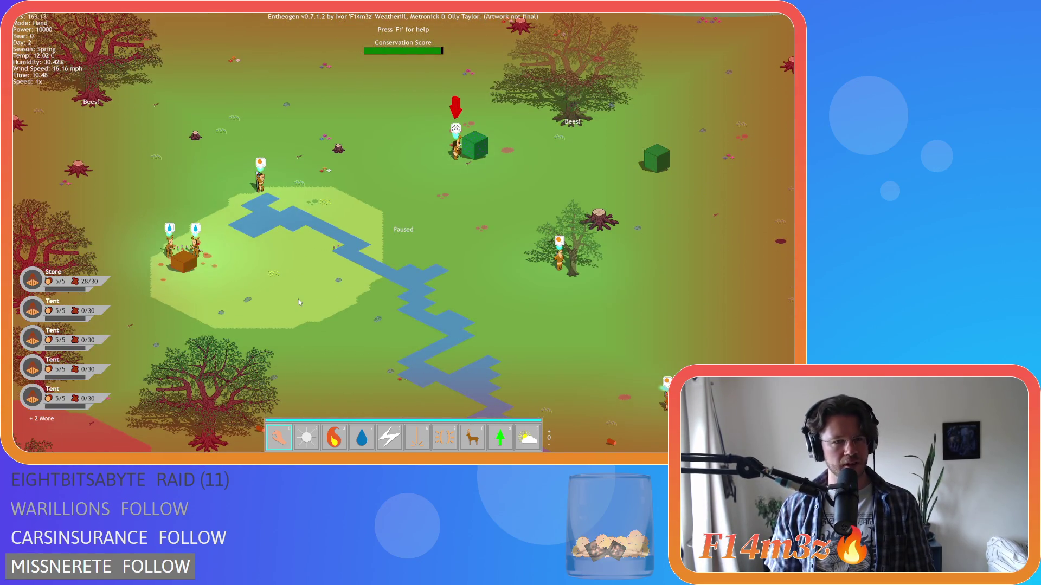
pyautogui.press('d')
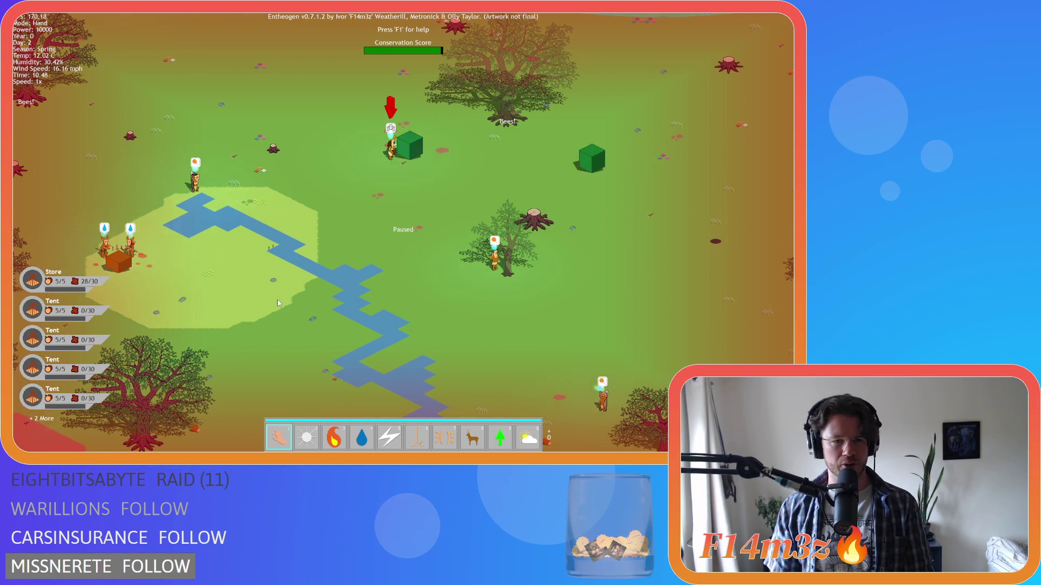
pyautogui.press('a')
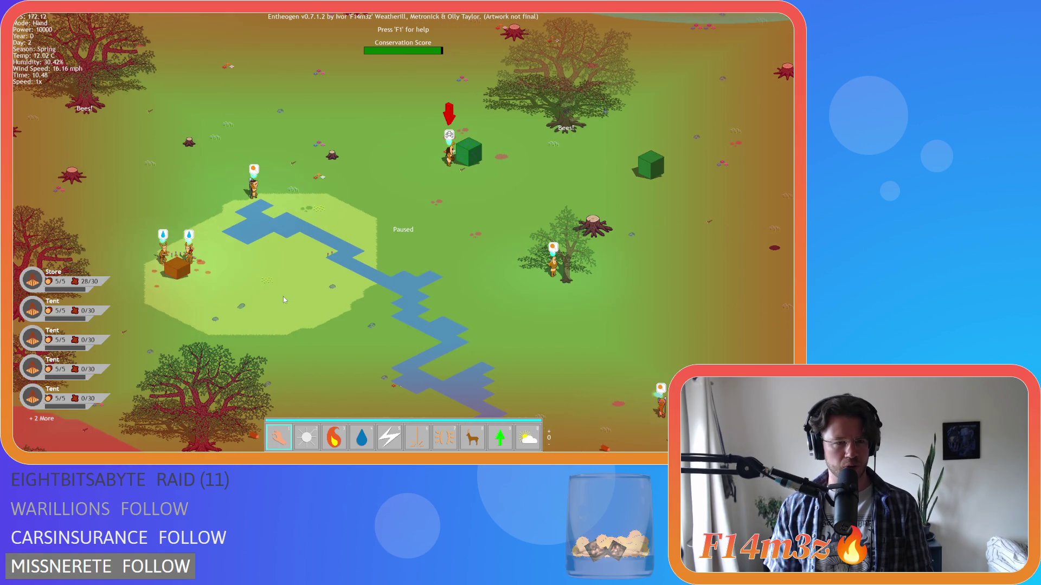
pyautogui.press('s')
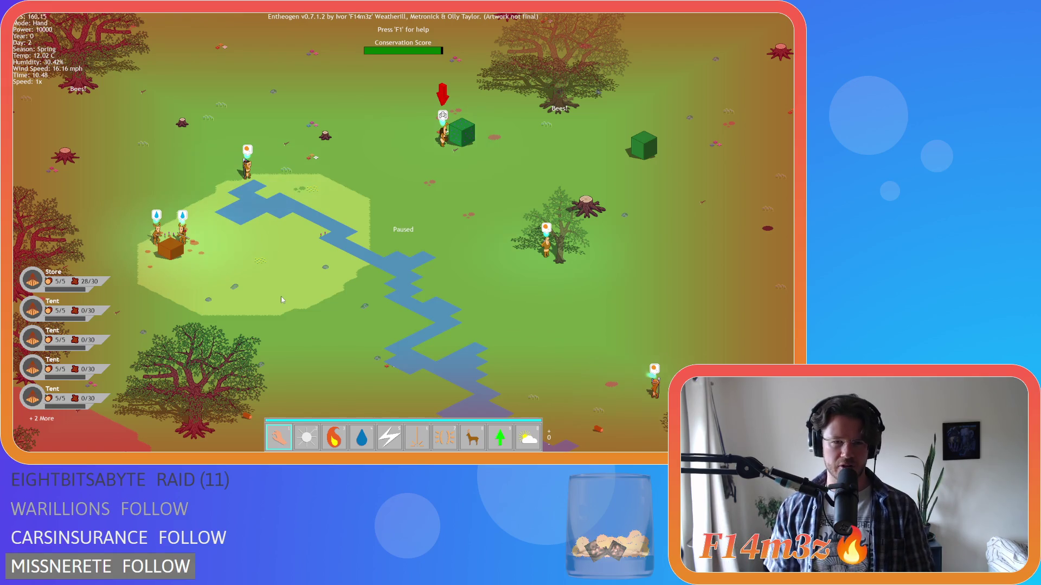
pyautogui.press('w')
pyautogui.press('s')
pyautogui.press('a')
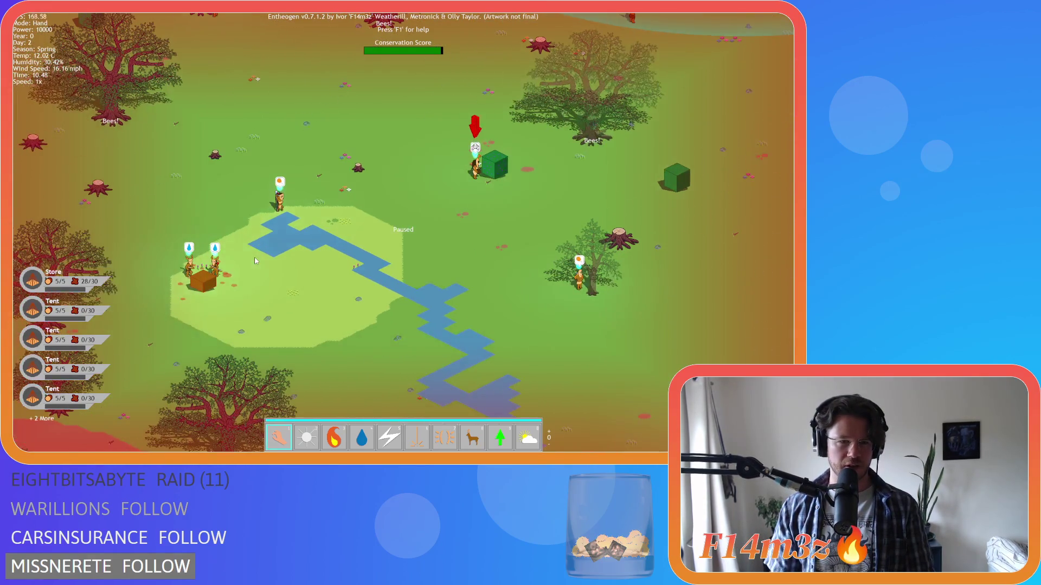
pyautogui.press('w')
pyautogui.press('d')
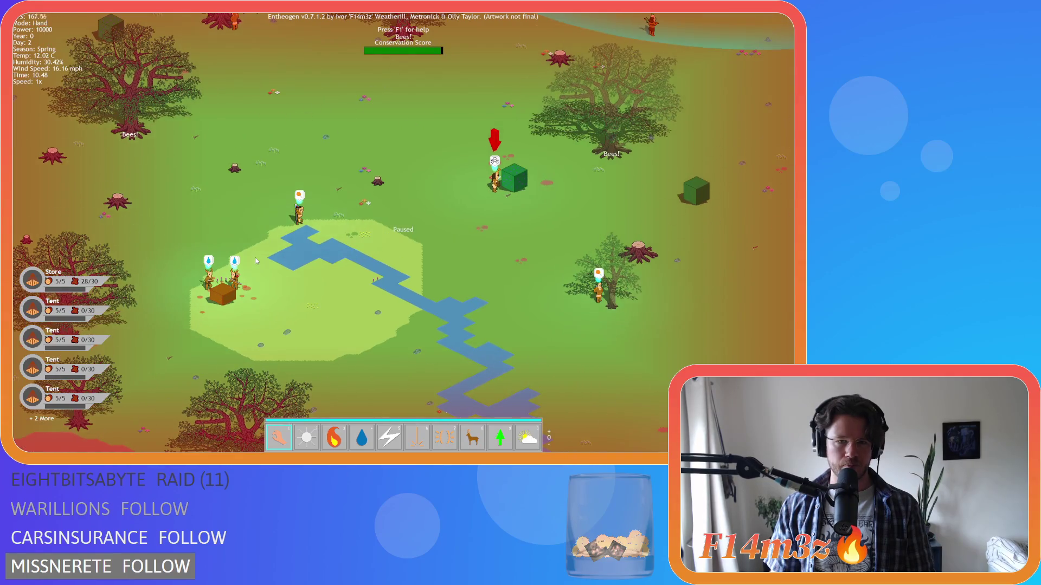
pyautogui.press('w')
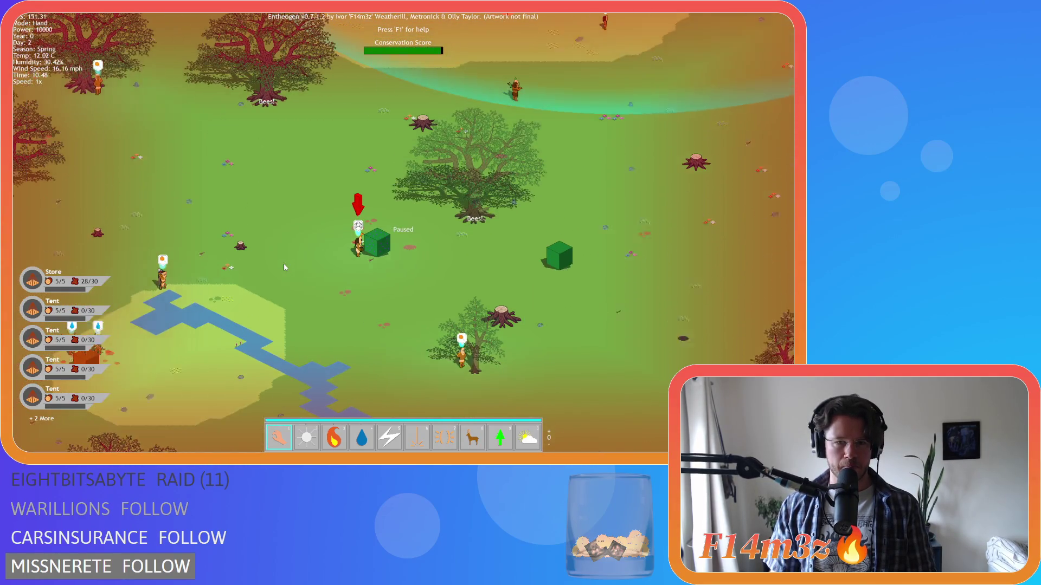
pyautogui.press('d')
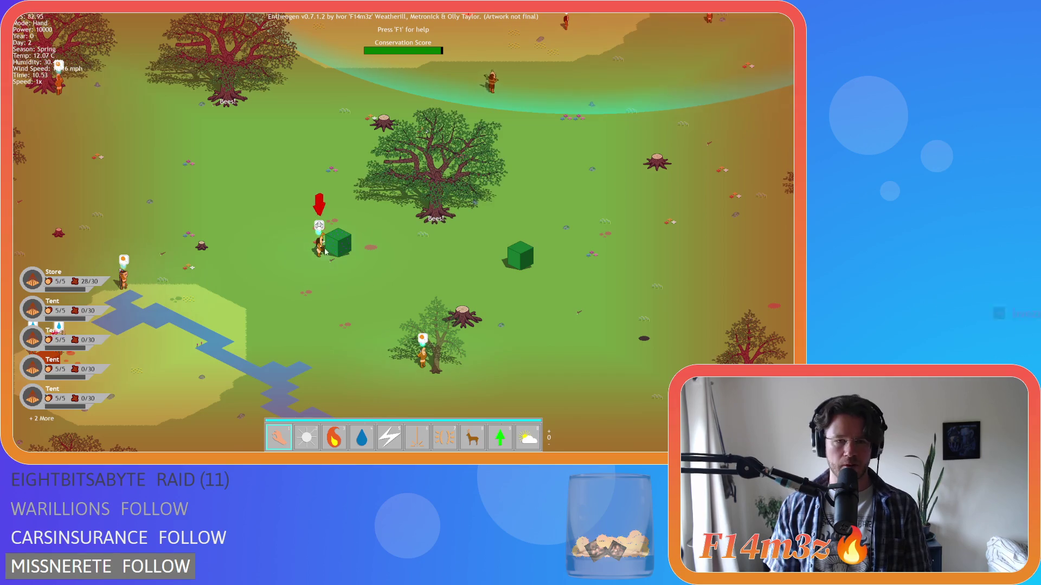
pyautogui.press('s')
pyautogui.press('a')
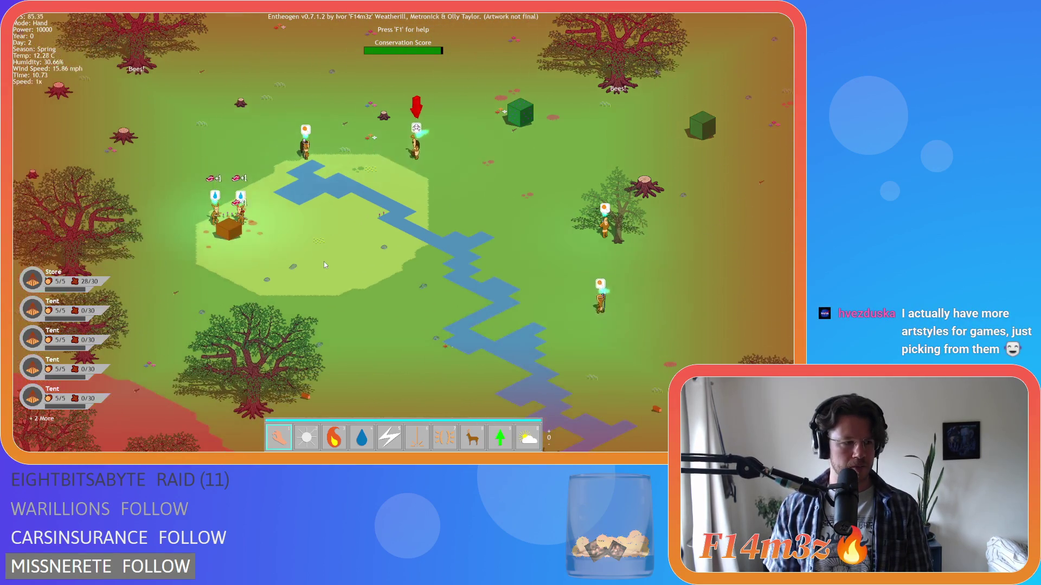
pyautogui.press('s')
pyautogui.press('a')
pyautogui.press('s')
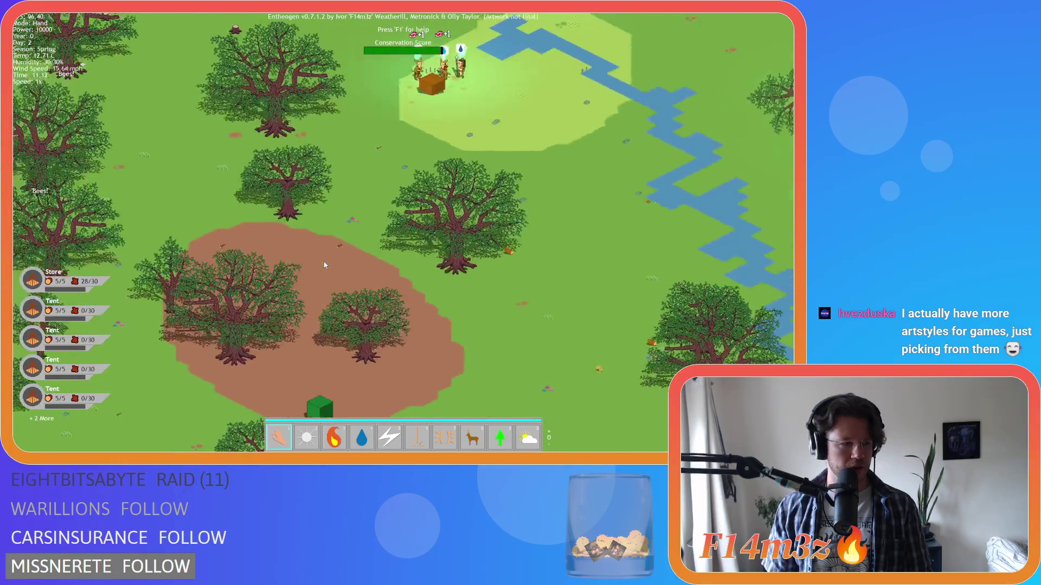
pyautogui.press('d')
pyautogui.press('w')
pyautogui.scroll(-5, 323, 264)
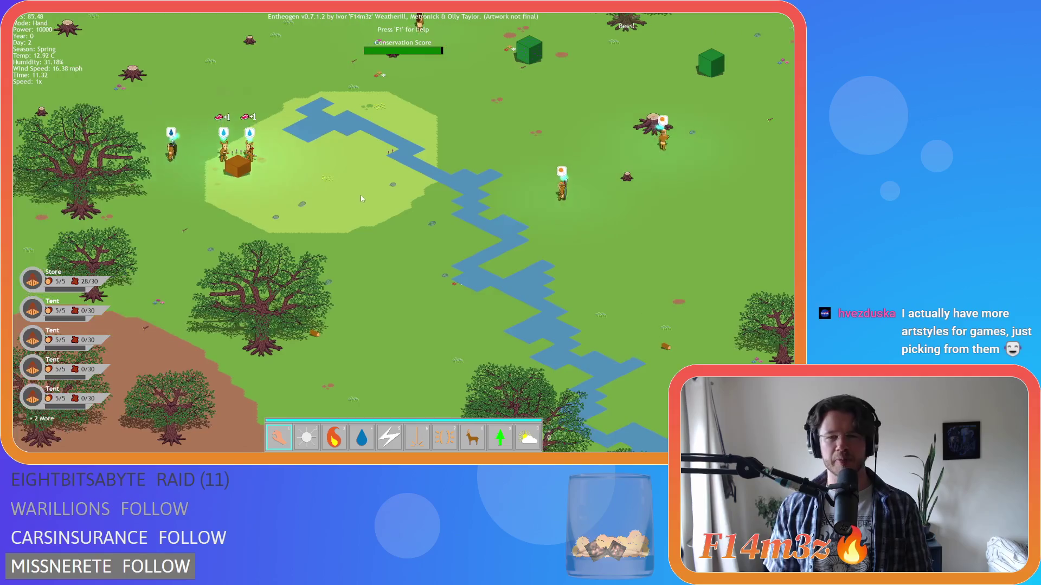
pyautogui.scroll(5, 382, 193)
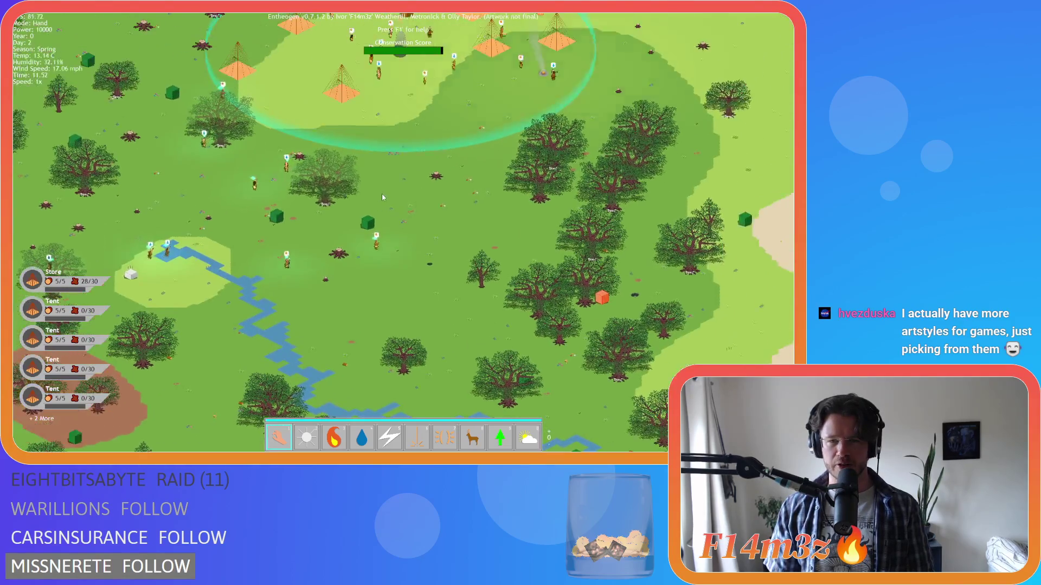
pyautogui.scroll(-5, 382, 193)
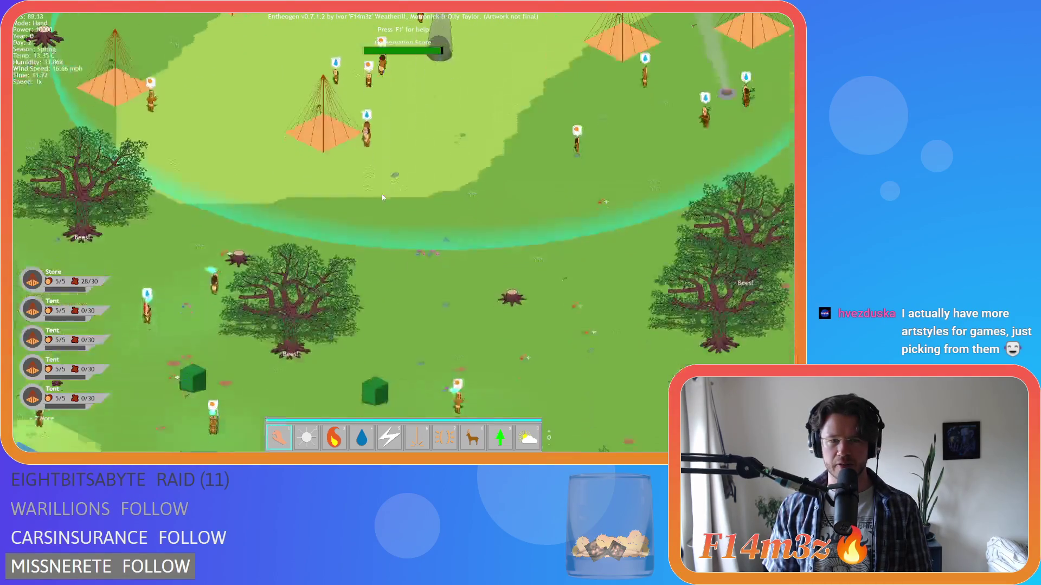
pyautogui.scroll(2, 382, 194)
pyautogui.scroll(-2, 379, 200)
pyautogui.press('s')
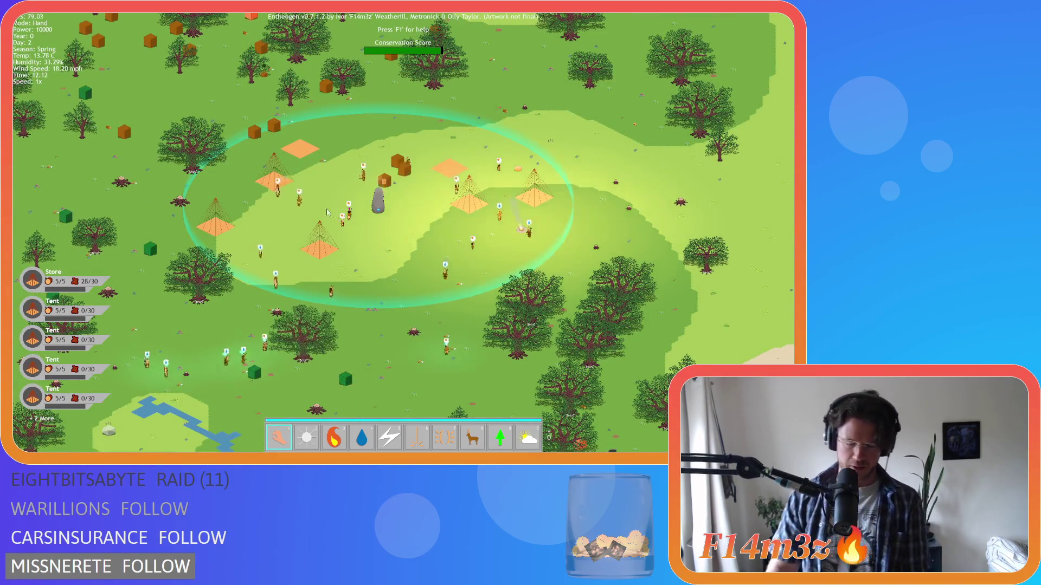
pyautogui.hotkey('s', 'a')
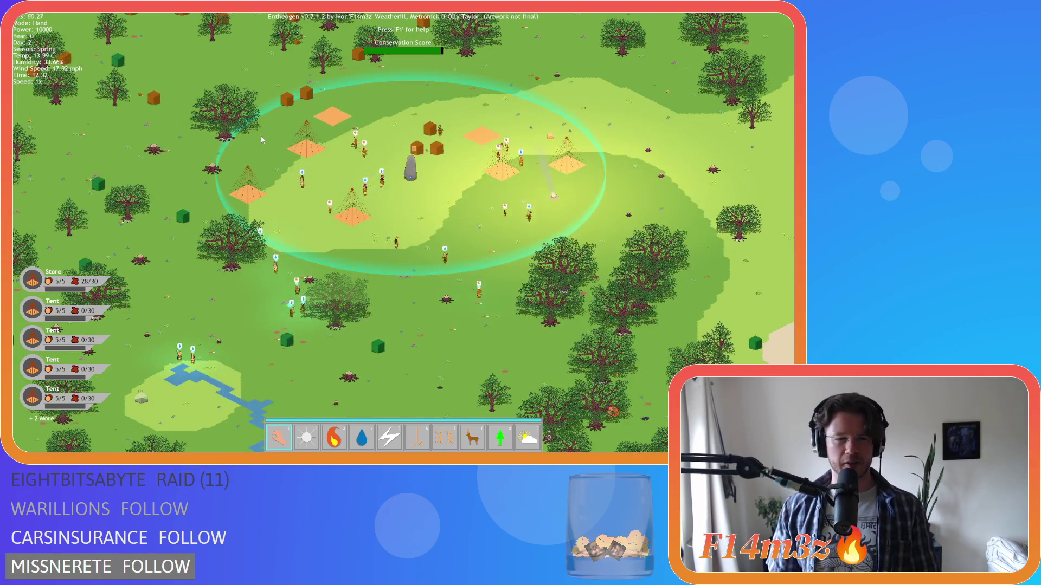
pyautogui.hotkey('s', 'a')
pyautogui.hotkey('w', 'd')
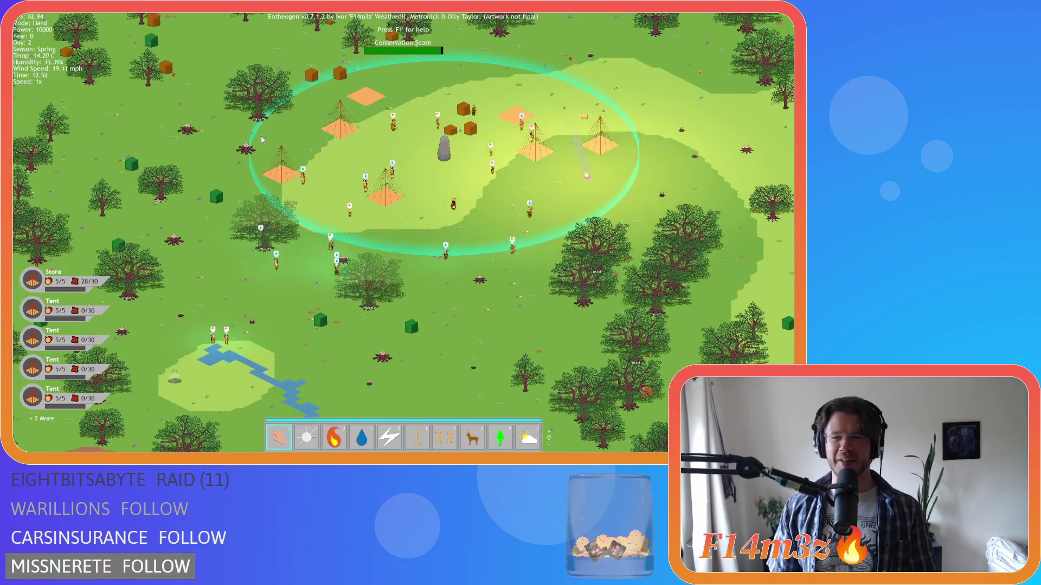
pyautogui.hotkey('w', 'd')
pyautogui.hotkey('s', 'd')
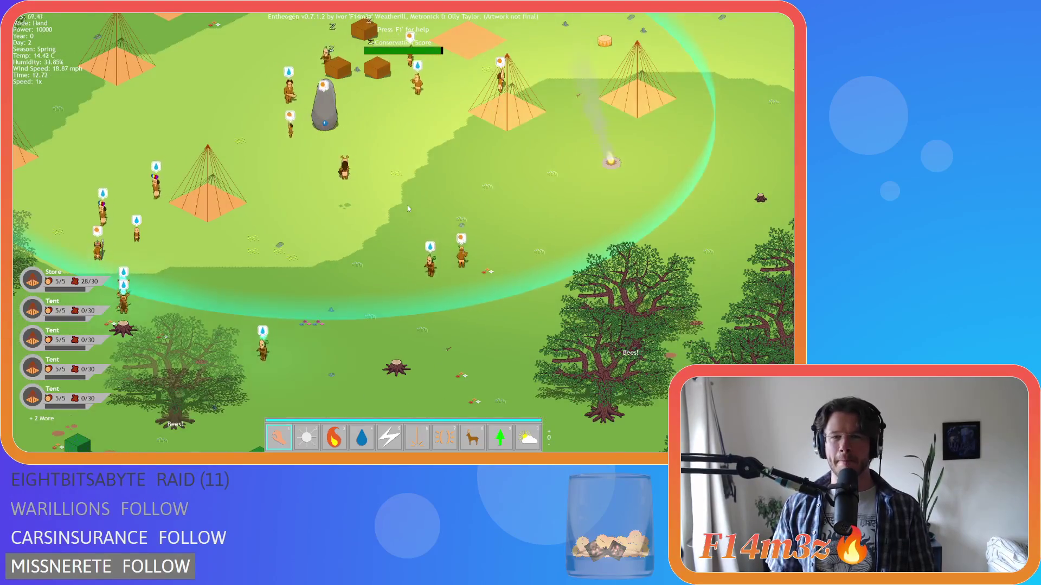
pyautogui.hotkey('w', 'a')
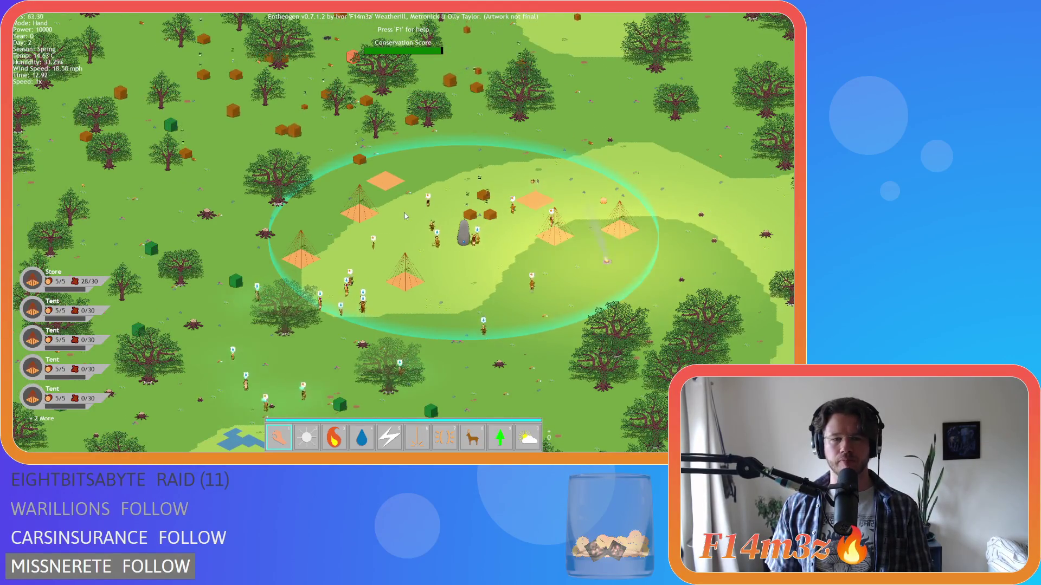
pyautogui.scroll(3, 408, 207)
pyautogui.hotkey('s', 'a')
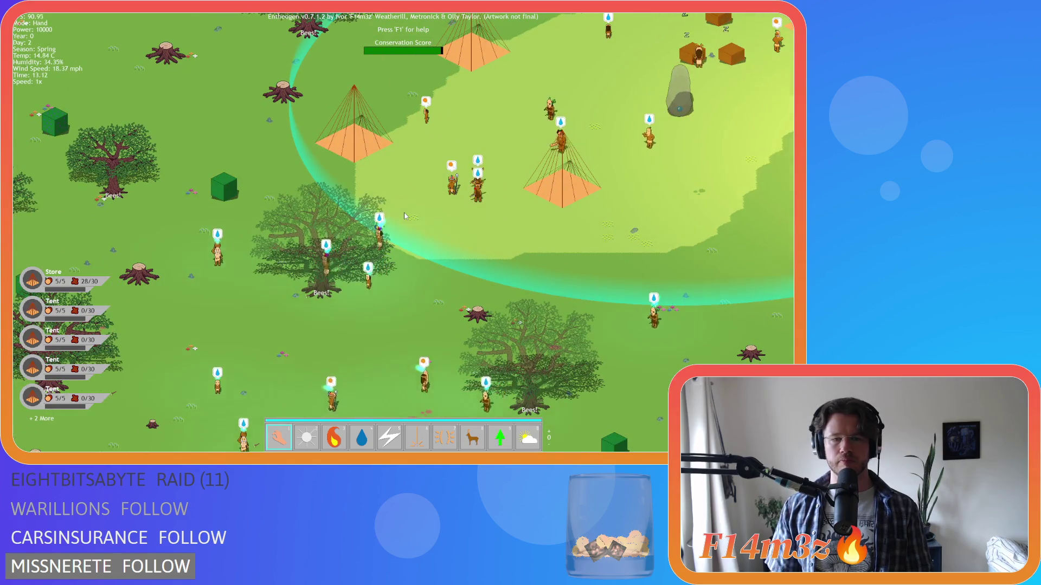
pyautogui.hotkey('s', 'a')
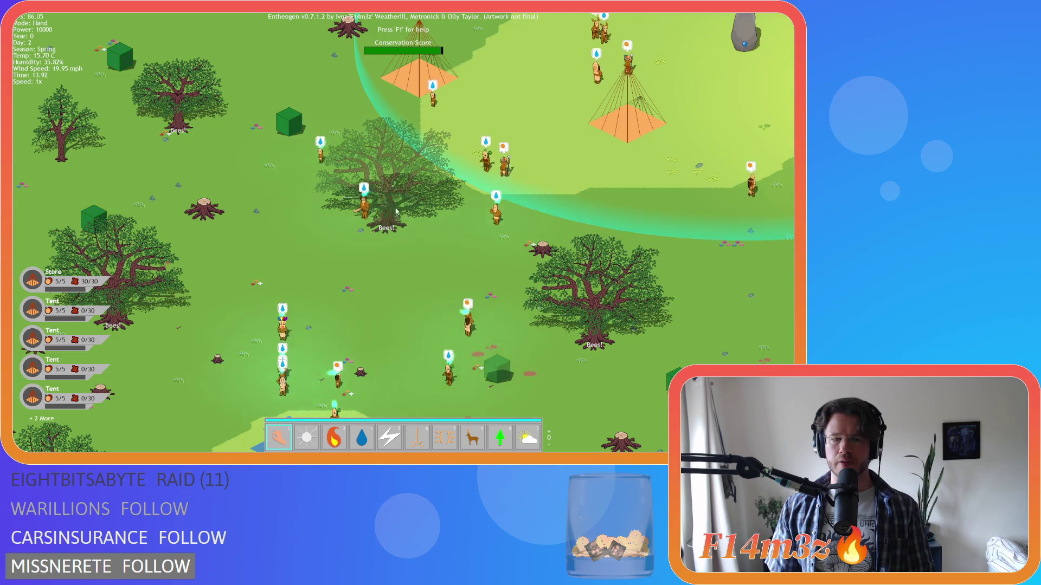
pyautogui.press('Down')
pyautogui.press('Right')
pyautogui.press('Left')
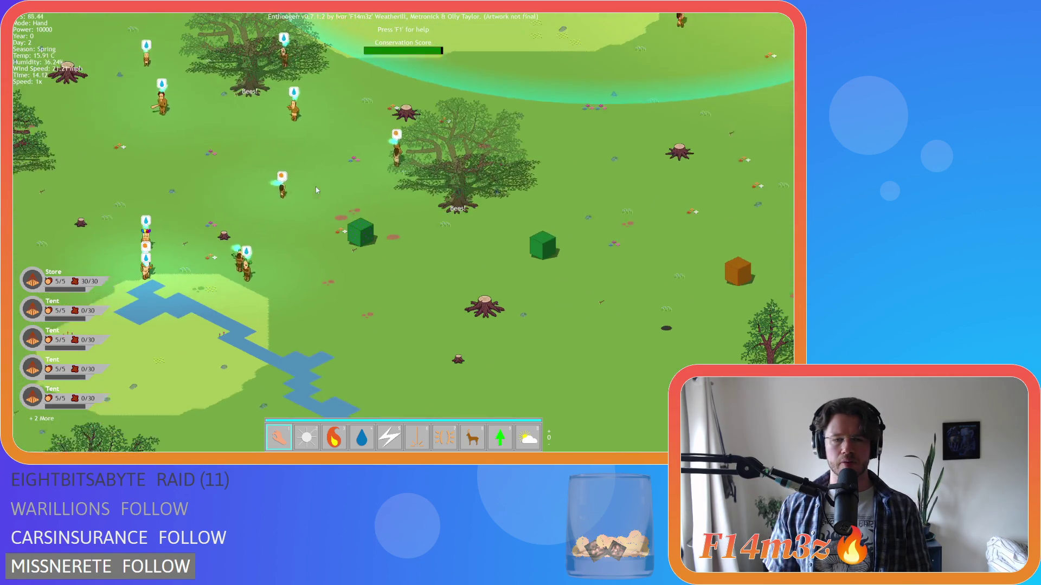
pyautogui.press('Left')
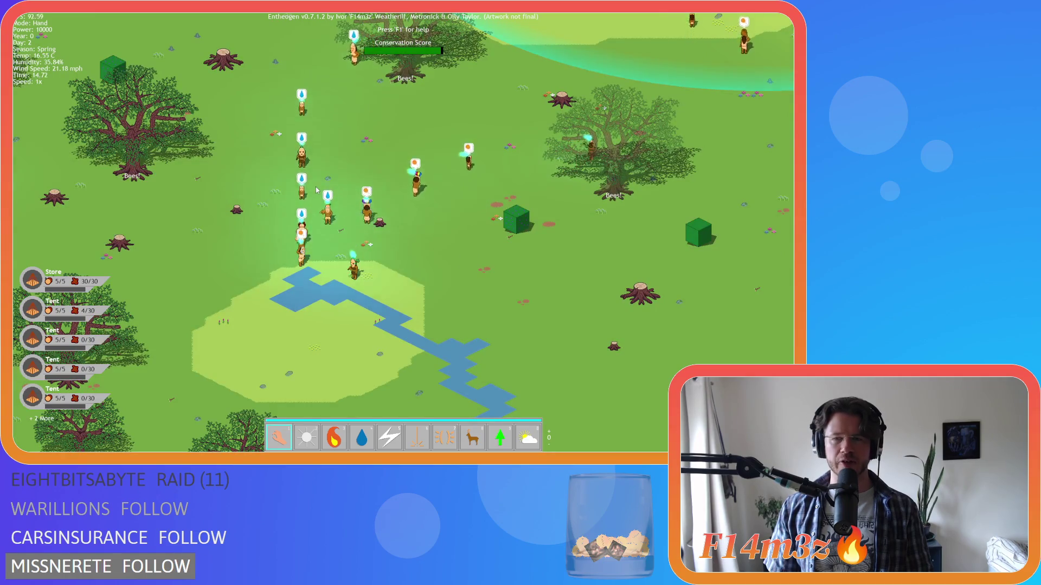
pyautogui.press('Down')
pyautogui.press('Left')
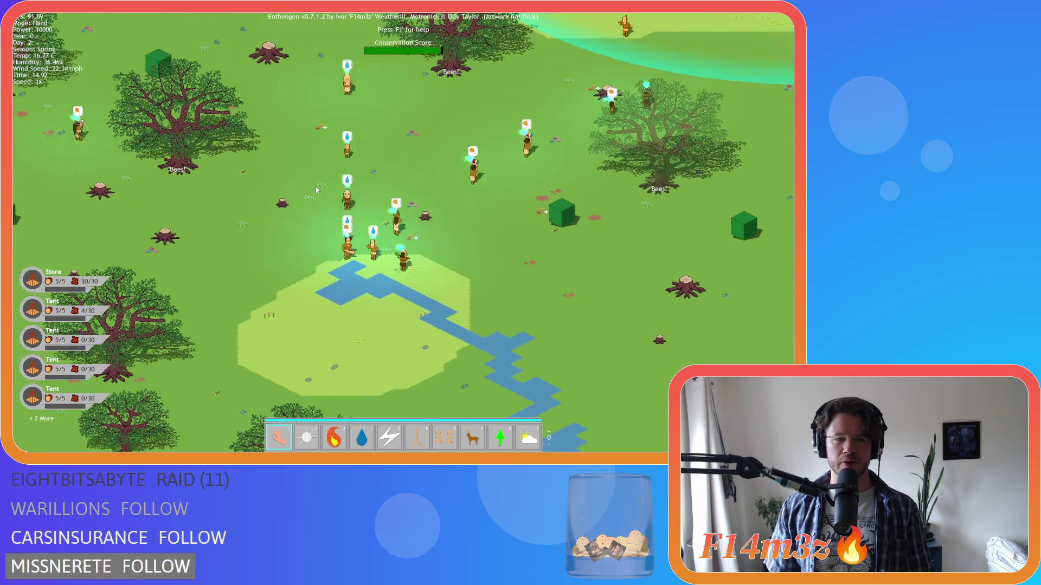
pyautogui.press('Down')
pyautogui.press('Right')
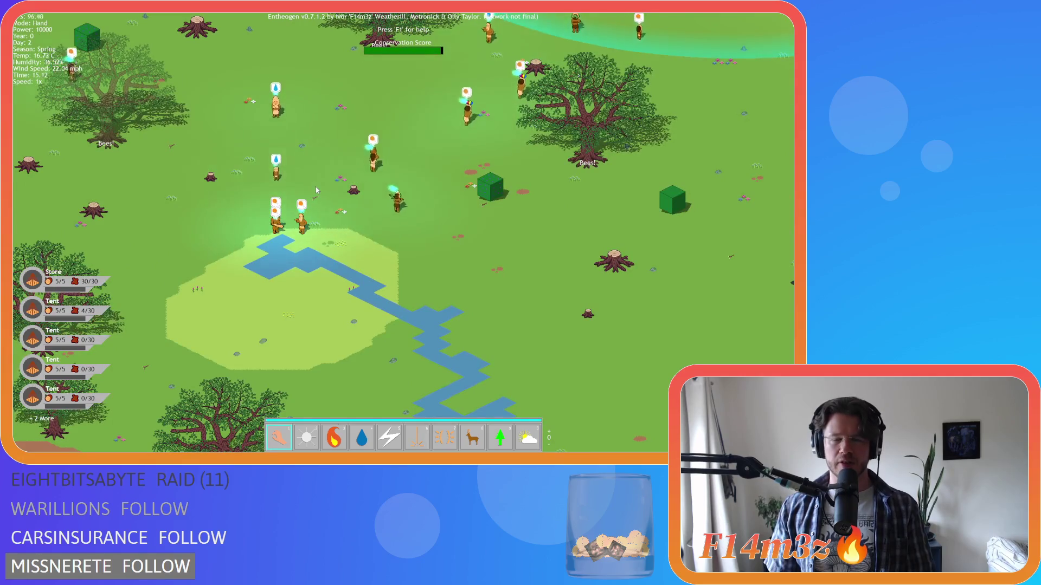
pyautogui.press('Up')
pyautogui.press('Right')
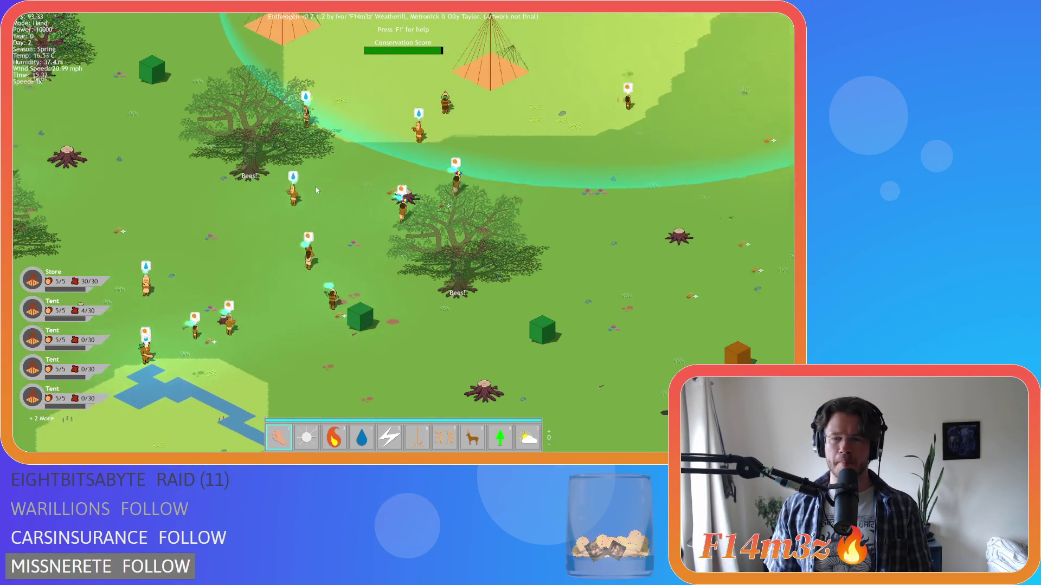
pyautogui.press('Up')
pyautogui.press('Right')
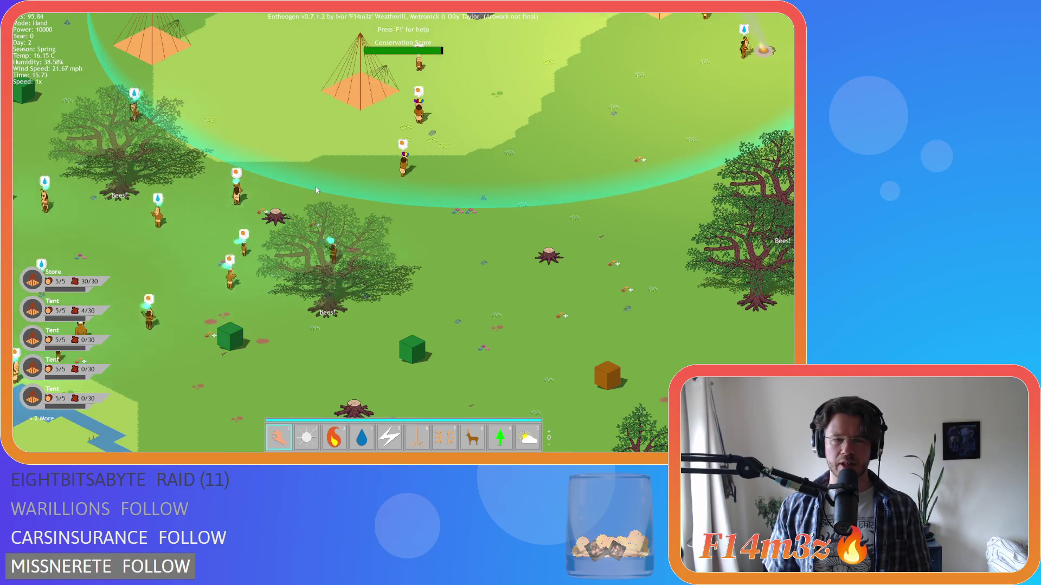
pyautogui.press('Down')
pyautogui.press('Right')
pyautogui.press('Up')
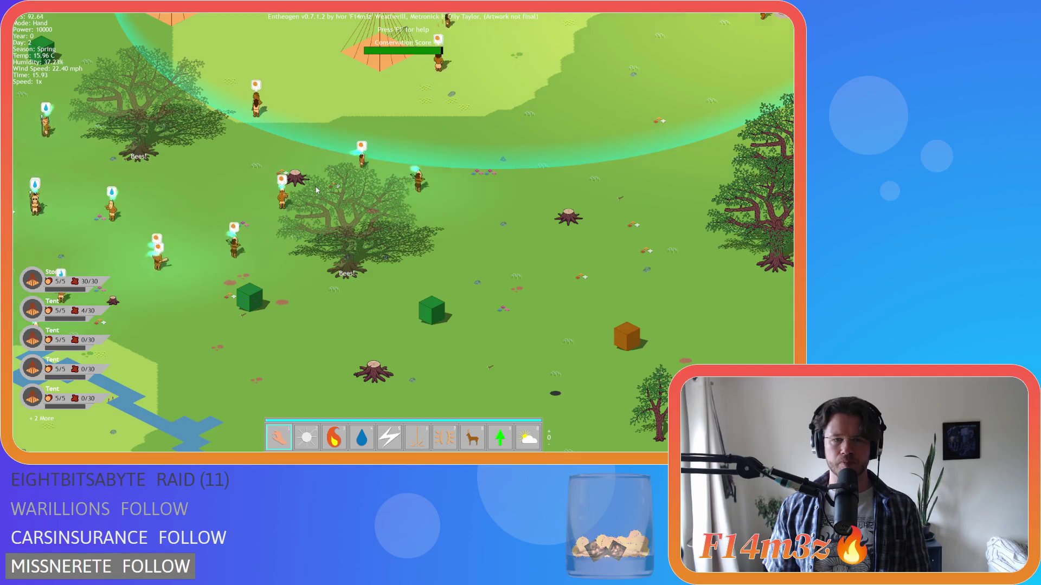
pyautogui.press('Right')
pyautogui.press('Up')
pyautogui.press('Left')
pyautogui.press('Up')
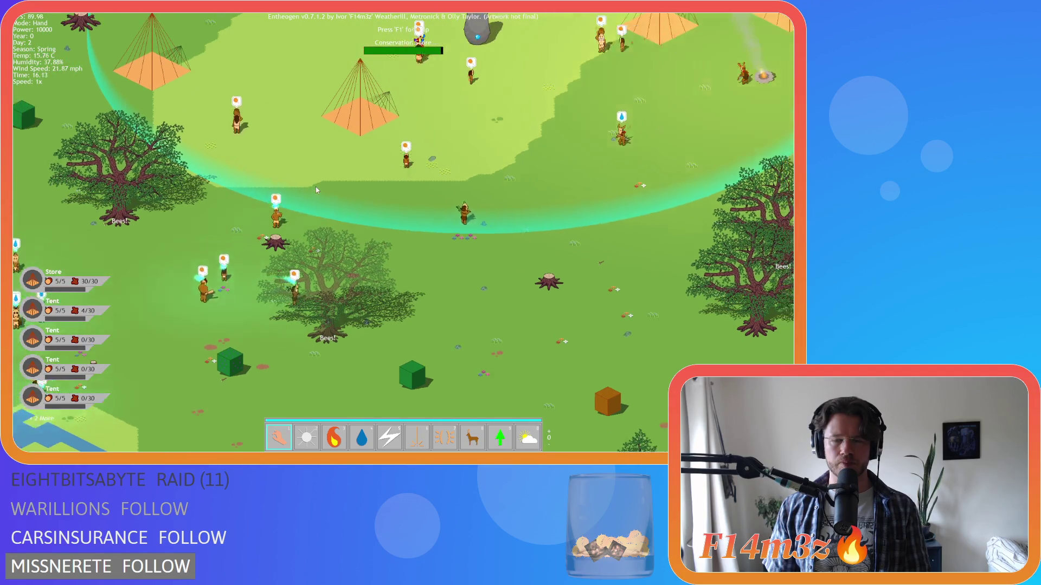
pyautogui.press('Up')
pyautogui.press('Right')
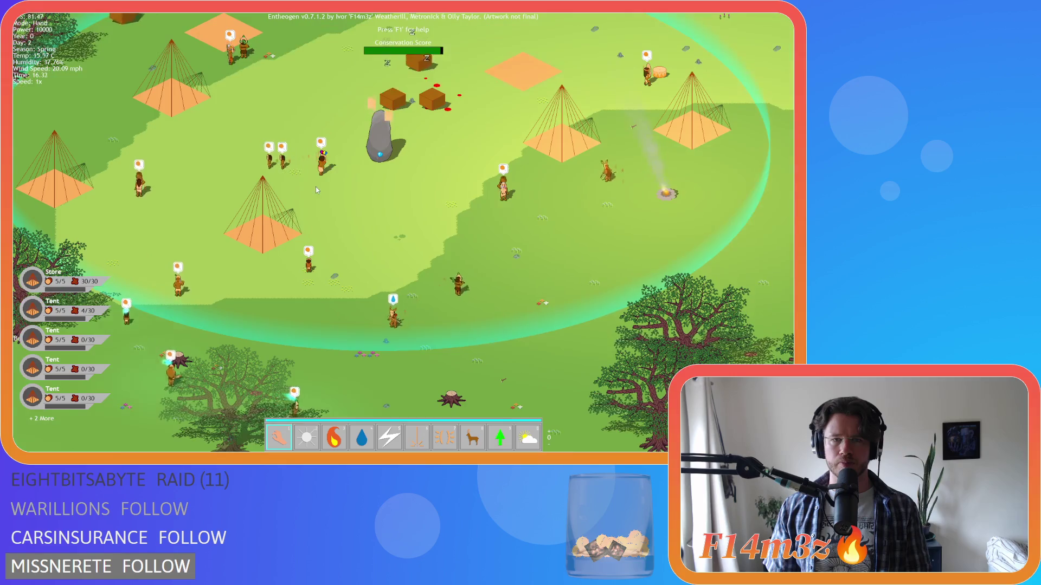
pyautogui.press('Left')
pyautogui.press('Down')
pyautogui.press('Right')
pyautogui.press('Up')
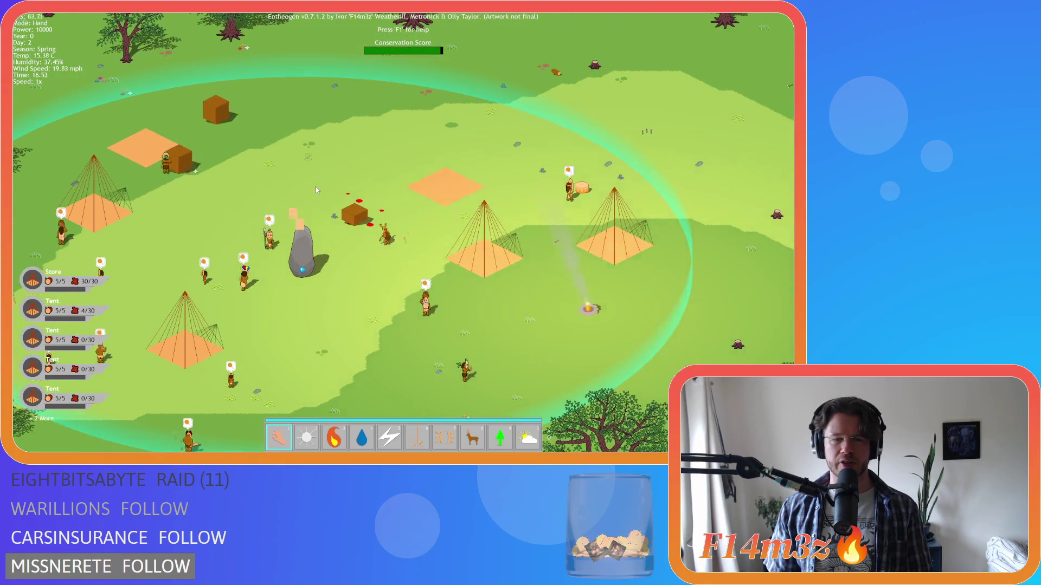
pyautogui.press('Left')
pyautogui.press('Down')
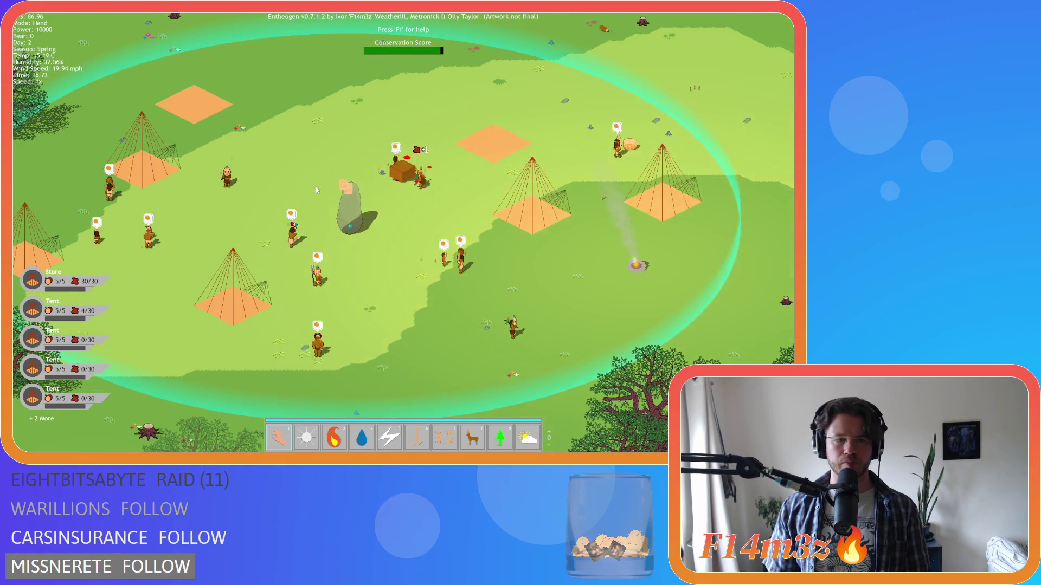
pyautogui.press('Left')
pyautogui.press('Down')
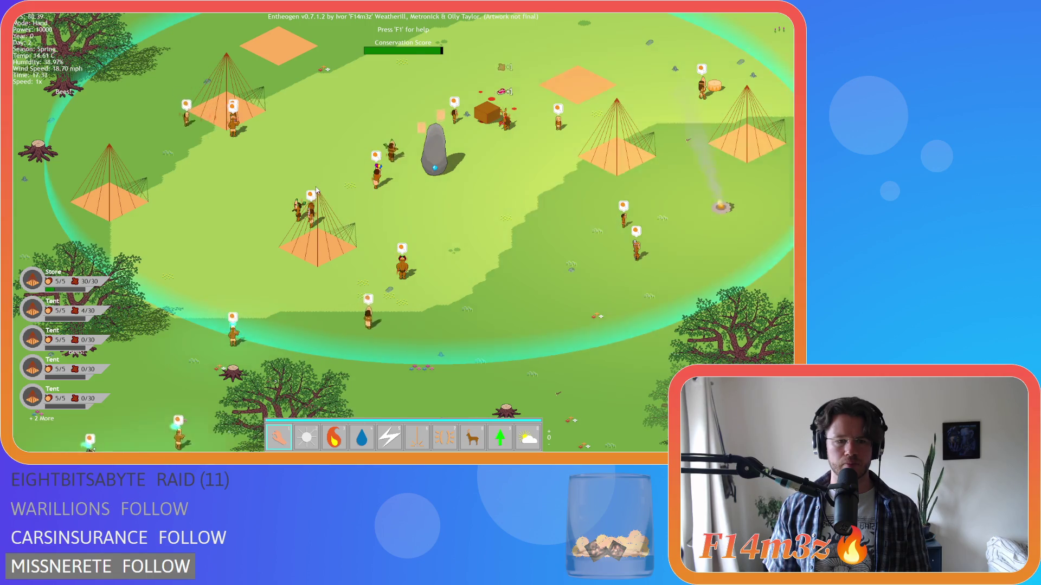
pyautogui.press('Down')
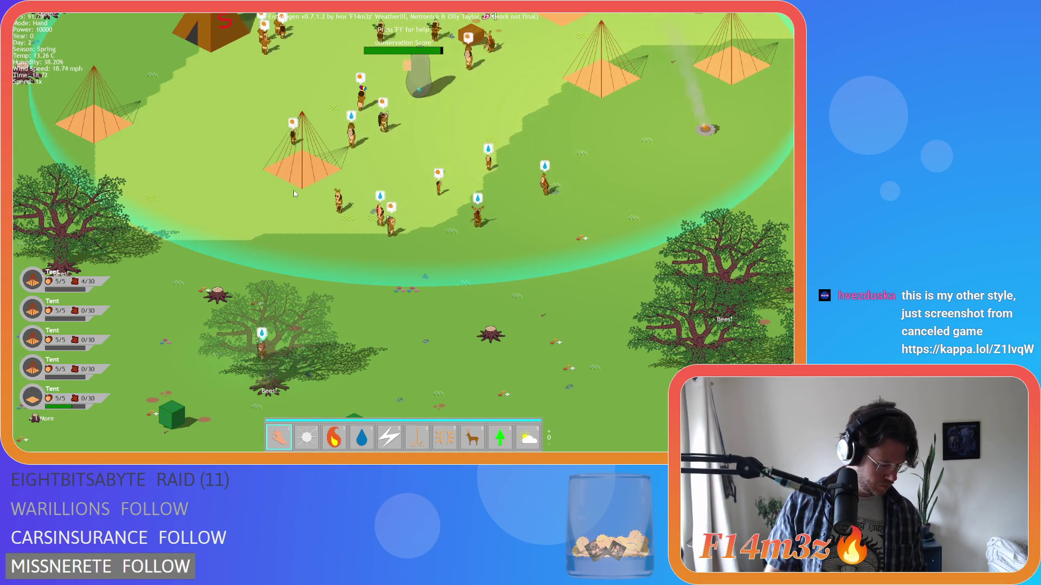
pyautogui.scroll(-5, 519, 180)
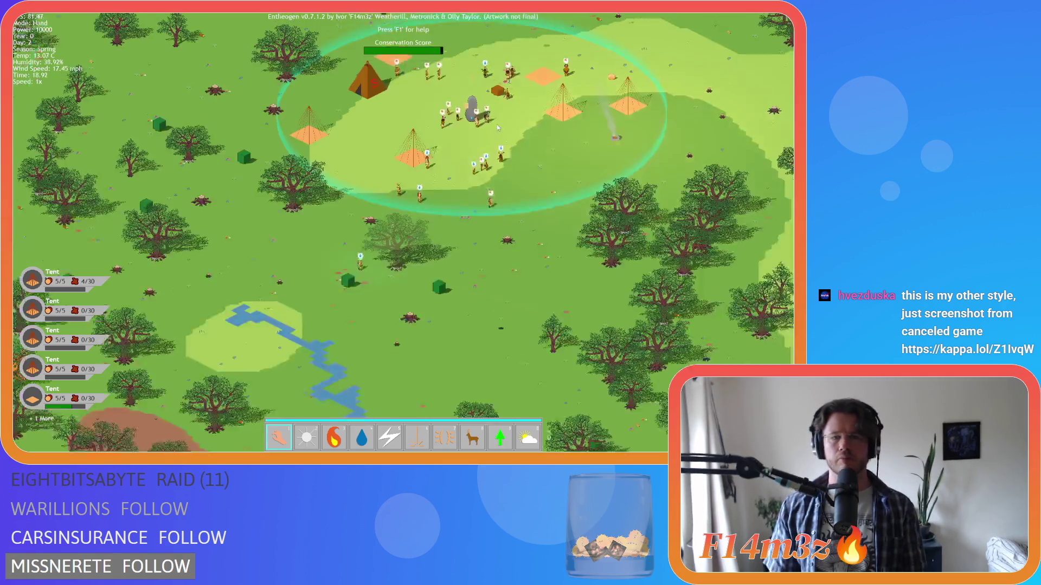
pyautogui.scroll(5, 385, 187)
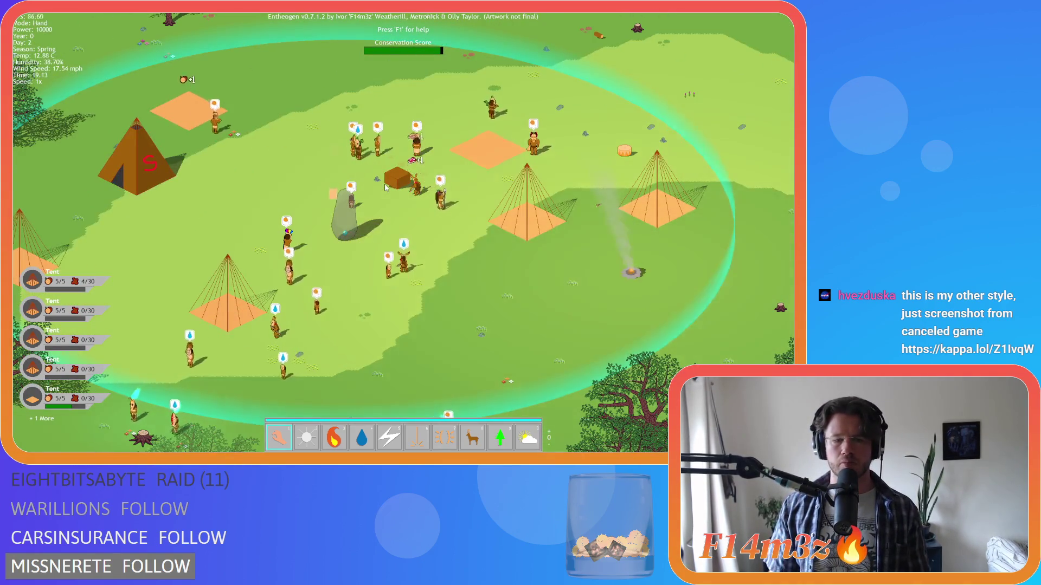
pyautogui.scroll(-4, 386, 187)
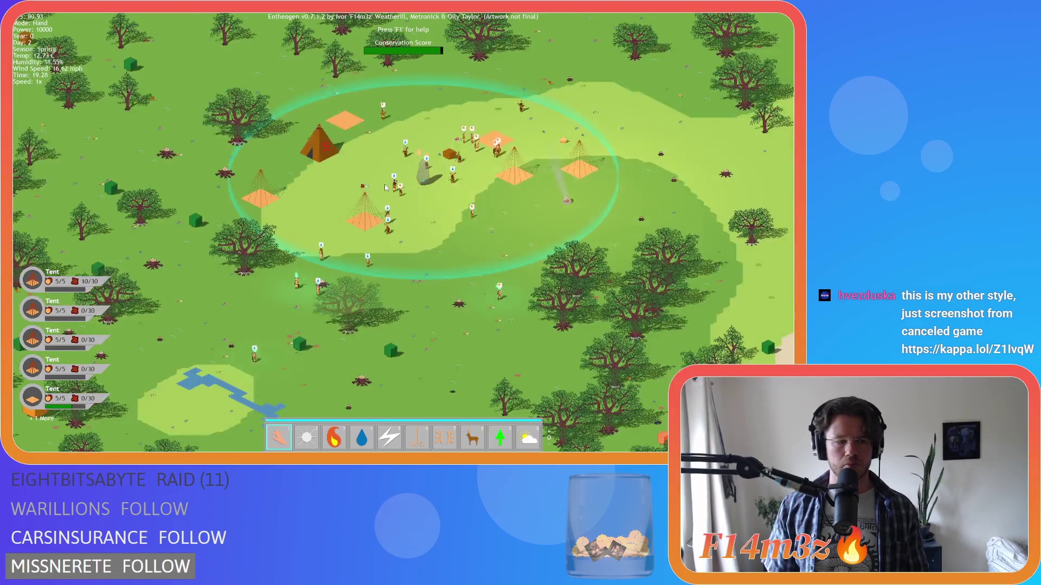
pyautogui.press('w')
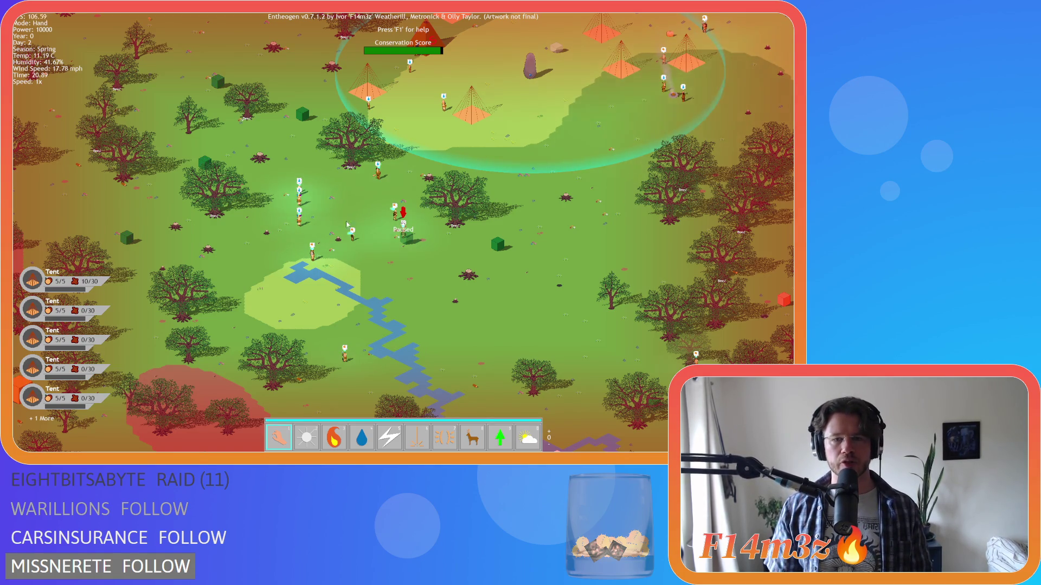
pyautogui.press('s')
pyautogui.press('d')
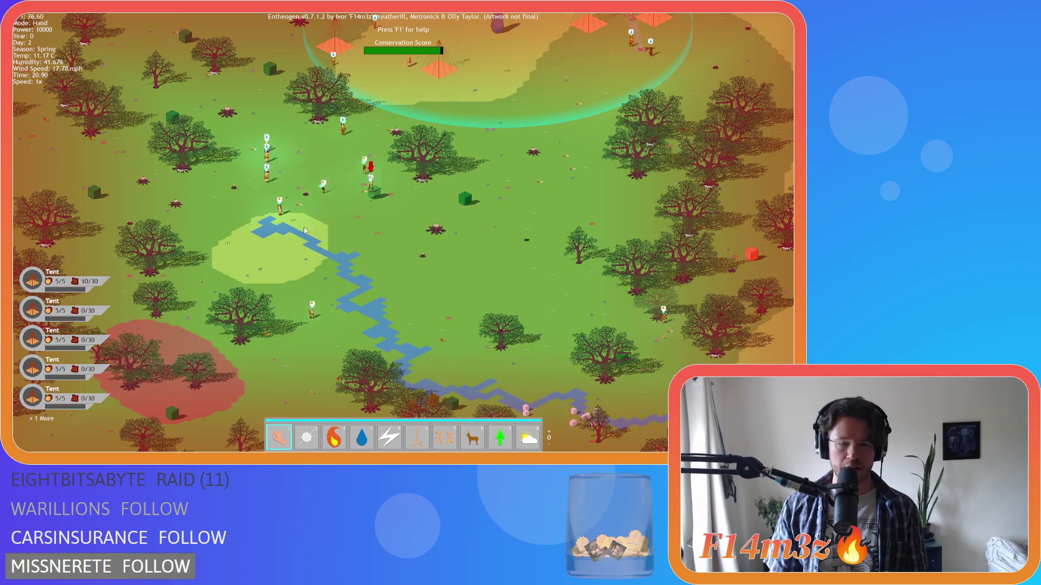
pyautogui.scroll(5, 305, 230)
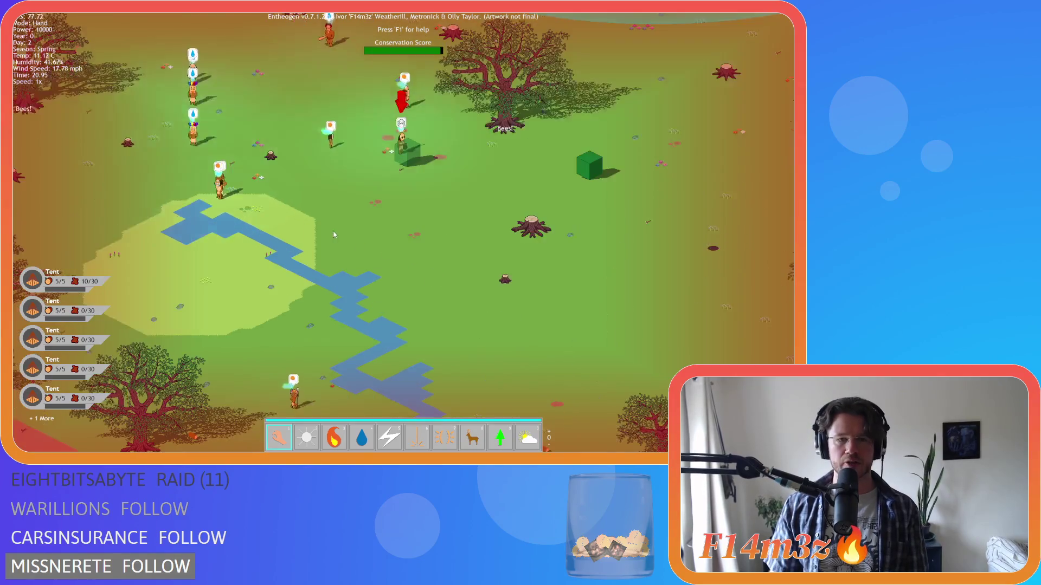
pyautogui.press('s')
pyautogui.press('d')
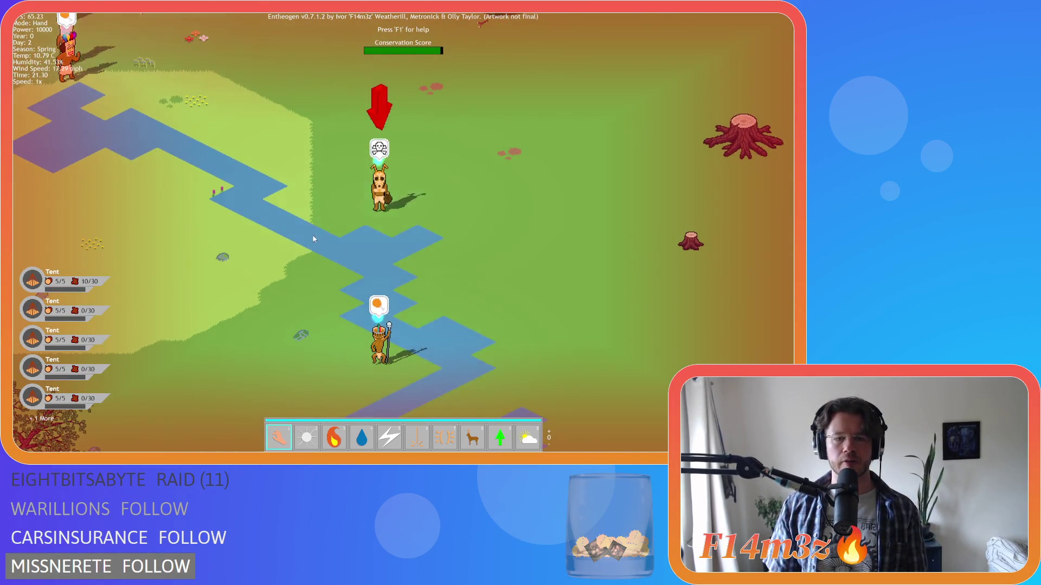
pyautogui.scroll(-2, 320, 240)
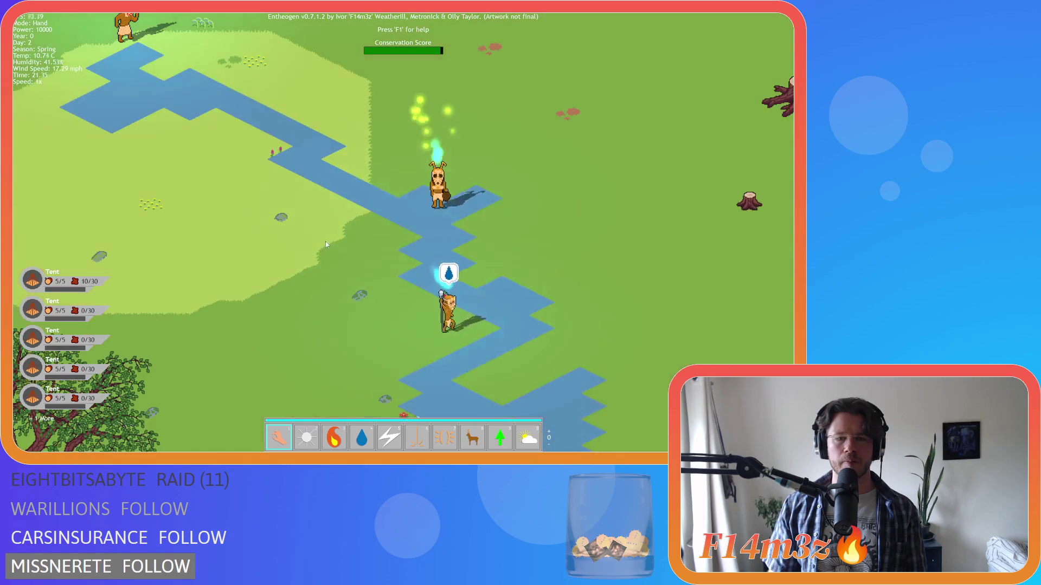
pyautogui.scroll(-5, 327, 240)
pyautogui.press('w')
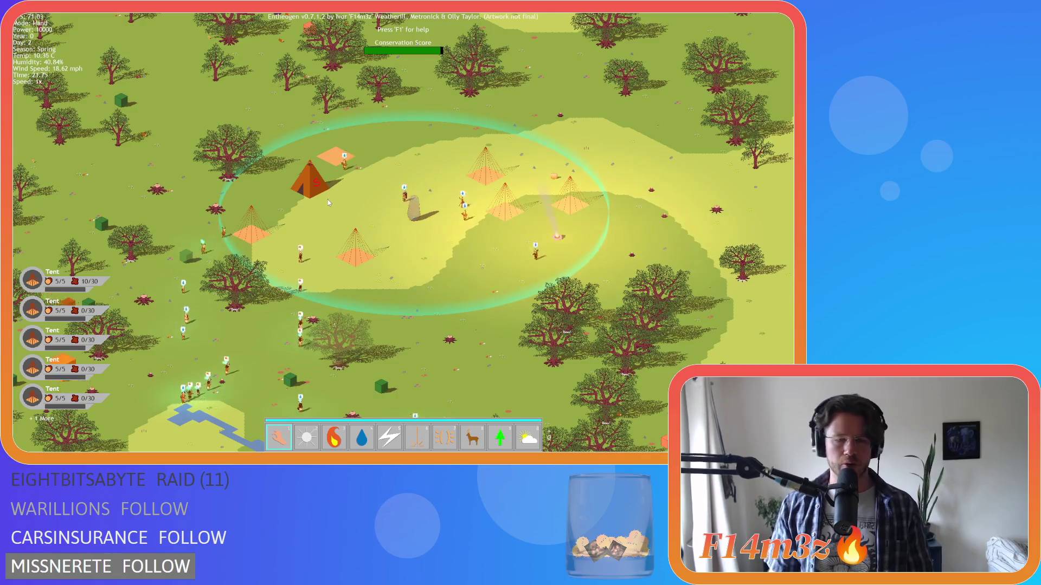
pyautogui.press('a')
pyautogui.press('s')
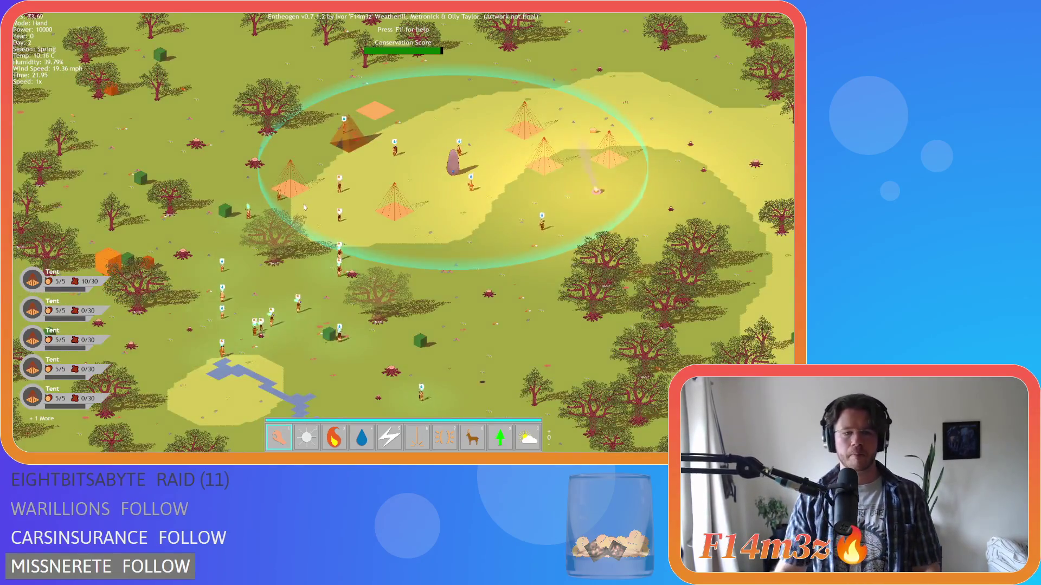
pyautogui.press('s')
pyautogui.press('a')
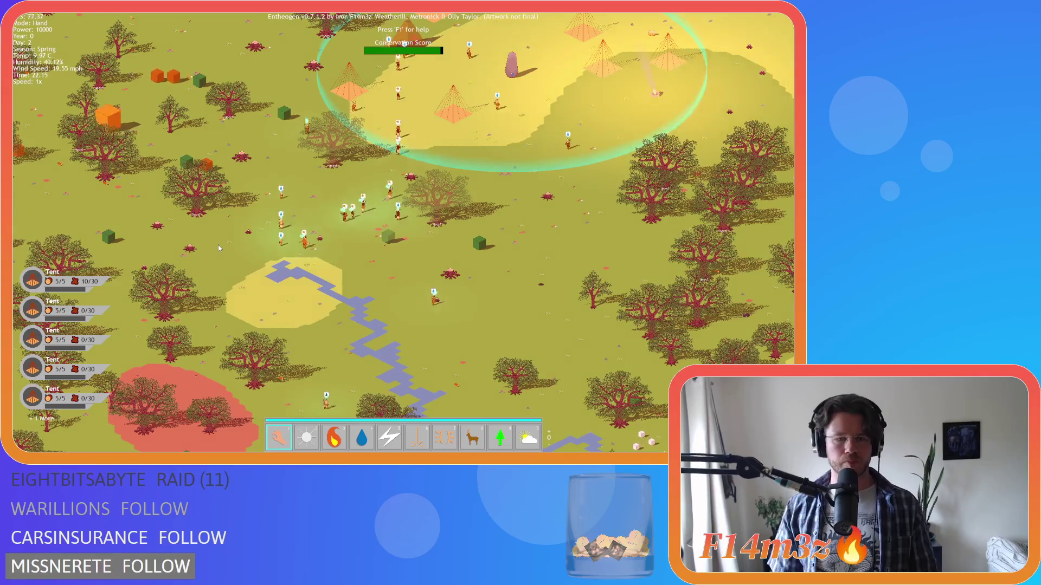
pyautogui.press('d')
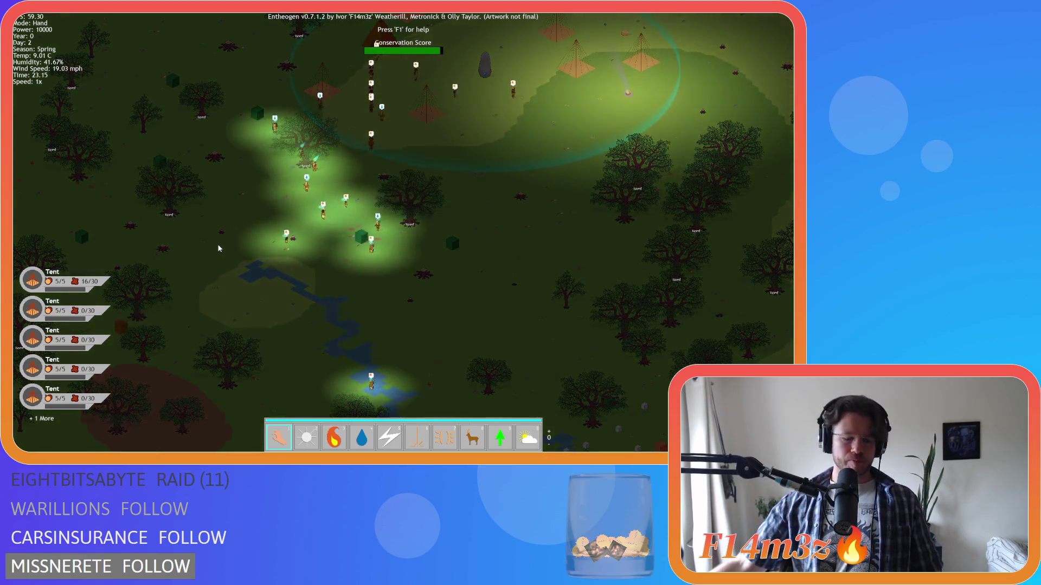
pyautogui.press('w')
pyautogui.press('d')
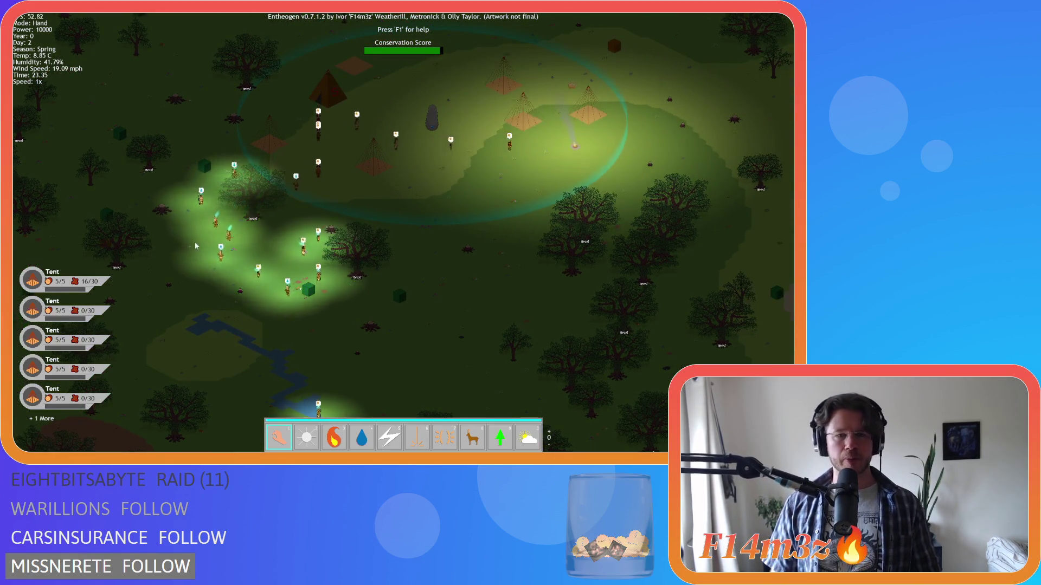
pyautogui.press('w')
pyautogui.press('d')
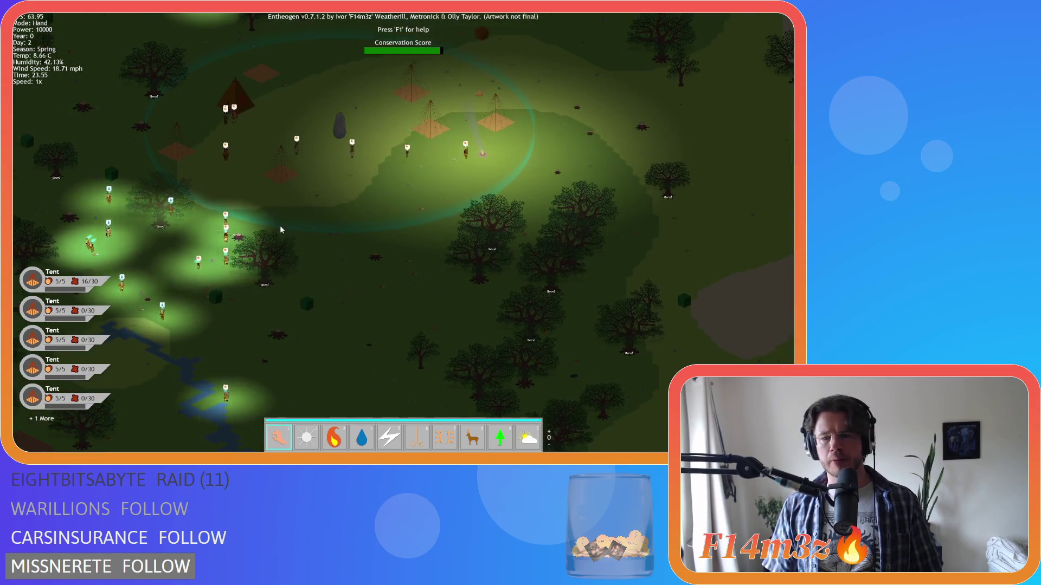
pyautogui.press('a')
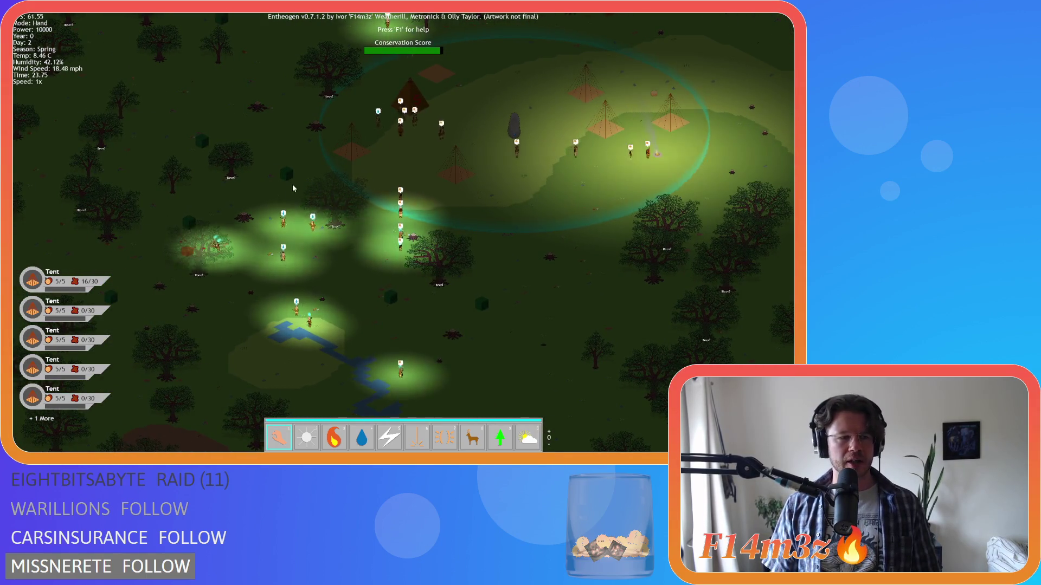
pyautogui.press('s')
pyautogui.press('d')
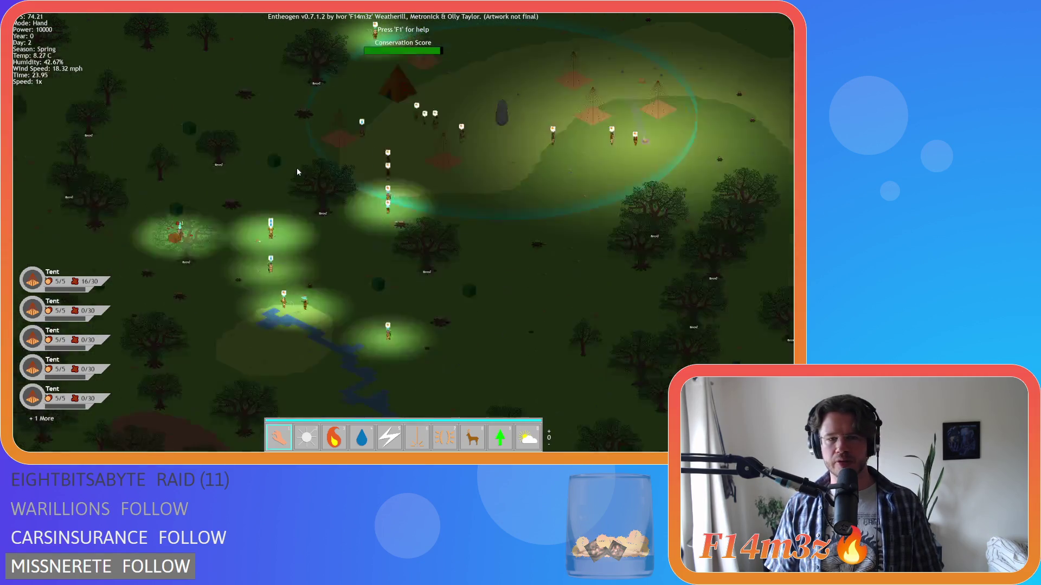
pyautogui.press('w')
pyautogui.press('d')
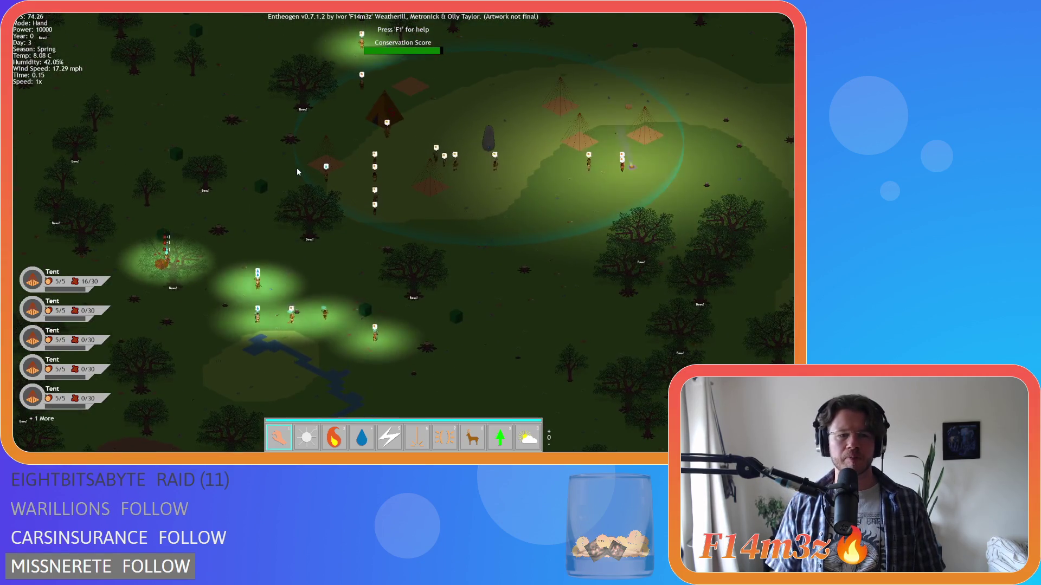
pyautogui.press('w')
pyautogui.press('d')
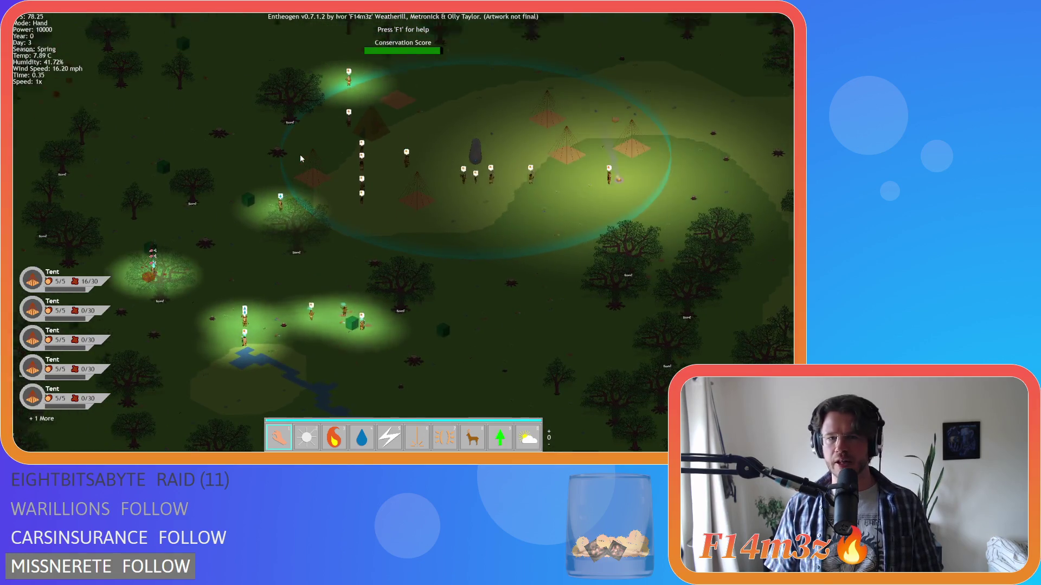
pyautogui.press('a')
pyautogui.press('s')
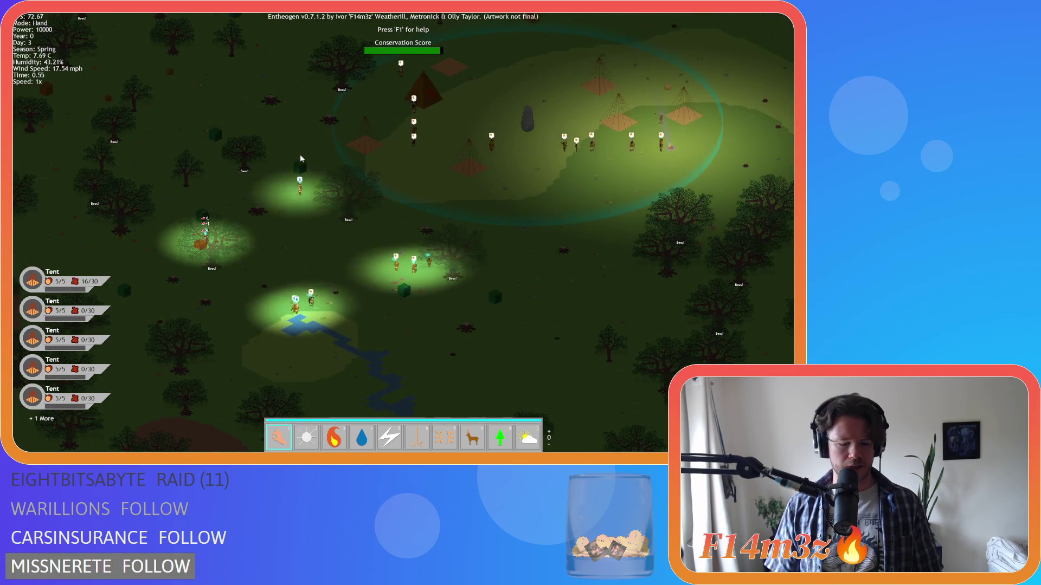
pyautogui.press('space')
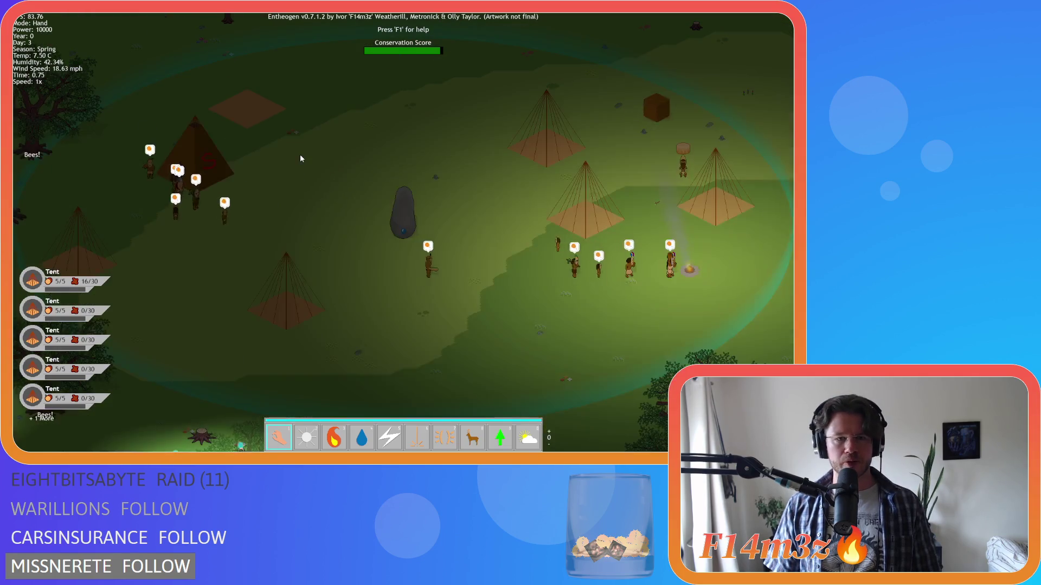
pyautogui.scroll(-5, 300, 158)
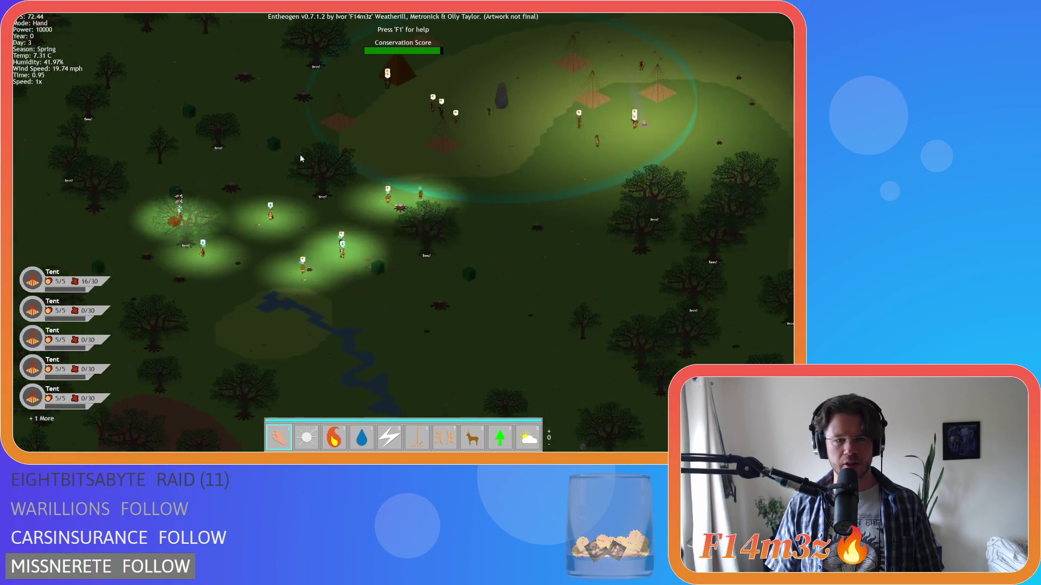
pyautogui.scroll(5, 311, 252)
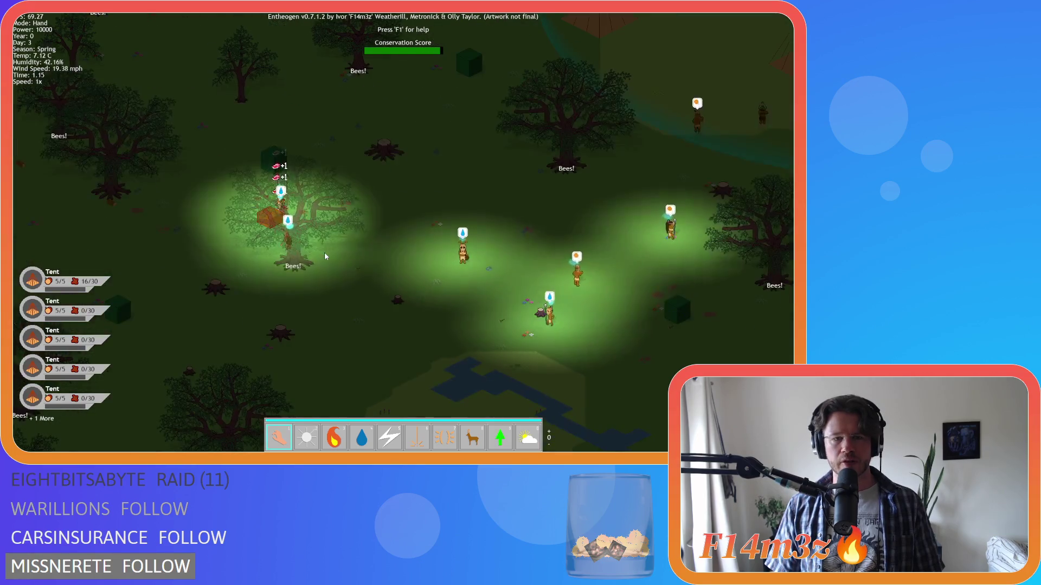
pyautogui.scroll(-5, 325, 253)
pyautogui.scroll(5, 324, 254)
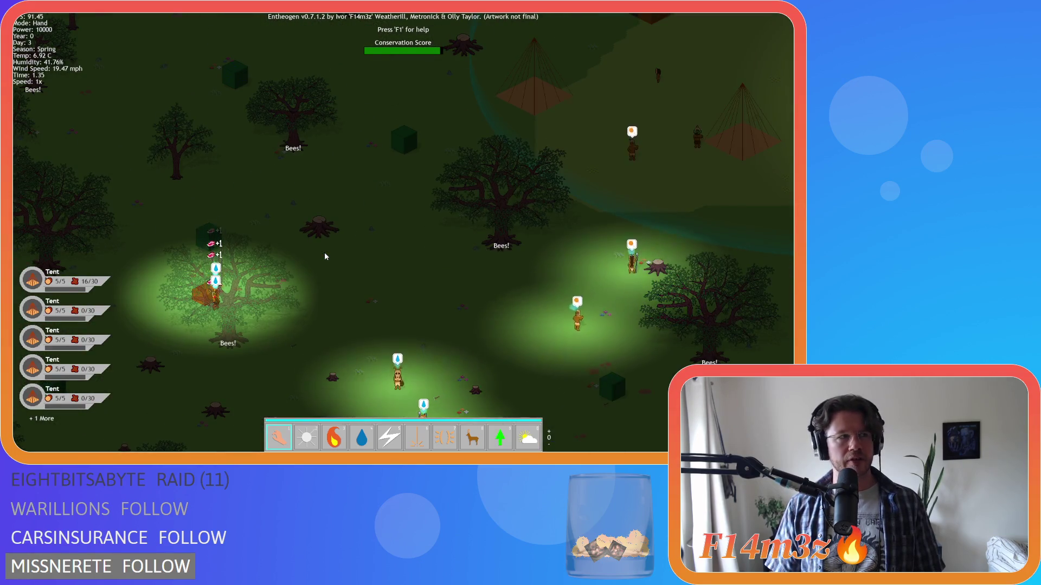
pyautogui.press('s')
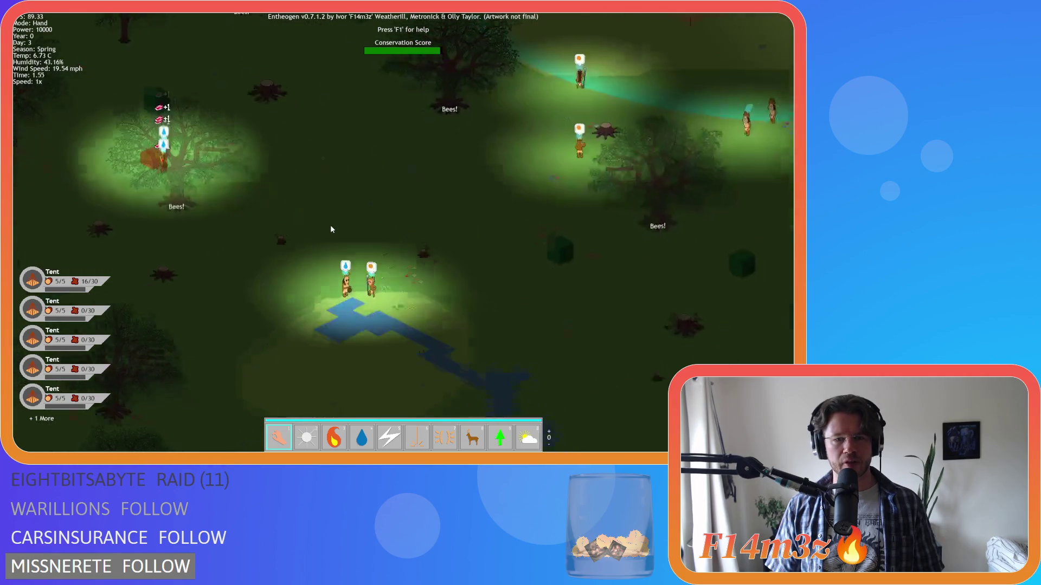
pyautogui.press('w')
pyautogui.press('d')
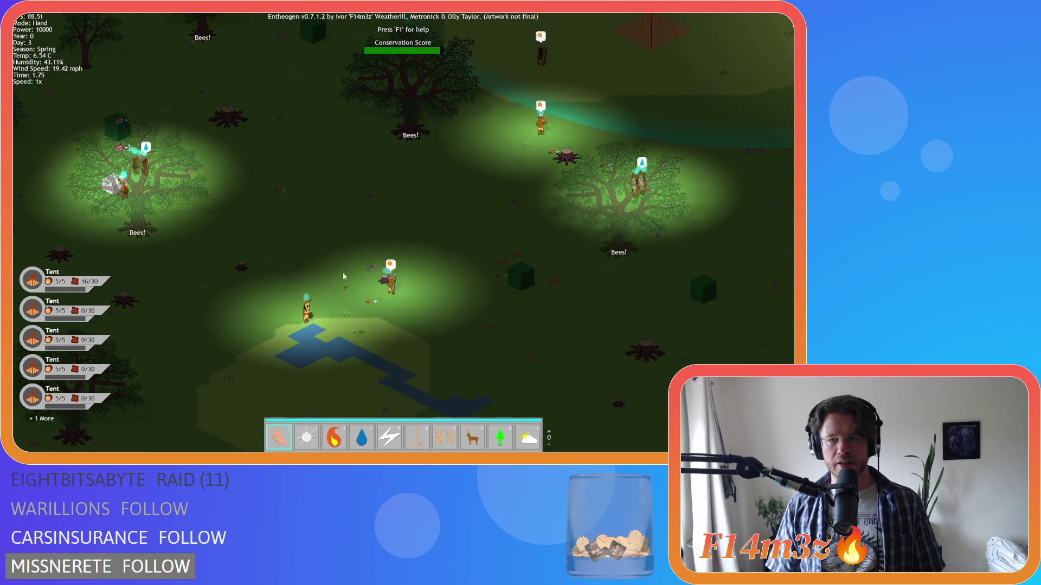
pyautogui.scroll(5, 343, 276)
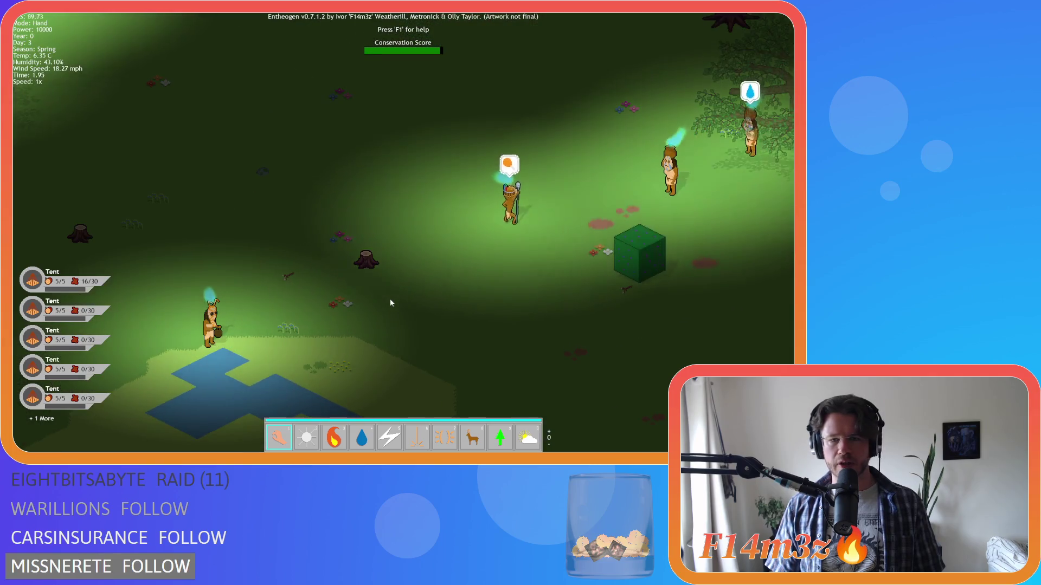
pyautogui.scroll(-5, 391, 302)
pyautogui.scroll(5, 390, 303)
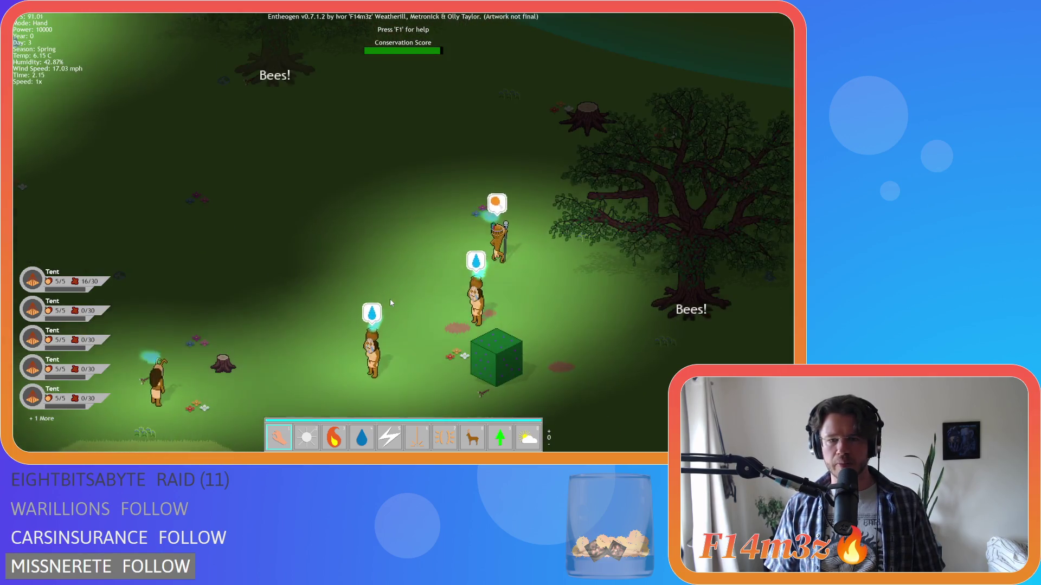
pyautogui.scroll(-3, 390, 302)
pyautogui.press('w')
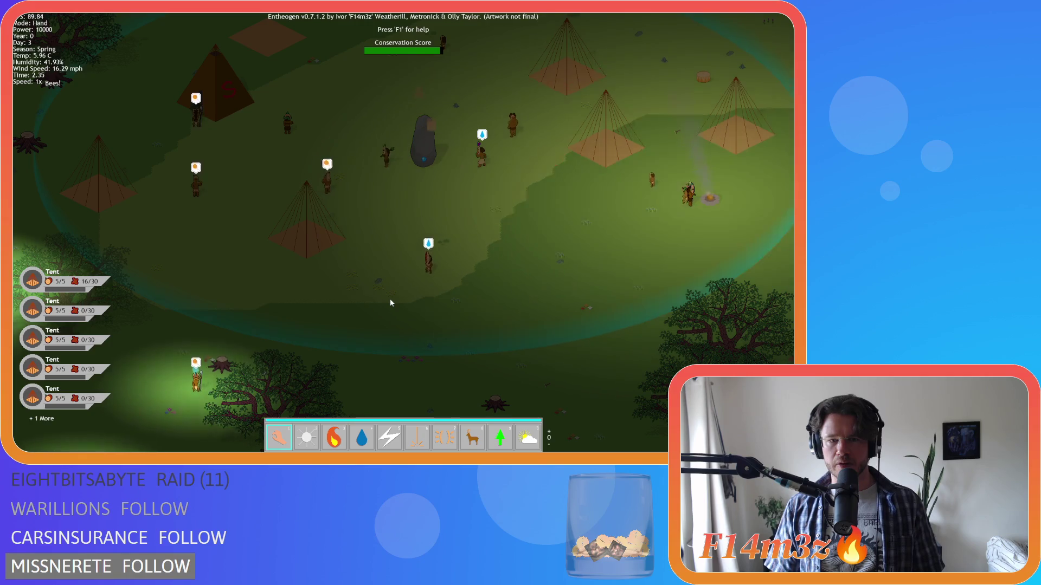
pyautogui.scroll(3, 391, 303)
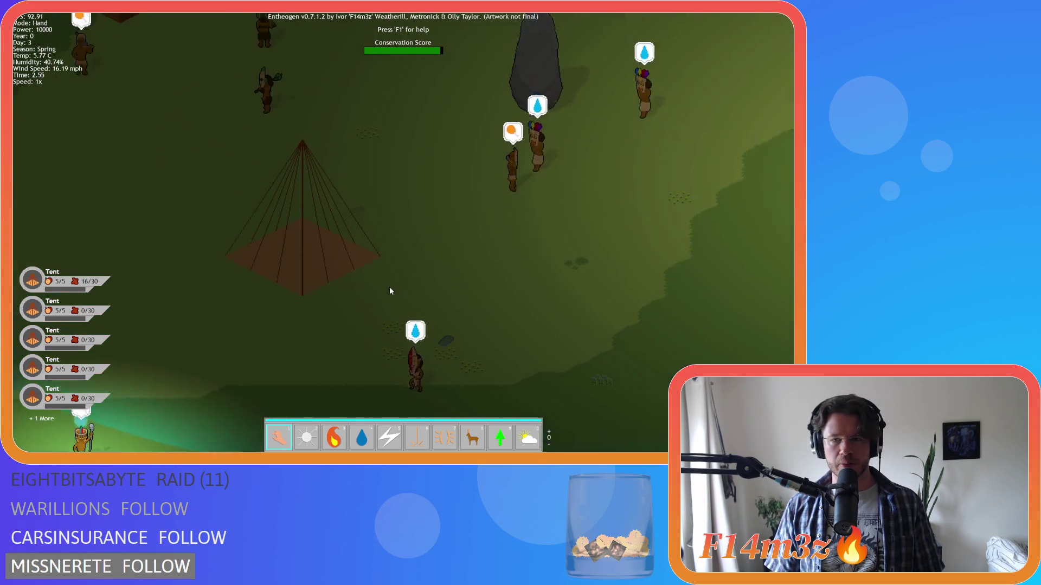
pyautogui.scroll(-1, 389, 291)
pyautogui.scroll(-3, 389, 291)
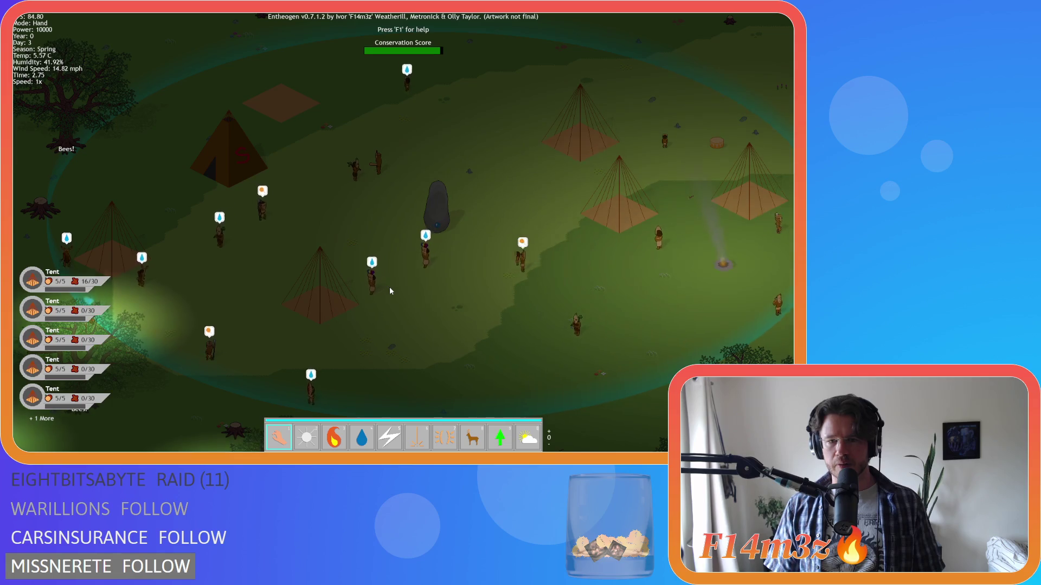
pyautogui.scroll(4, 389, 291)
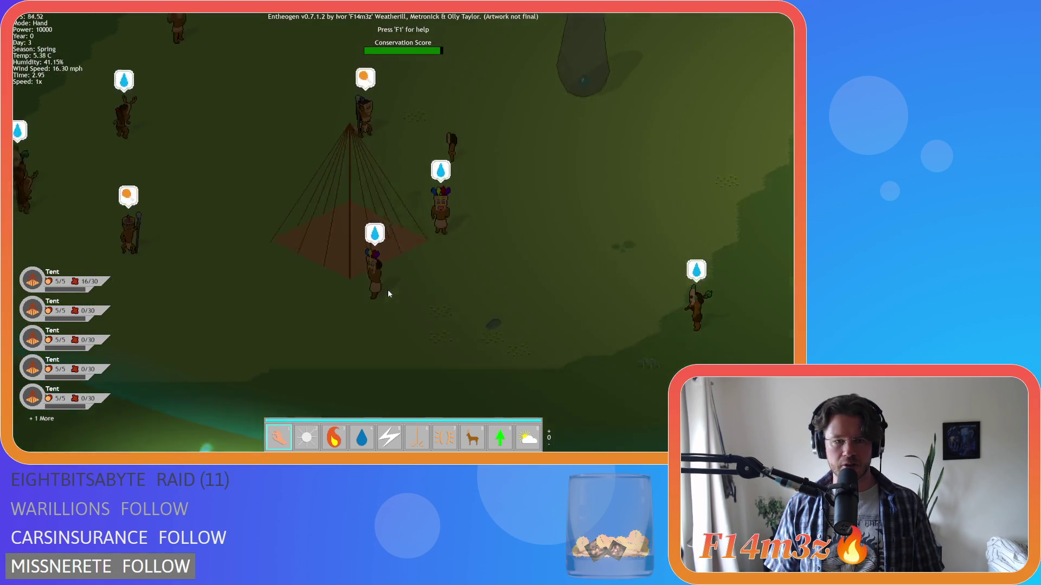
pyautogui.scroll(-4, 388, 292)
pyautogui.scroll(1, 389, 293)
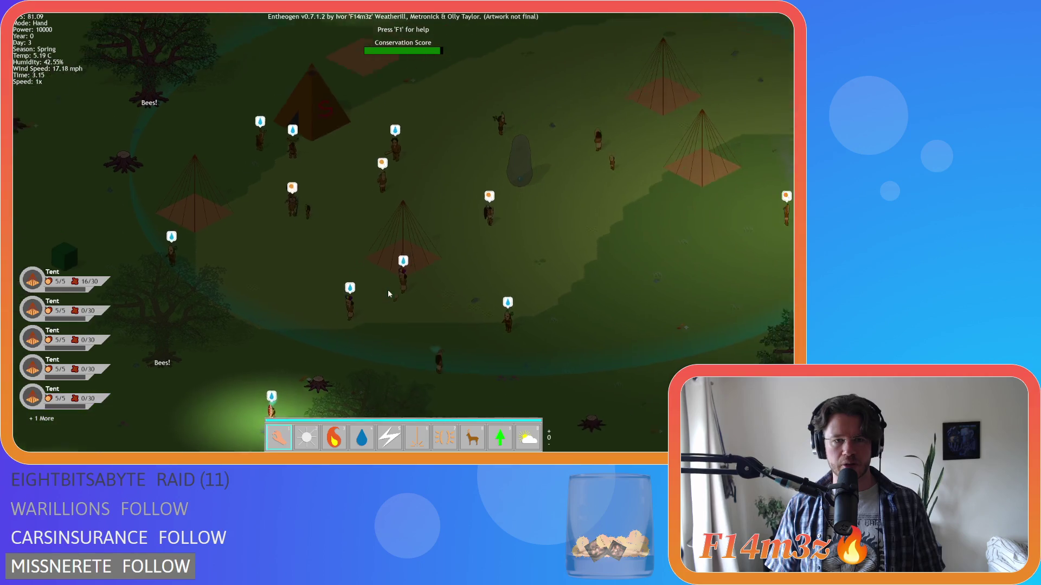
pyautogui.press('d')
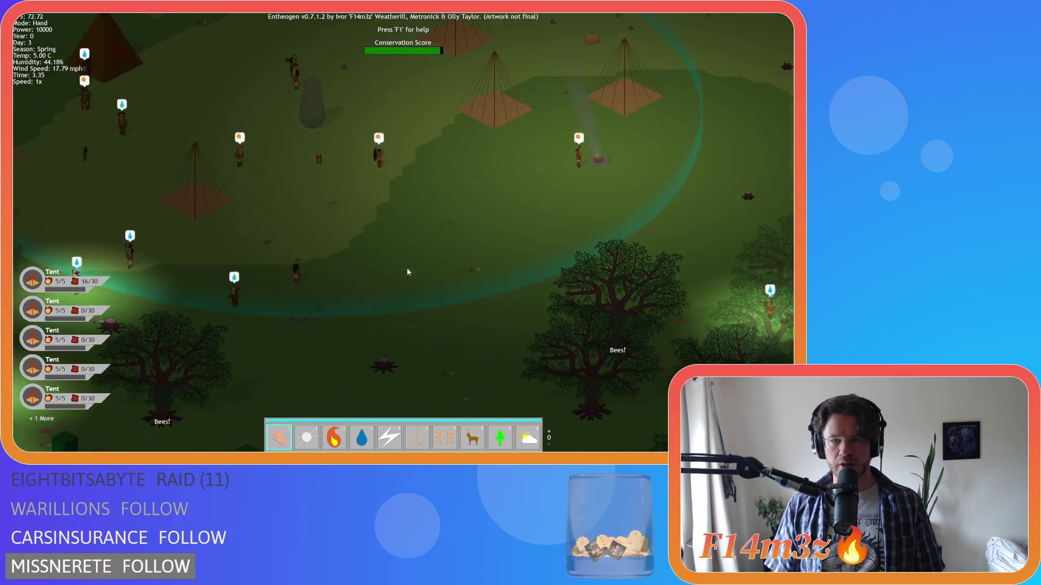
pyautogui.press('a')
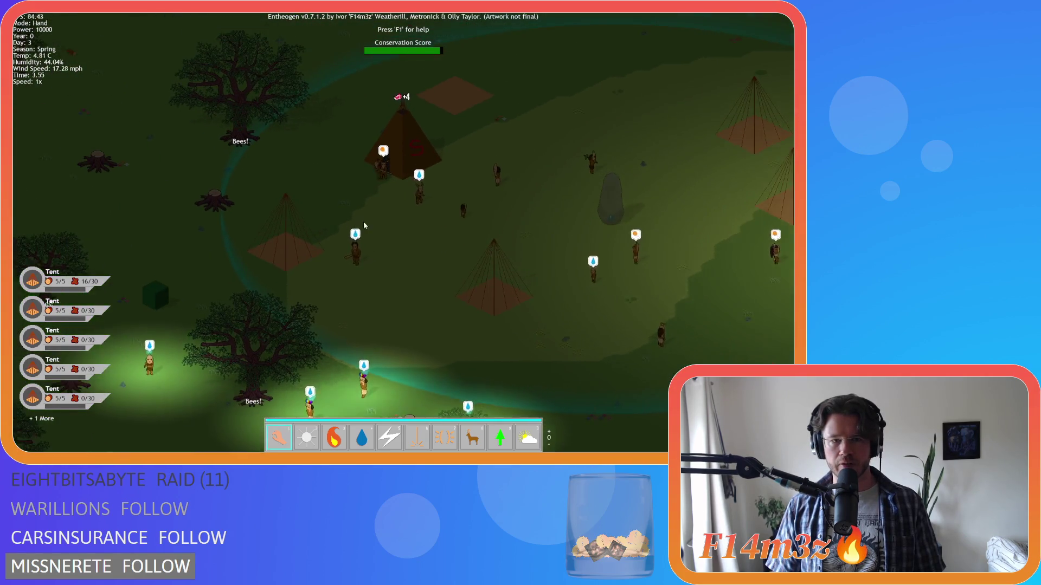
pyautogui.press('a')
pyautogui.press('s')
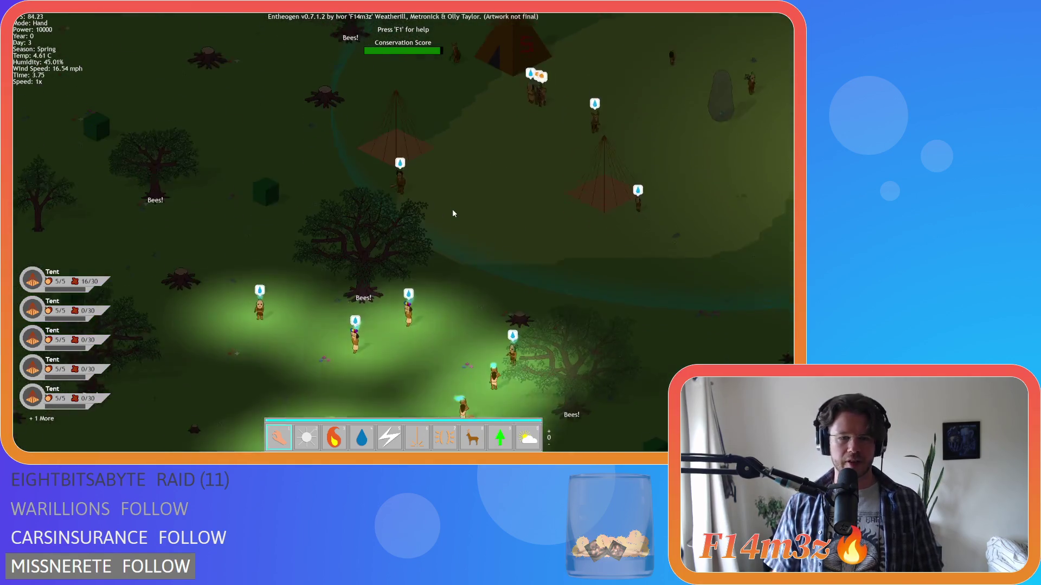
pyautogui.press('s')
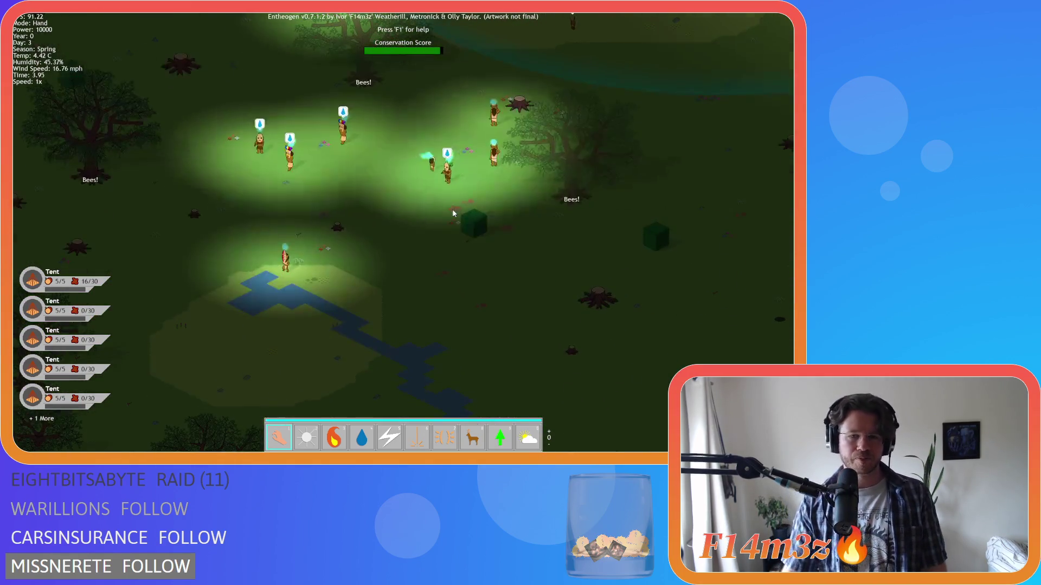
pyautogui.press('a')
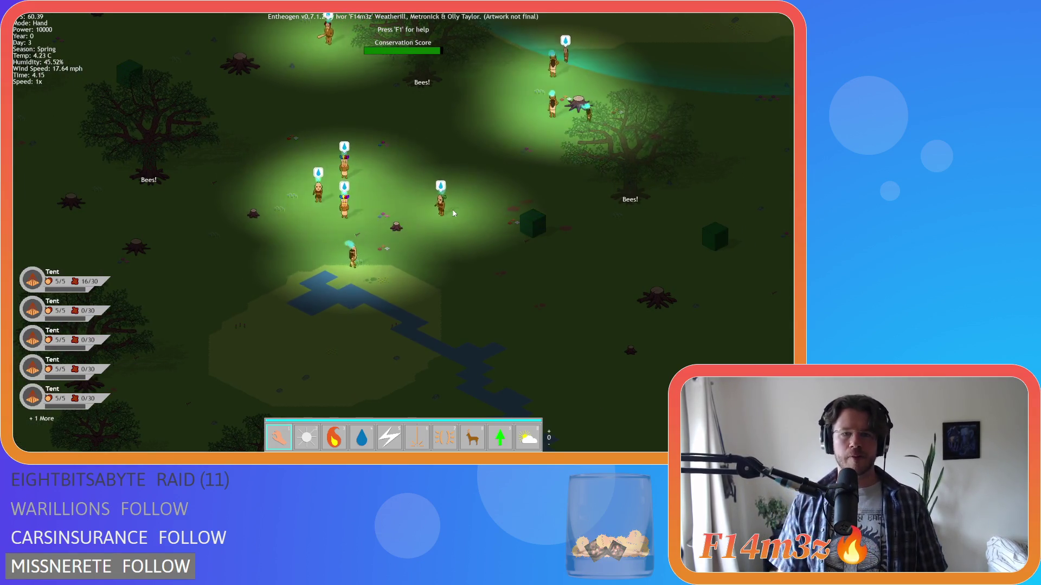
pyautogui.press('d')
pyautogui.press('s')
pyautogui.press('w')
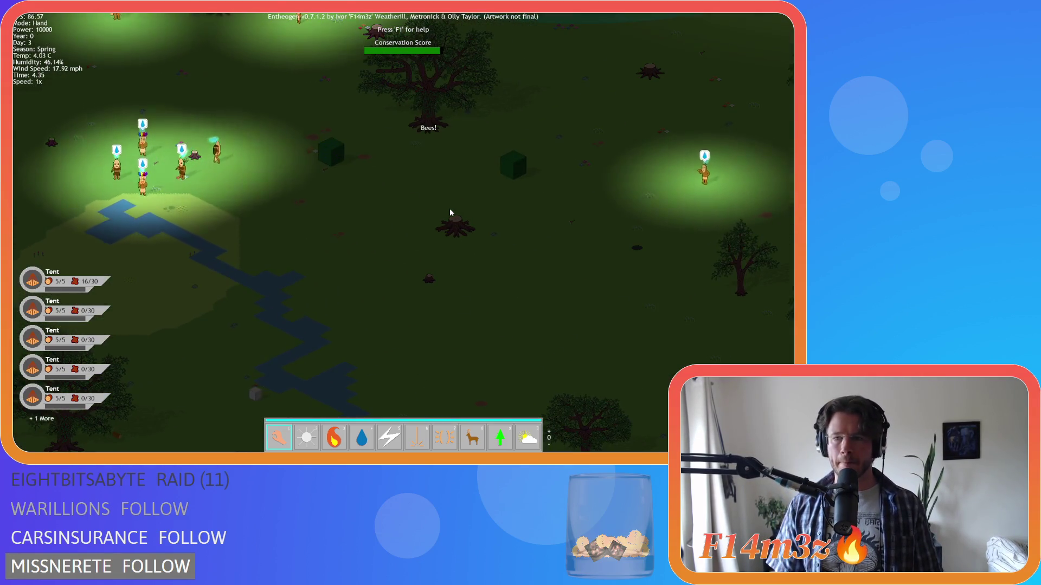
pyautogui.scroll(-5, 450, 213)
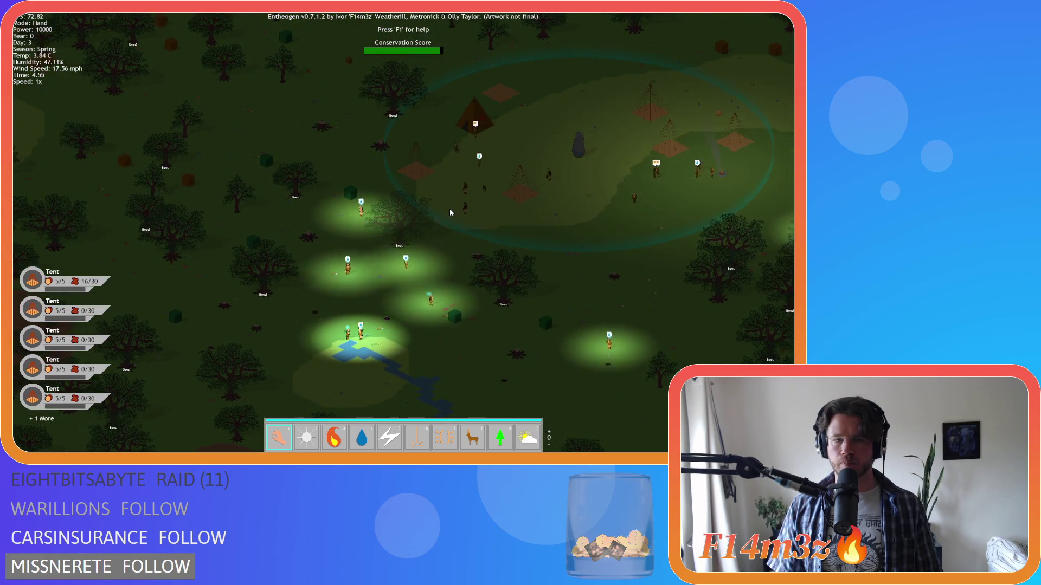
pyautogui.press('w')
pyautogui.press('d')
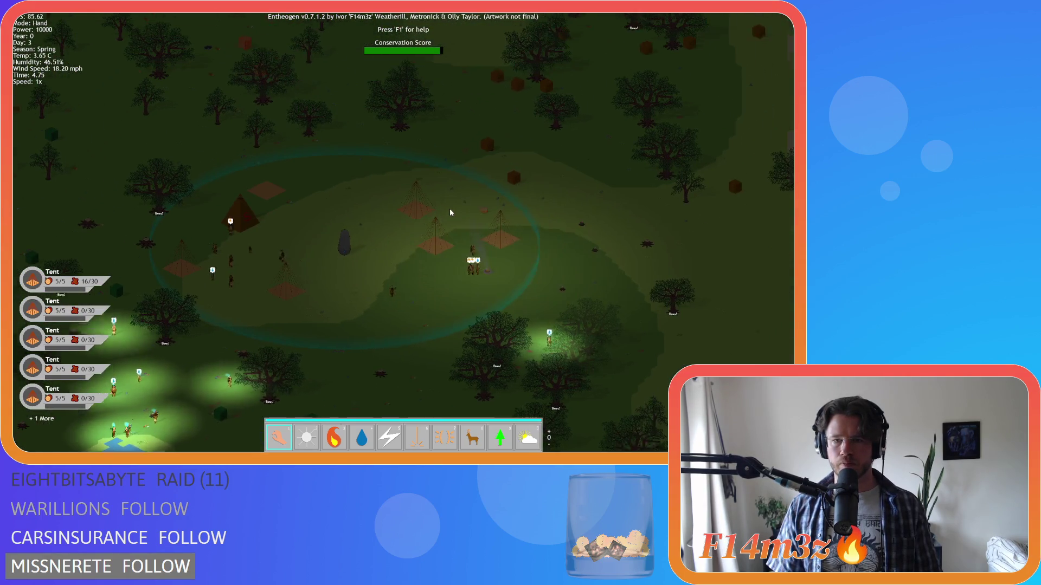
pyautogui.press('s')
pyautogui.press('a')
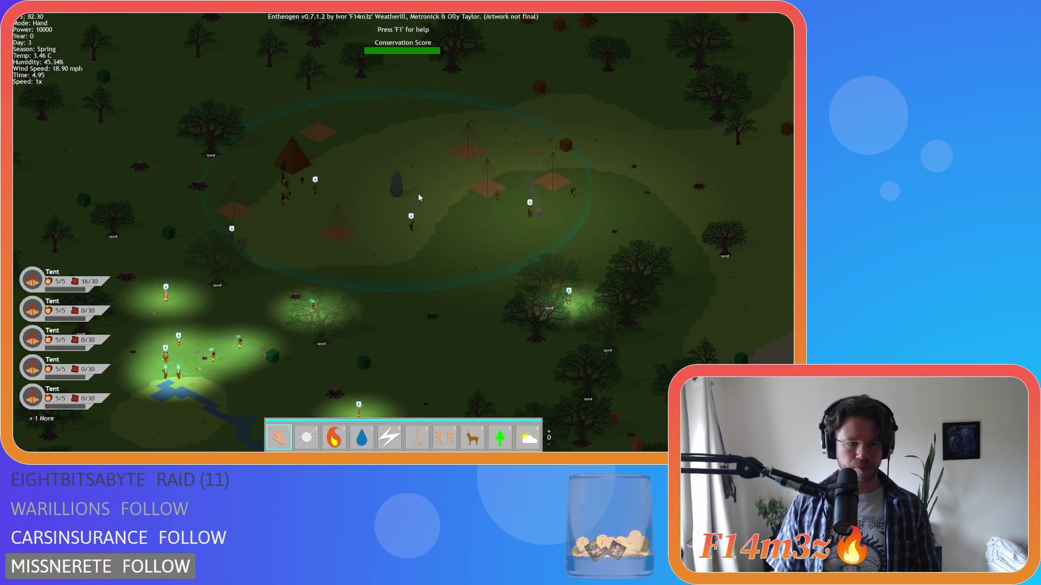
pyautogui.scroll(-5, 418, 197)
pyautogui.press('s')
pyautogui.press('a')
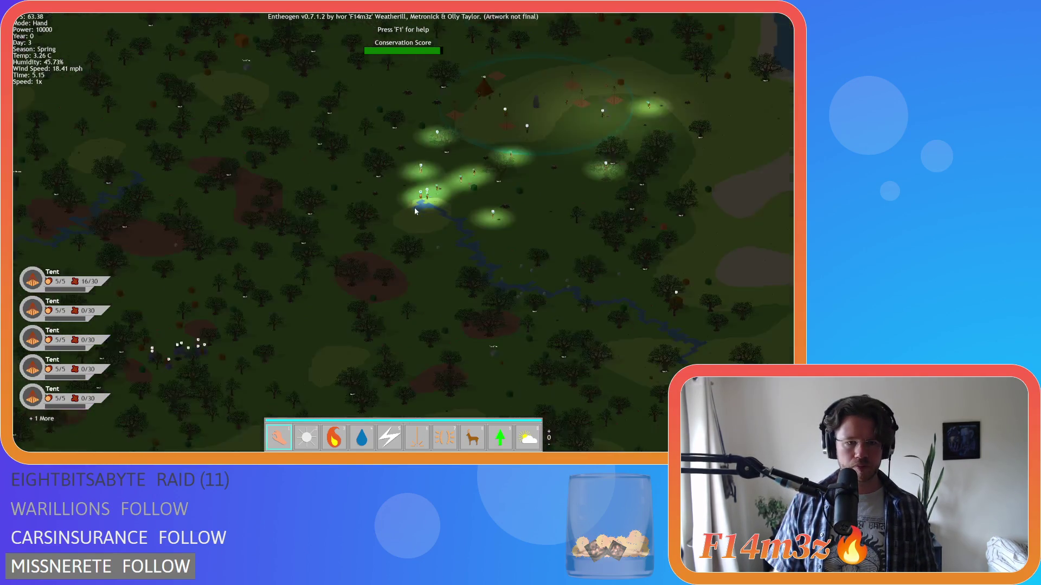
pyautogui.press('d')
pyautogui.press('w')
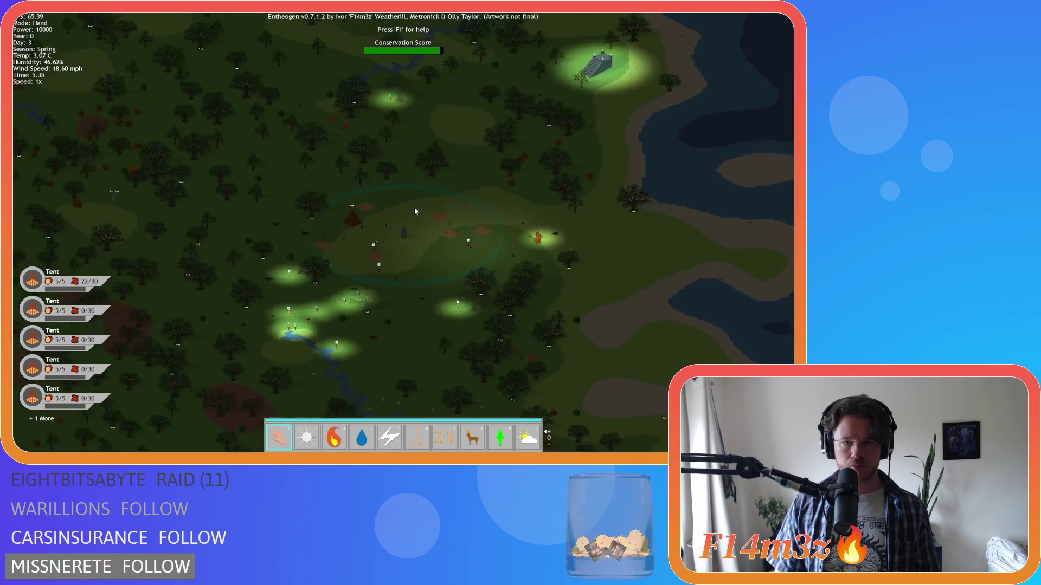
pyautogui.press('w')
pyautogui.press('a')
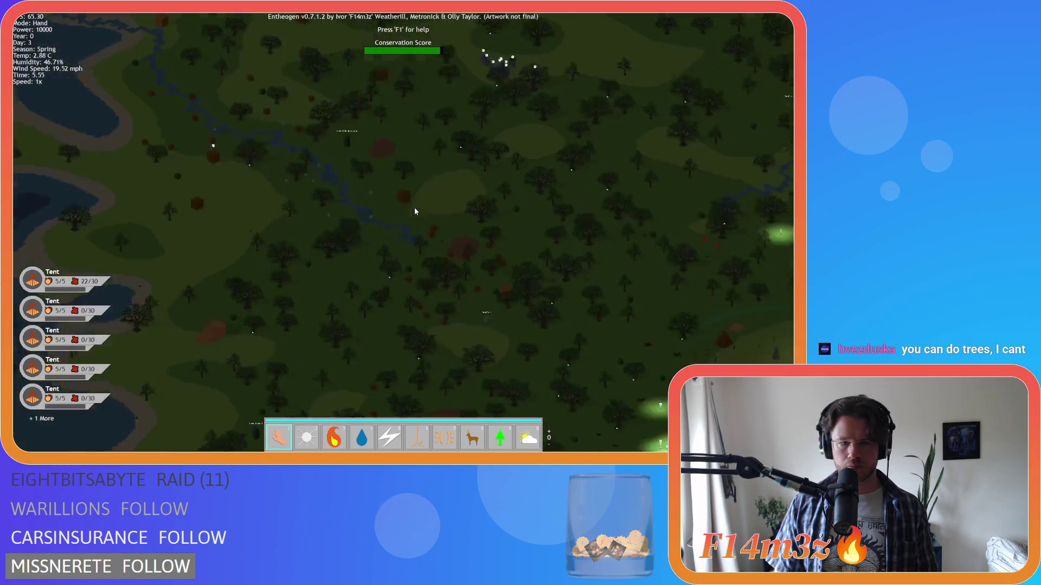
pyautogui.press('s')
pyautogui.press('d')
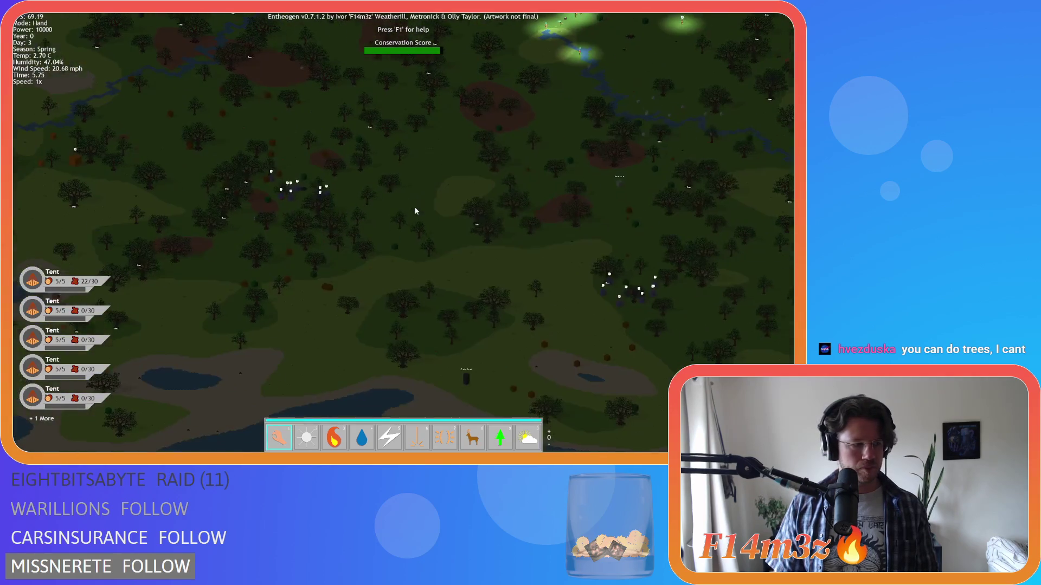
pyautogui.press('w')
pyautogui.press('d')
pyautogui.press('w')
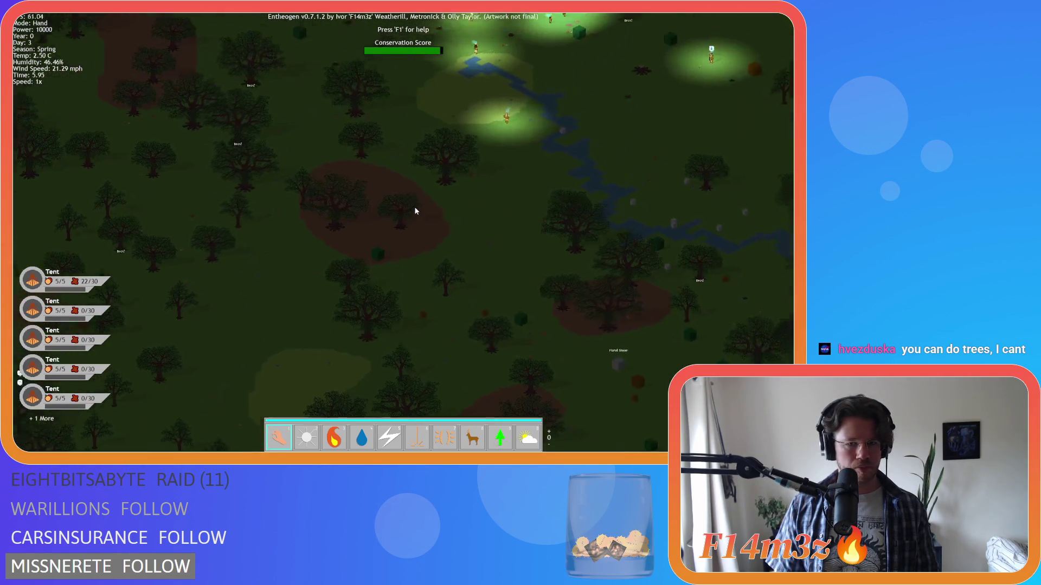
pyautogui.scroll(3, 416, 211)
pyautogui.scroll(-5, 458, 206)
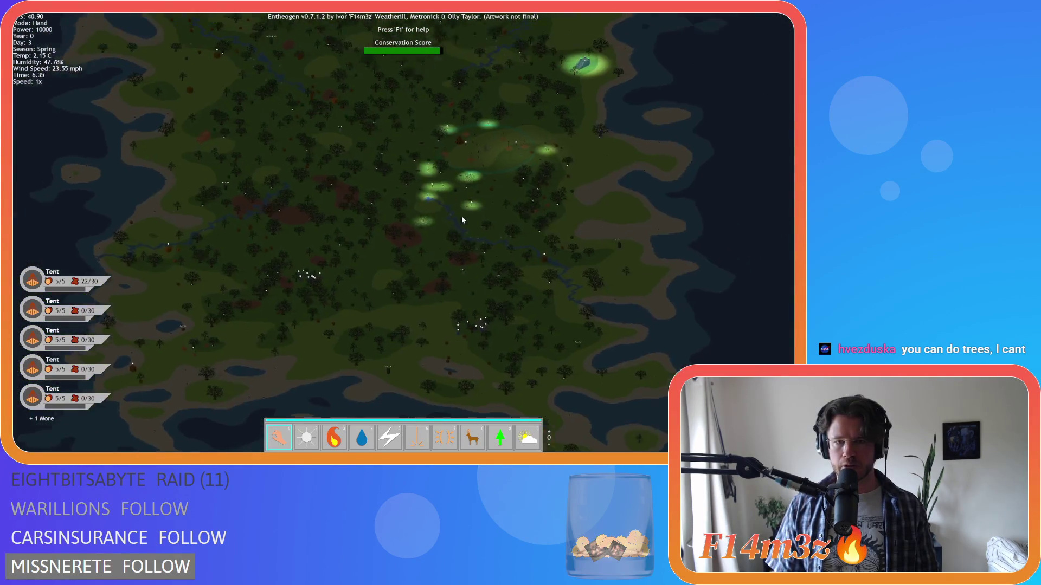
pyautogui.scroll(5, 461, 219)
pyautogui.press('s')
pyautogui.press('d')
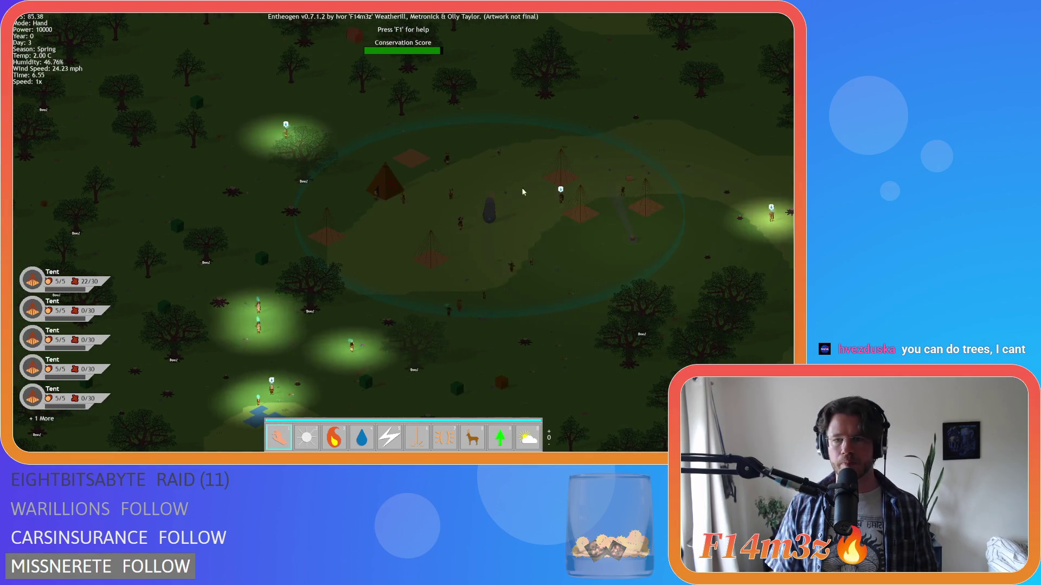
pyautogui.scroll(5, 461, 212)
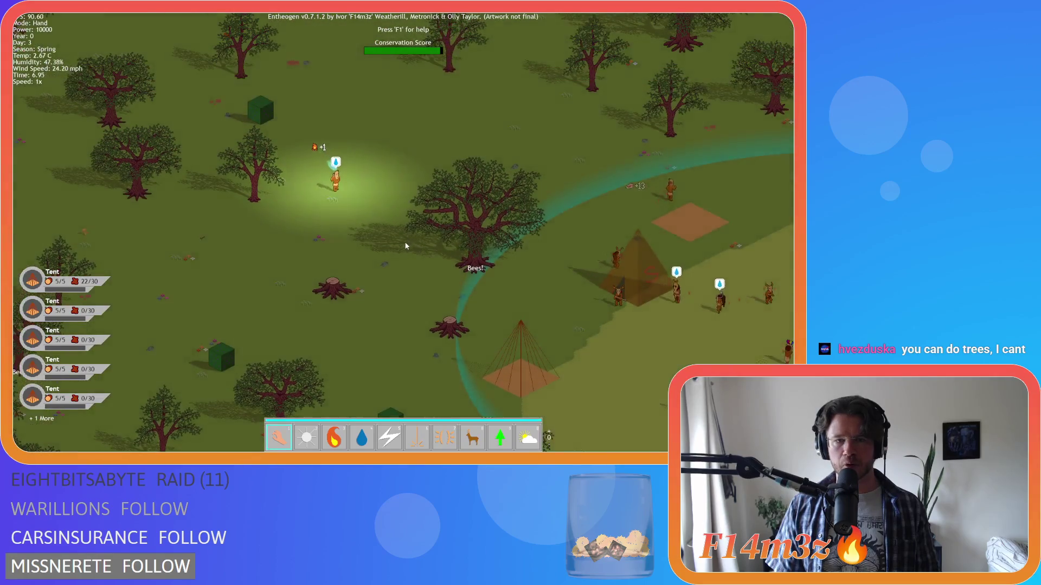
pyautogui.scroll(-5, 453, 216)
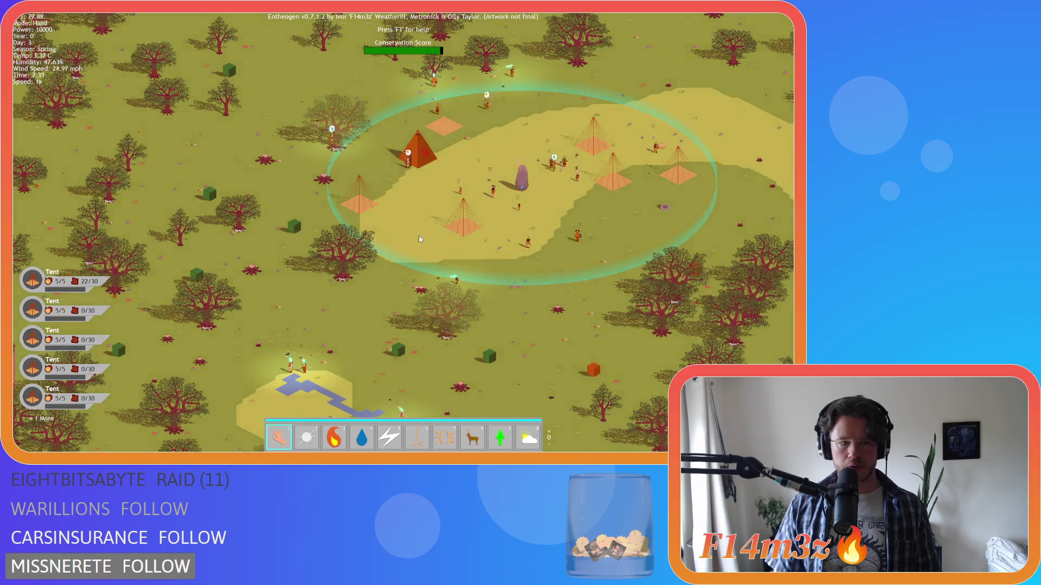
pyautogui.scroll(3, 419, 239)
pyautogui.press('w')
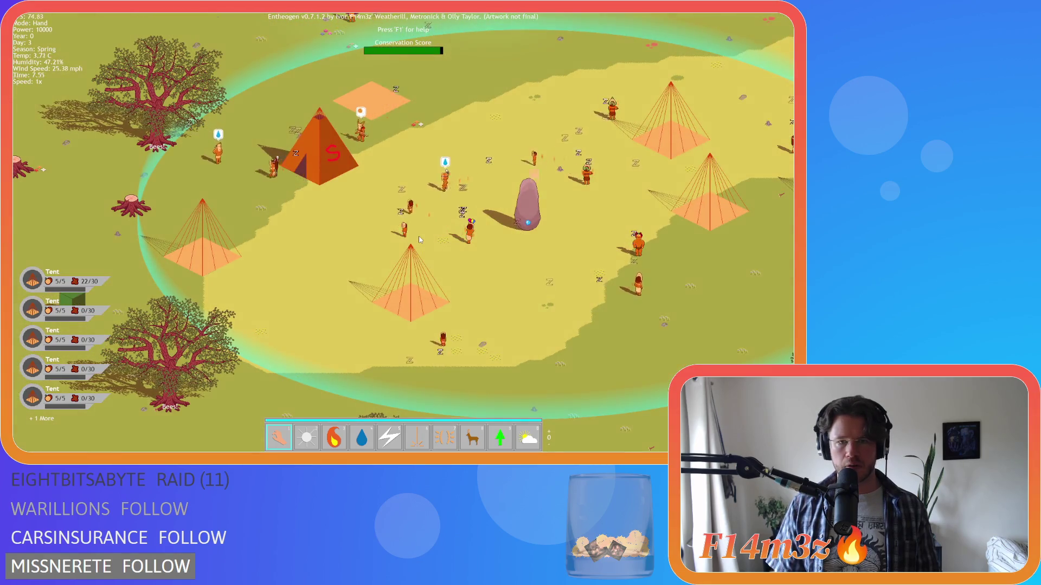
pyautogui.press('w')
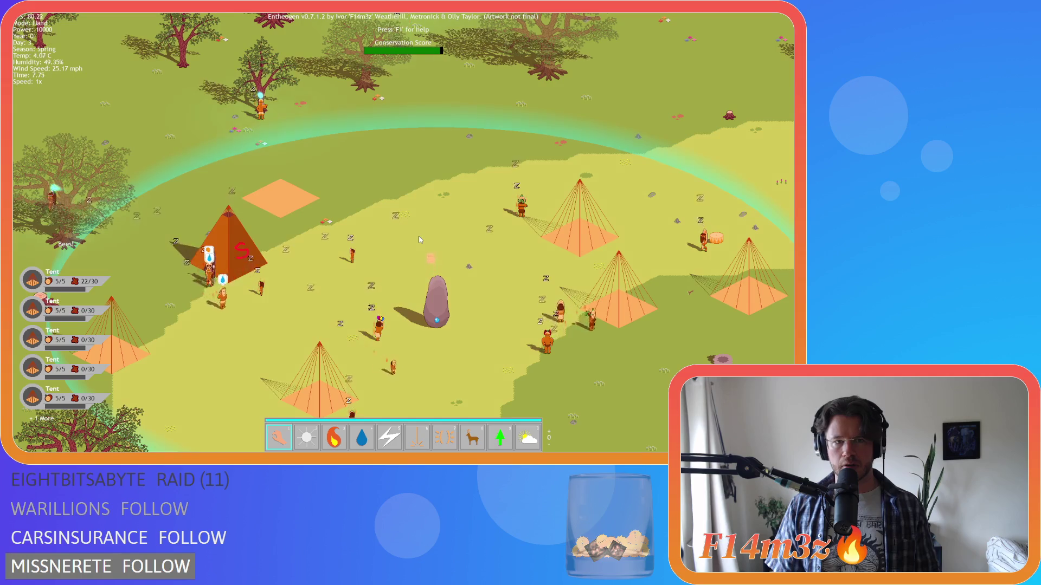
pyautogui.press('w')
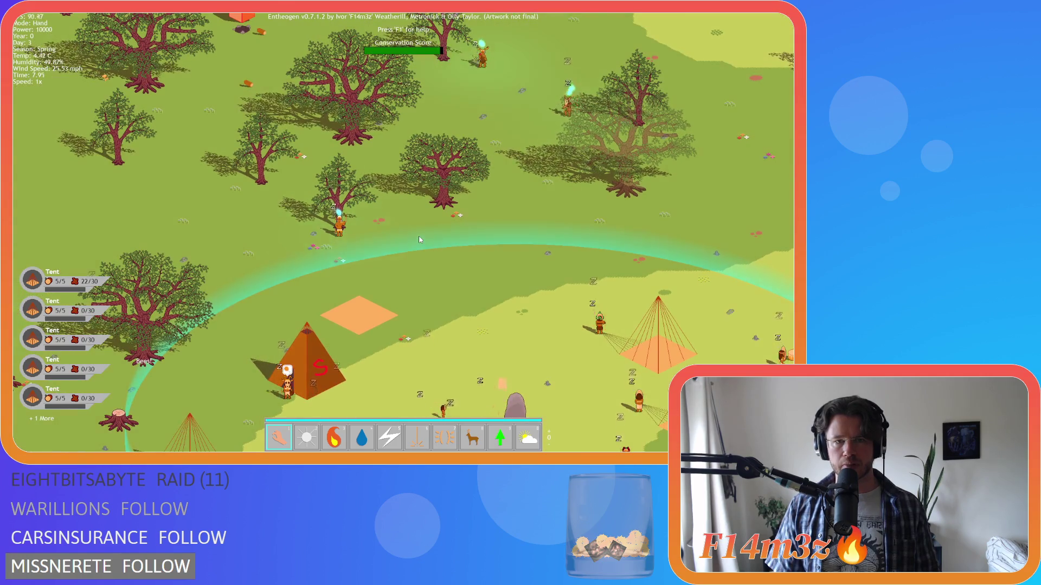
pyautogui.press('w')
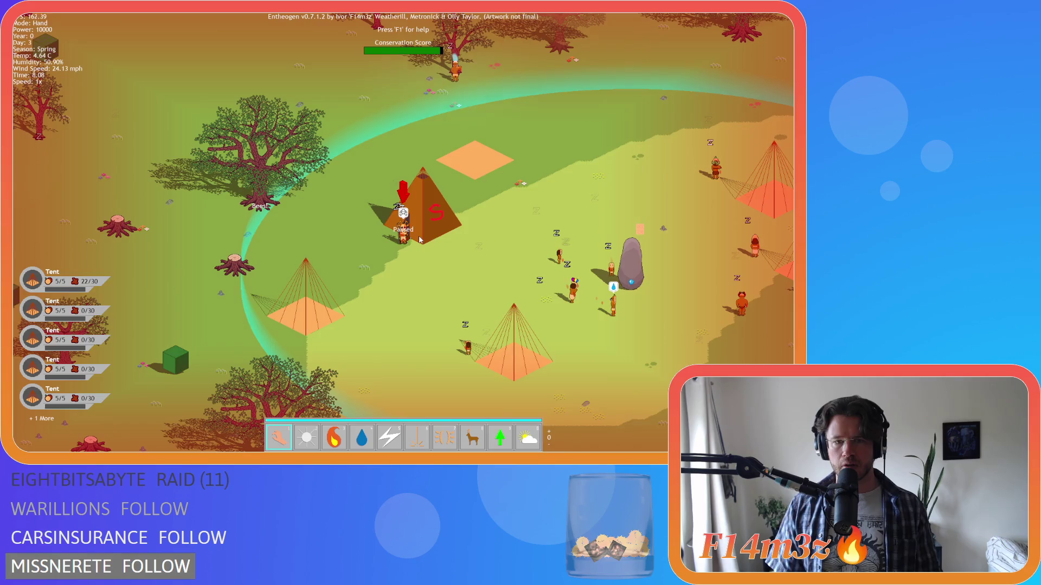
pyautogui.press('s')
pyautogui.press('w')
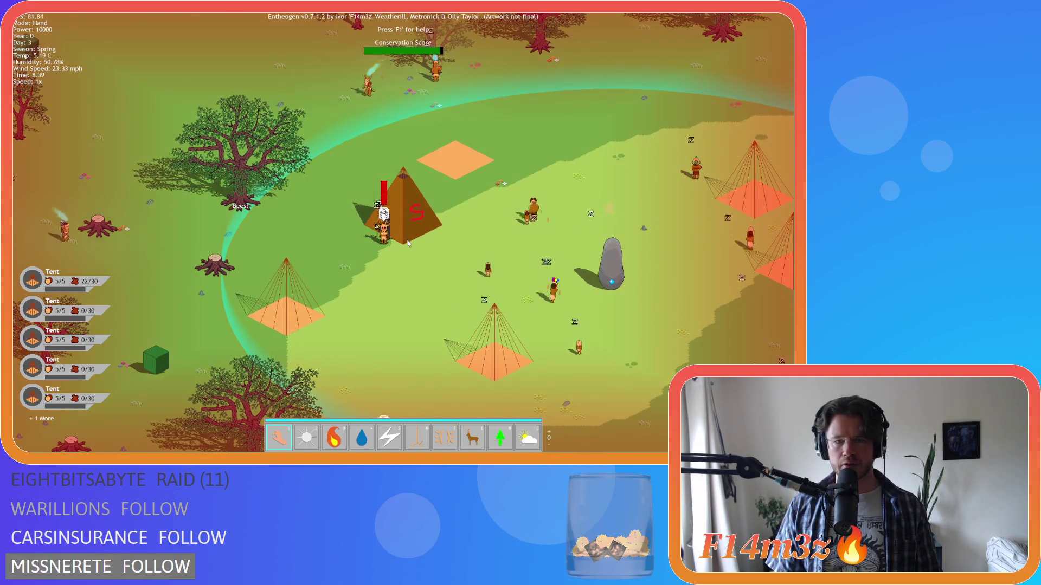
pyautogui.press('w')
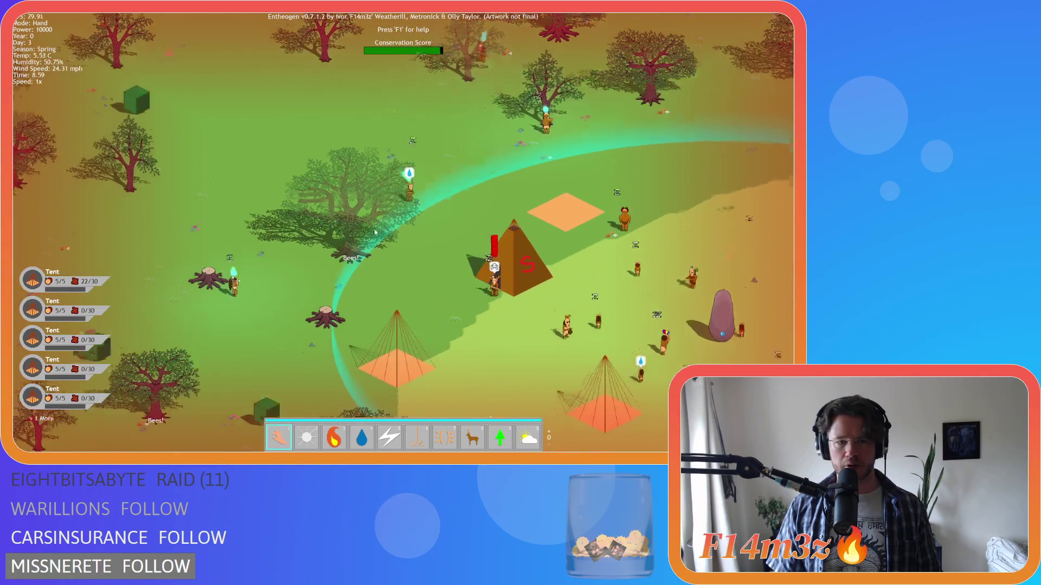
pyautogui.press('s')
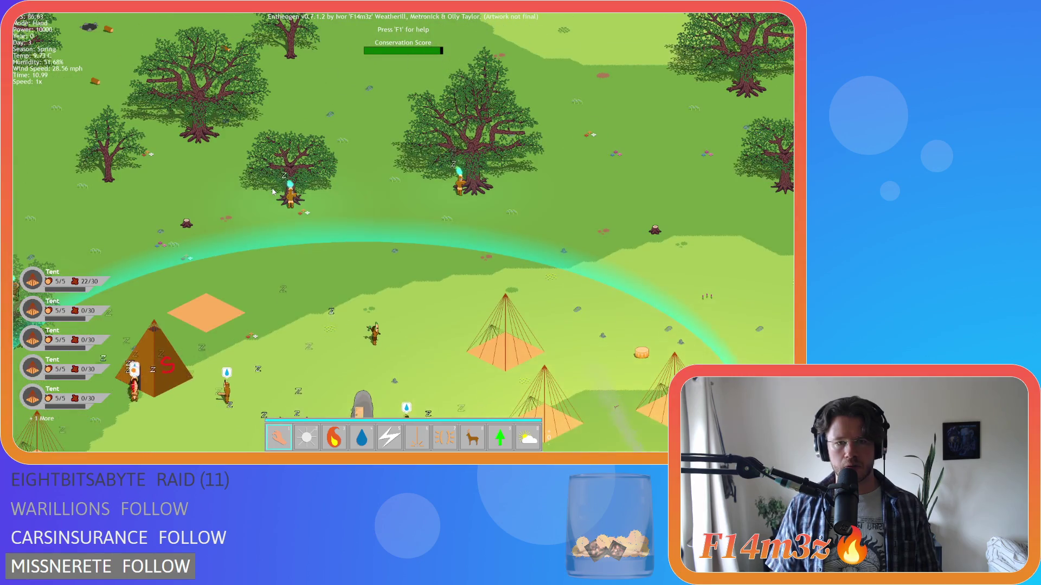
pyautogui.scroll(-5, 273, 191)
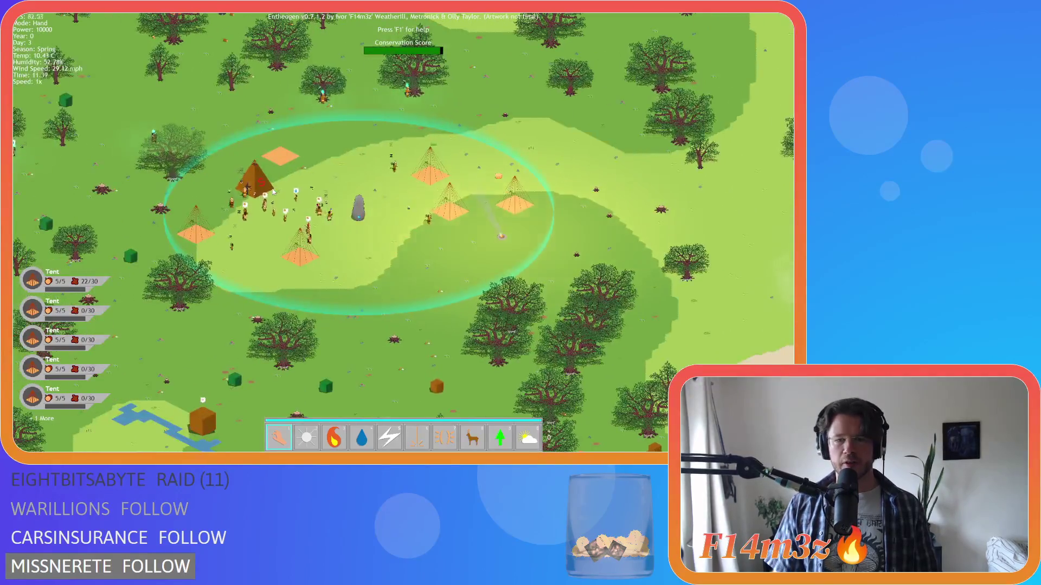
pyautogui.scroll(5, 272, 191)
pyautogui.scroll(-5, 272, 189)
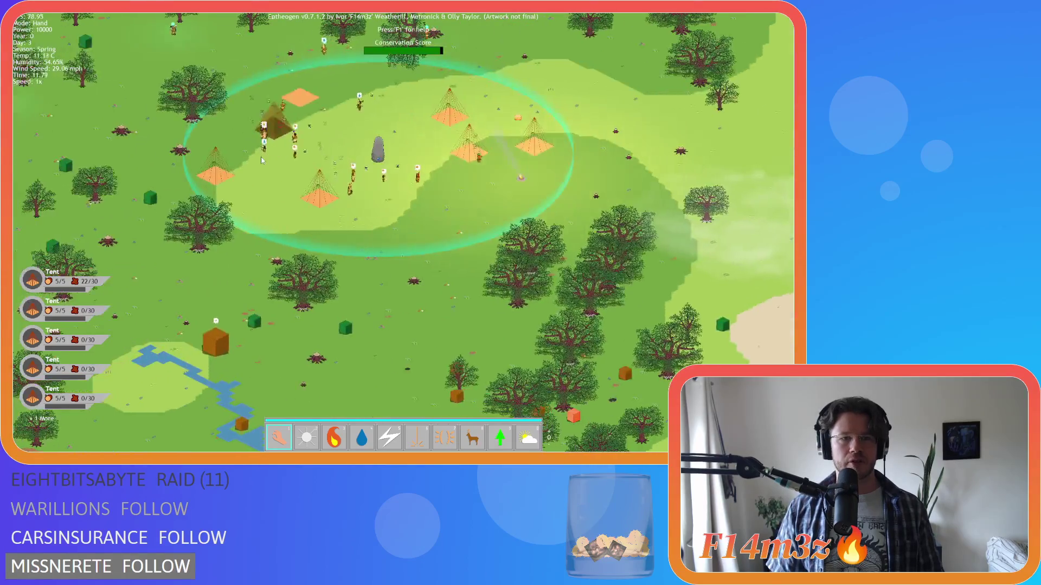
pyautogui.scroll(5, 260, 160)
pyautogui.scroll(-5, 255, 158)
pyautogui.scroll(5, 255, 157)
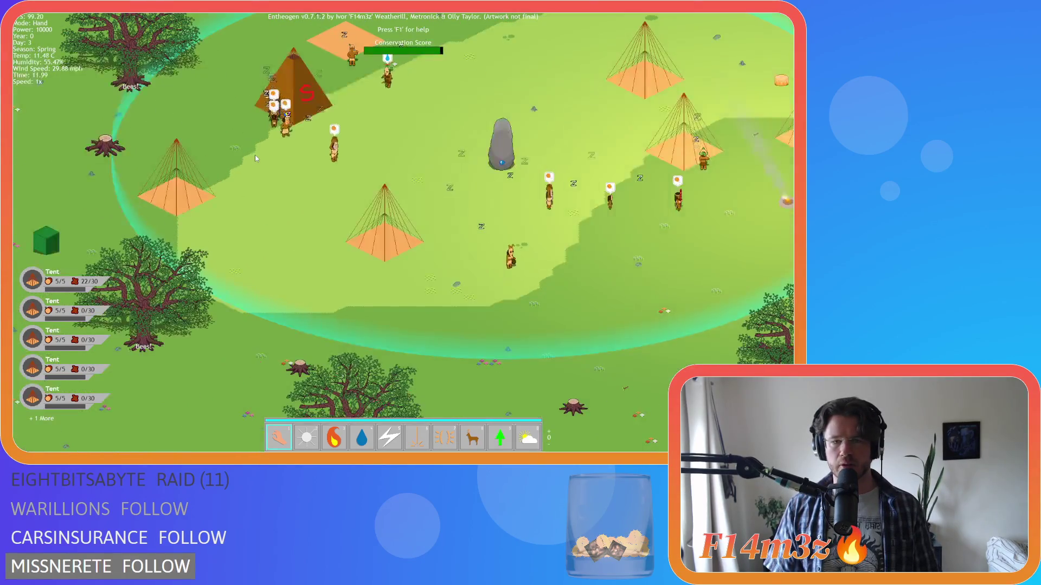
pyautogui.press('d')
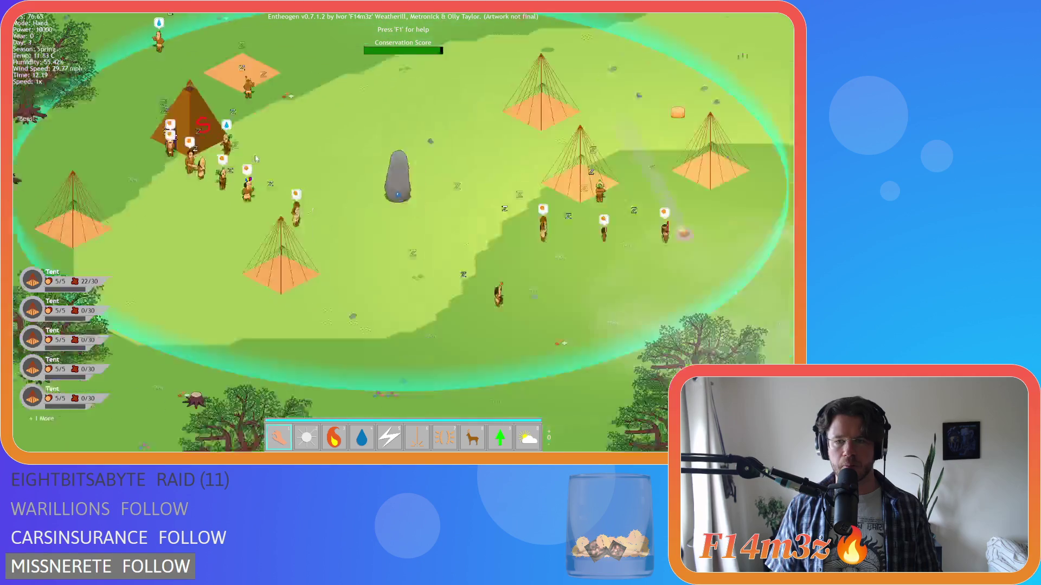
pyautogui.press('a')
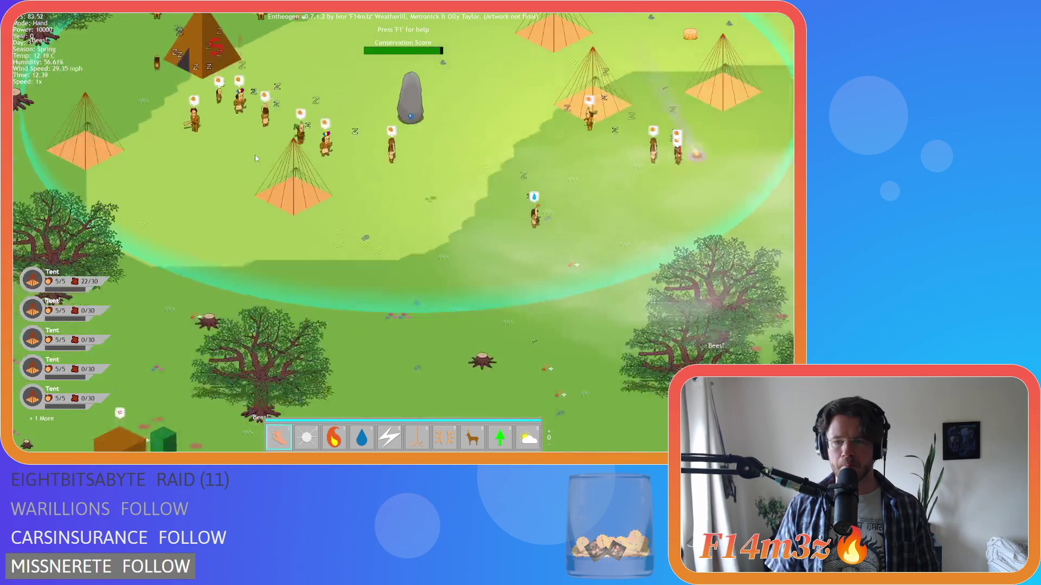
pyautogui.press('s')
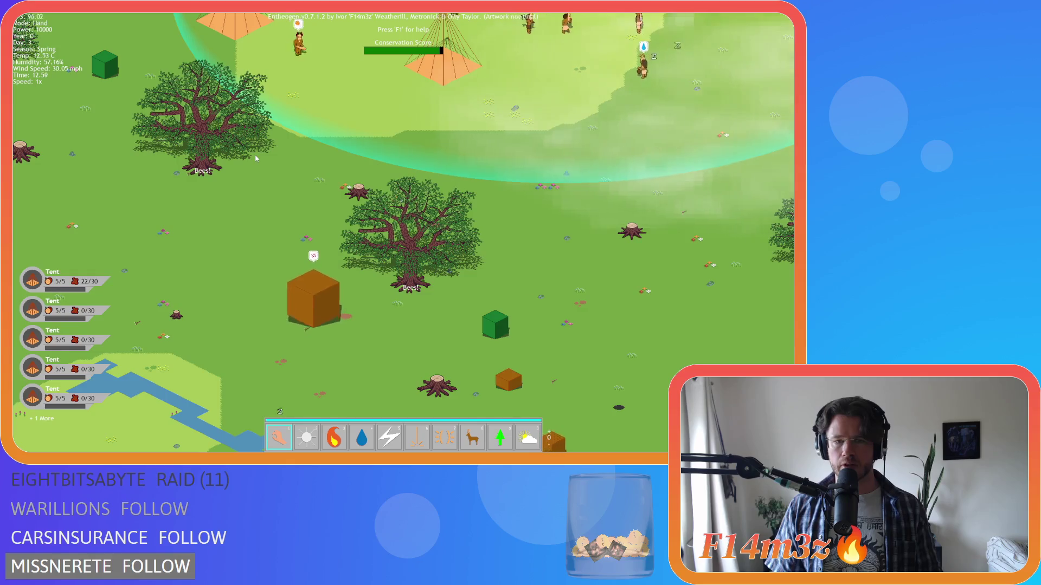
pyautogui.press('w')
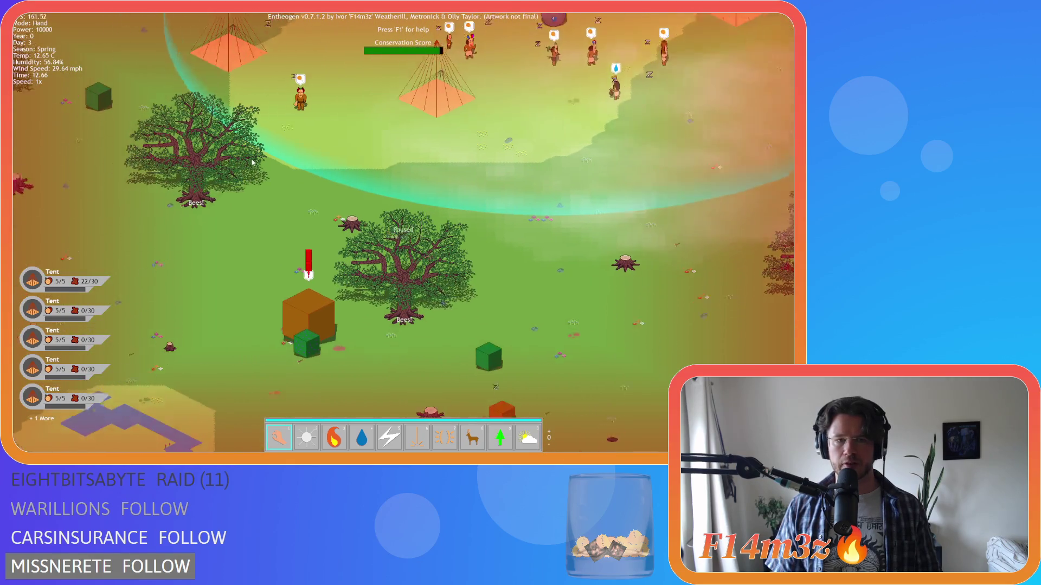
pyautogui.press('w')
pyautogui.press('a')
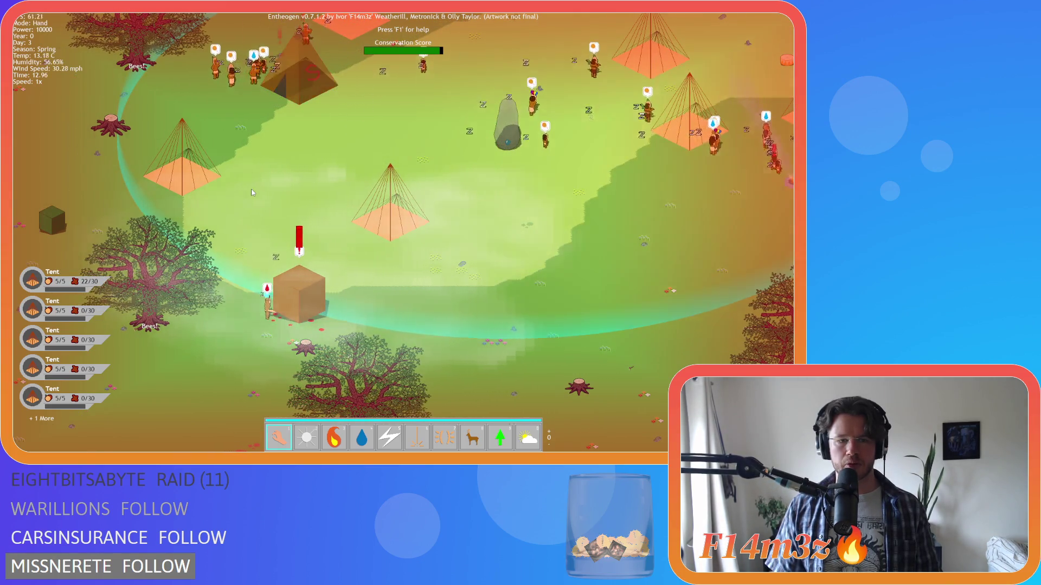
pyautogui.press('w')
pyautogui.press('d')
pyautogui.press('s')
pyautogui.press('a')
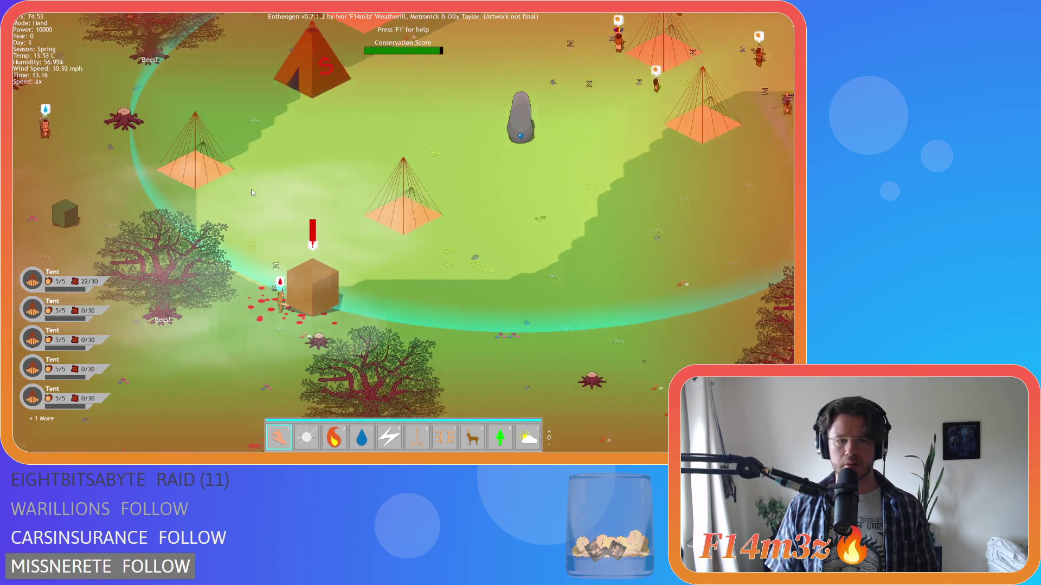
pyautogui.press('a')
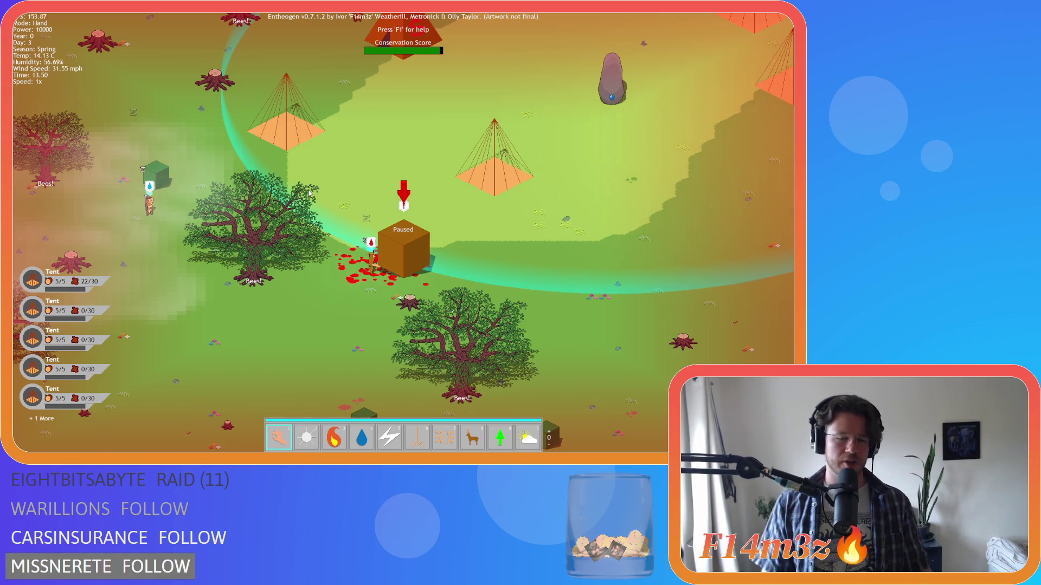
# Pan around the camp and surrounding forest, zooming out.
pyautogui.press('s')
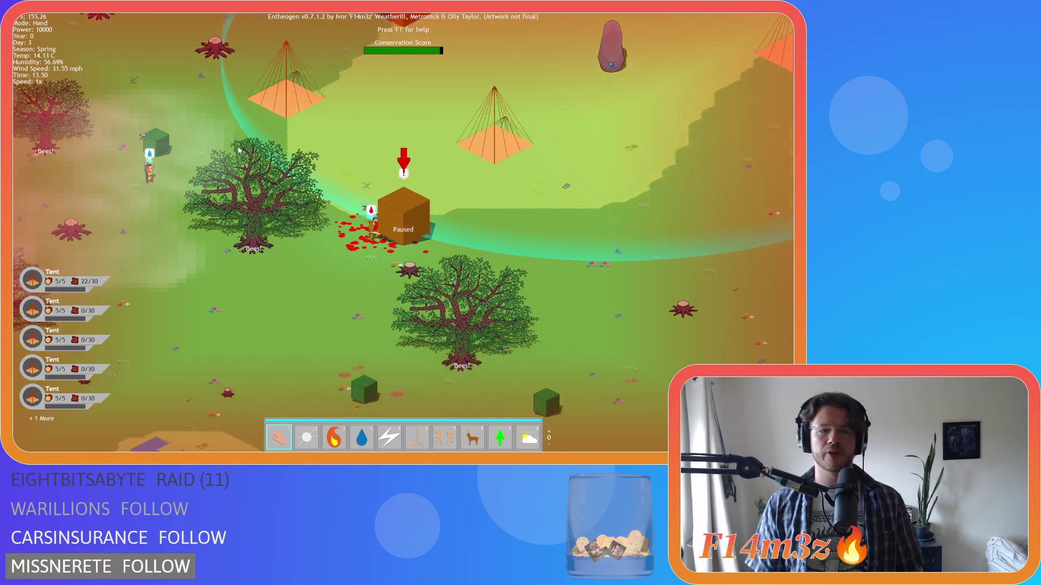
pyautogui.press('w')
pyautogui.press('d')
pyautogui.press('a')
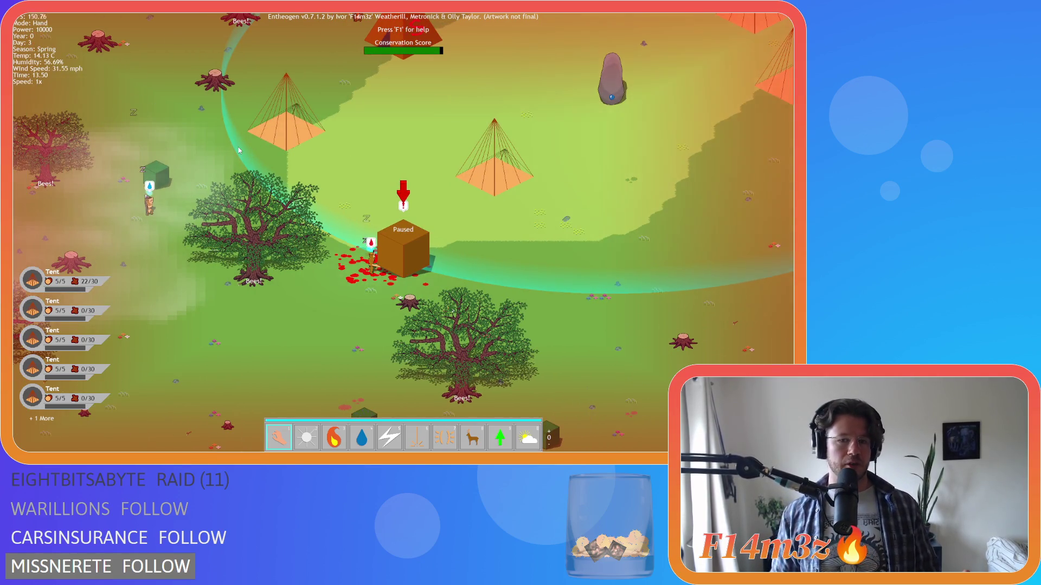
pyautogui.press('d')
pyautogui.press('w')
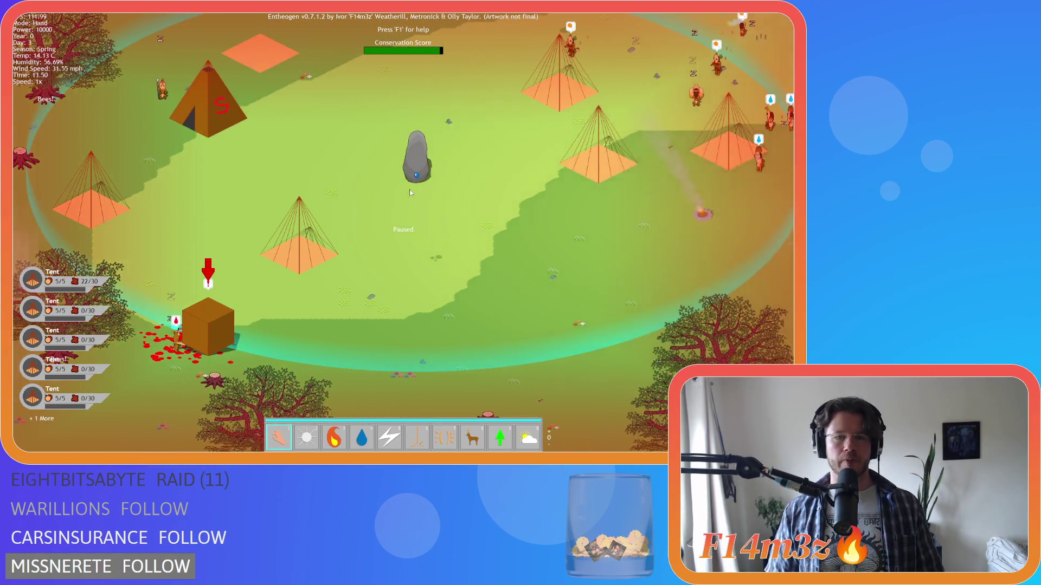
pyautogui.scroll(-5, 381, 161)
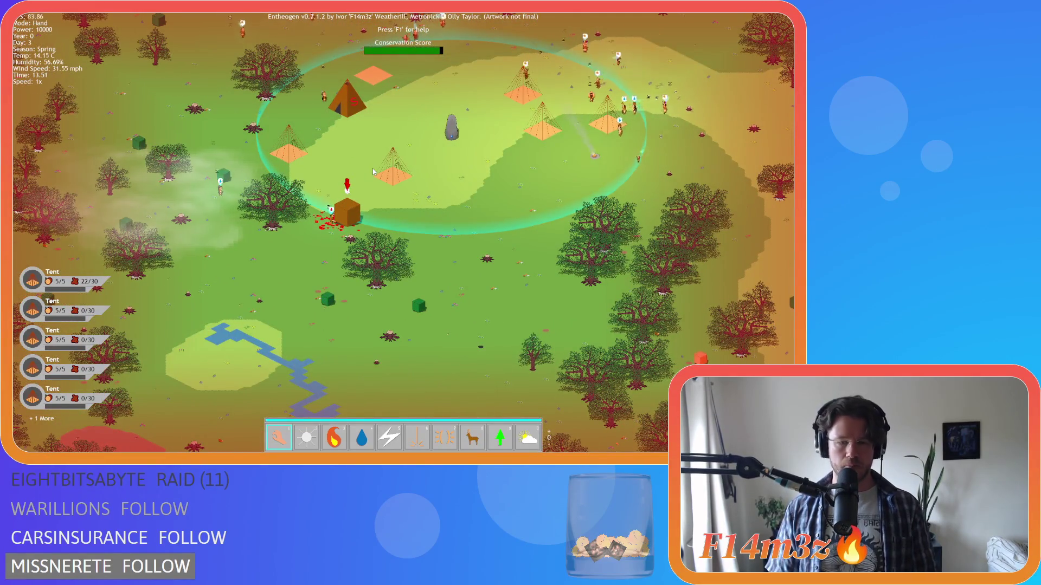
# Pan up over the forest, zoom back in, then quit the game with Escape and Y.
pyautogui.press('d')
pyautogui.press('w')
pyautogui.scroll(5, 372, 185)
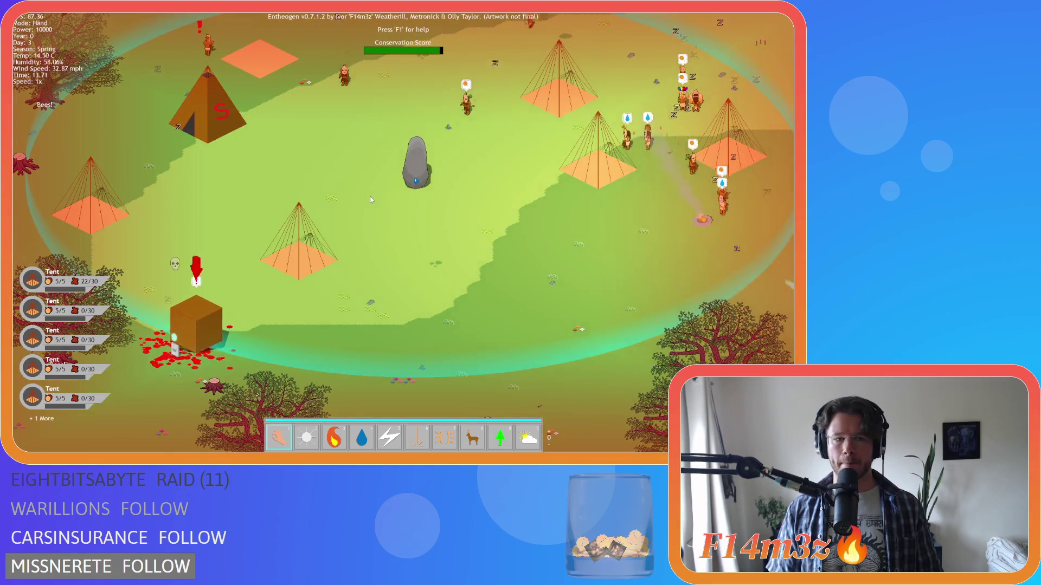
pyautogui.press('w')
pyautogui.press('Escape')
pyautogui.press('y')
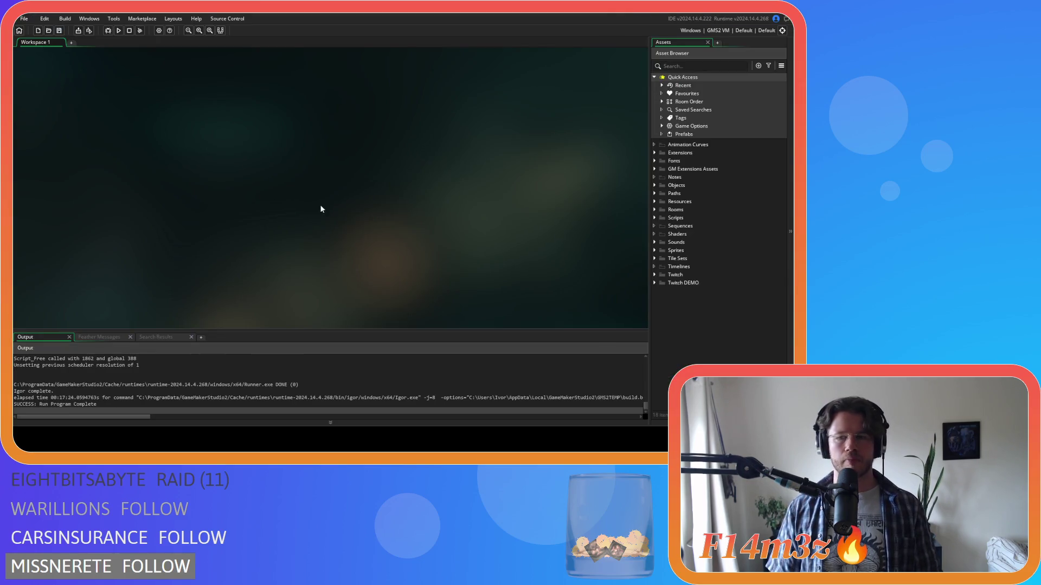
# Expand Objects, browse the Game and Animal subfolders, and open ob_controller from the Game folder.
pyautogui.click(655, 185)
pyautogui.click(662, 226)
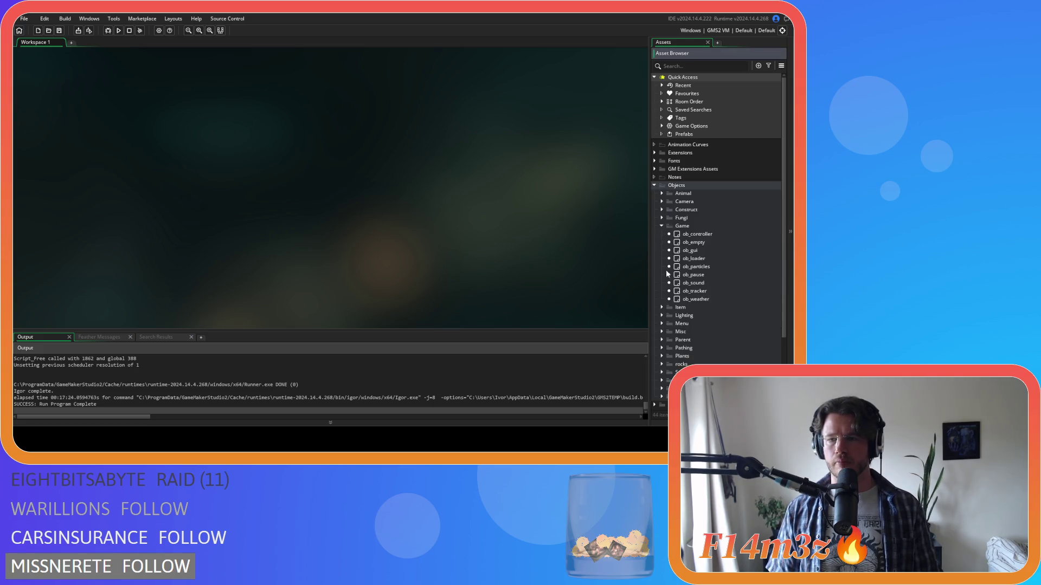
pyautogui.click(662, 227)
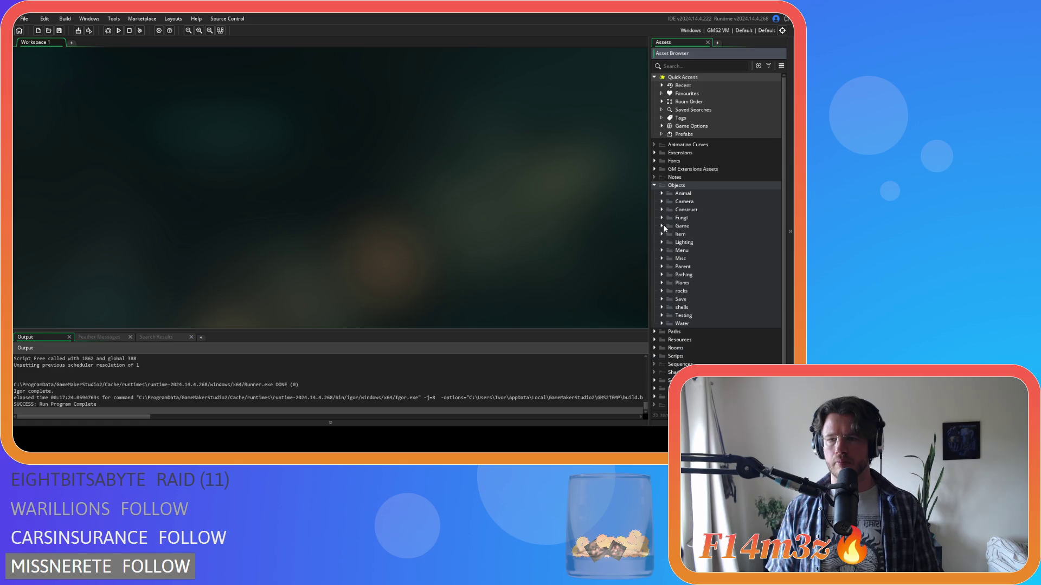
pyautogui.click(662, 196)
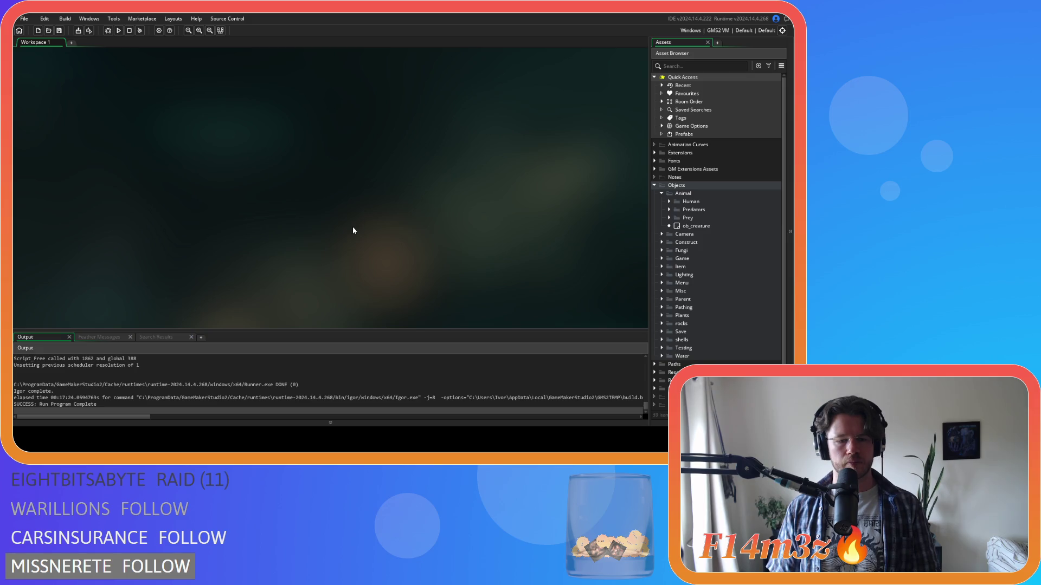
pyautogui.click(662, 194)
pyautogui.scroll(-1, 659, 255)
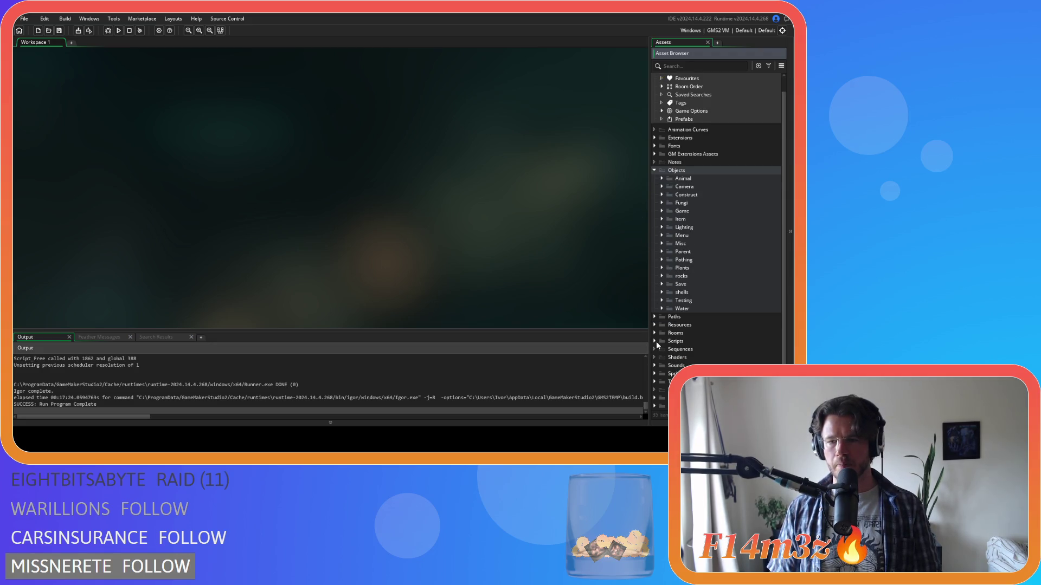
pyautogui.click(662, 212)
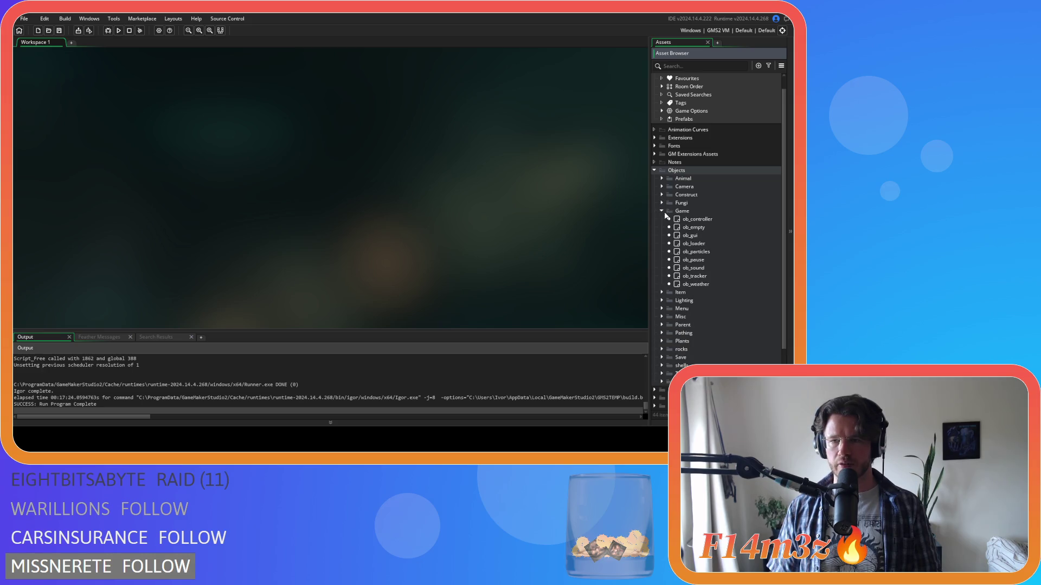
pyautogui.doubleClick(699, 219)
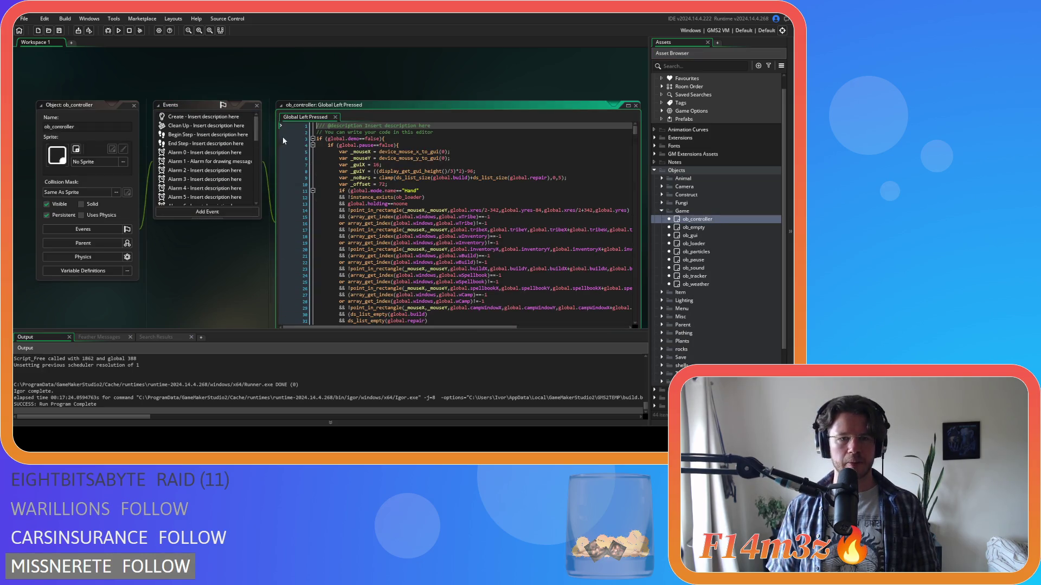
# Scroll ob_controller's Global Left Pressed code to the tree-felling block around line 500.
pyautogui.moveTo(635, 134)
pyautogui.mouseDown()
pyautogui.moveTo(644, 284)
pyautogui.moveTo(645, 264)
pyautogui.mouseUp()
pyautogui.scroll(-4, 271, 219)
pyautogui.scroll(2, 271, 219)
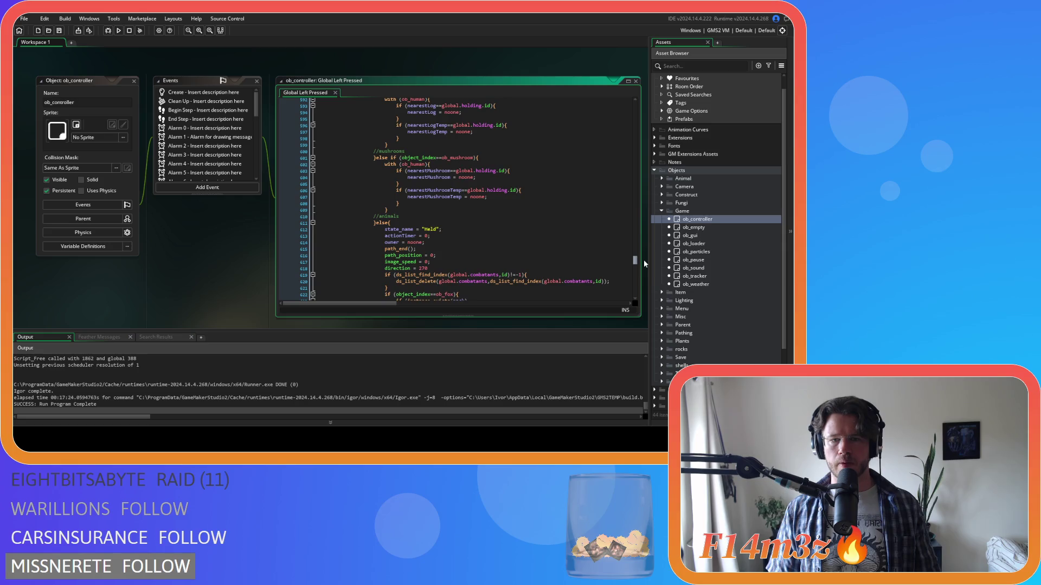
pyautogui.scroll(15, 481, 224)
pyautogui.scroll(10, 481, 224)
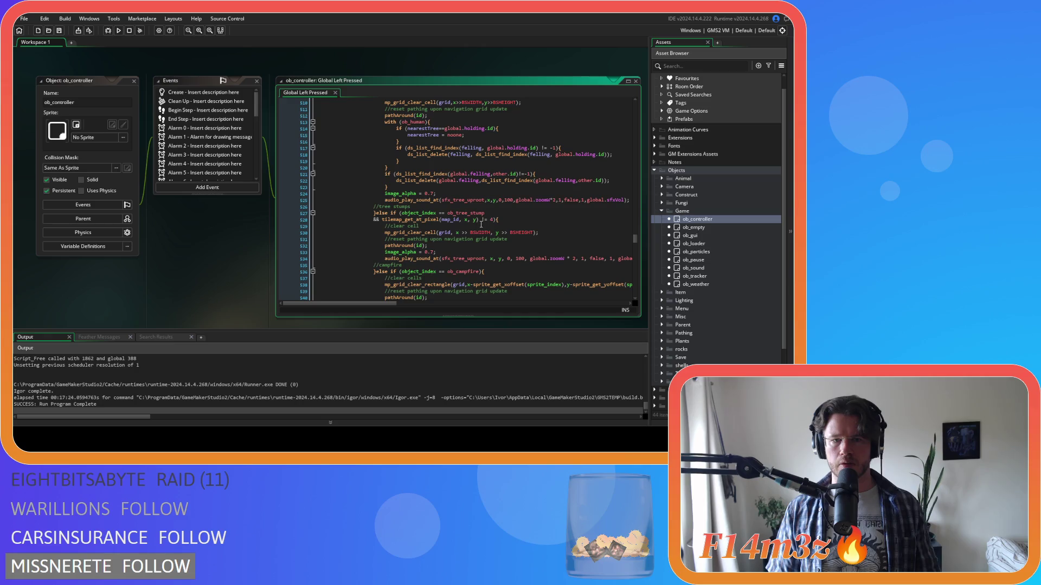
pyautogui.scroll(4, 480, 224)
pyautogui.scroll(5, 481, 224)
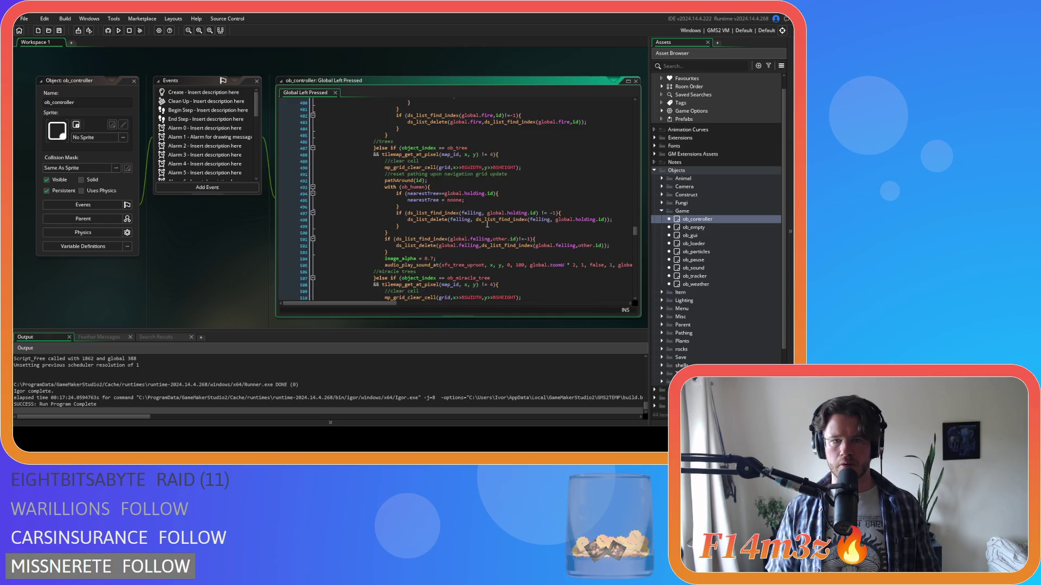
pyautogui.click(564, 194)
pyautogui.click(534, 239)
pyautogui.click(507, 265)
pyautogui.click(488, 245)
pyautogui.click(480, 219)
pyautogui.click(474, 233)
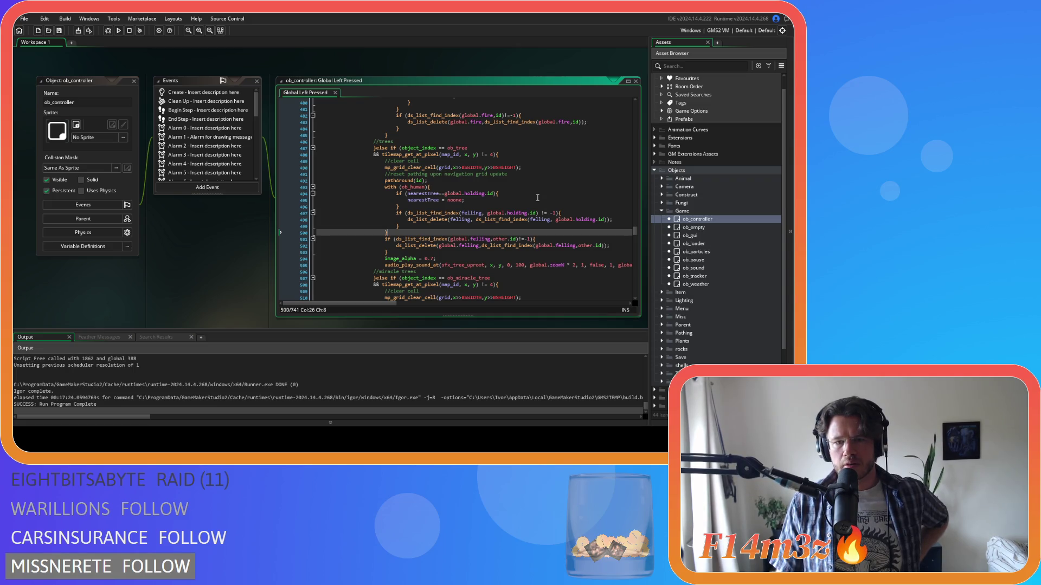
# Expand Scripts > Game in the Asset Browser and select the sc_drop script.
pyautogui.scroll(-1, 537, 197)
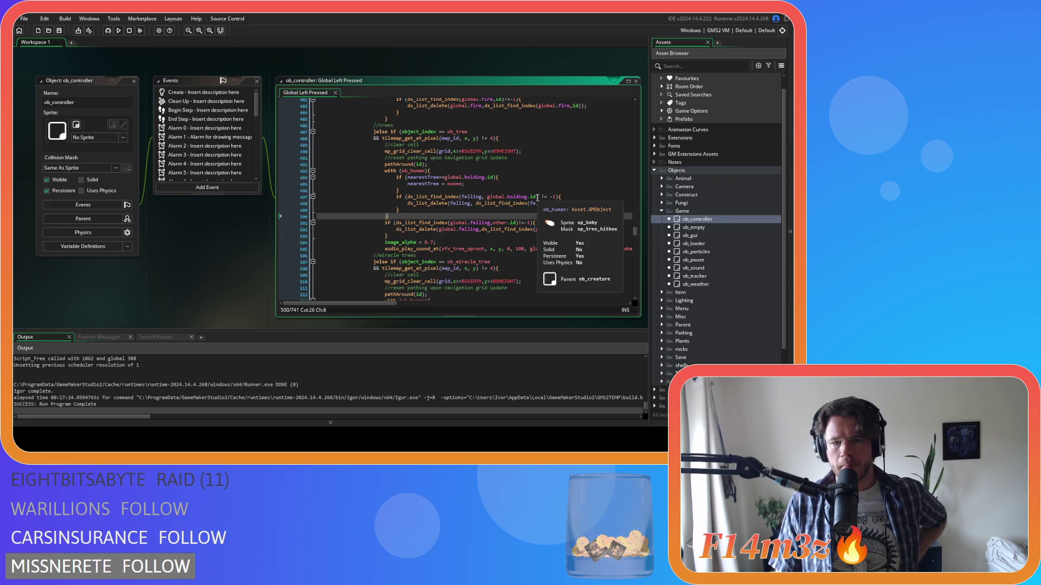
pyautogui.scroll(-3, 680, 250)
pyautogui.click(655, 338)
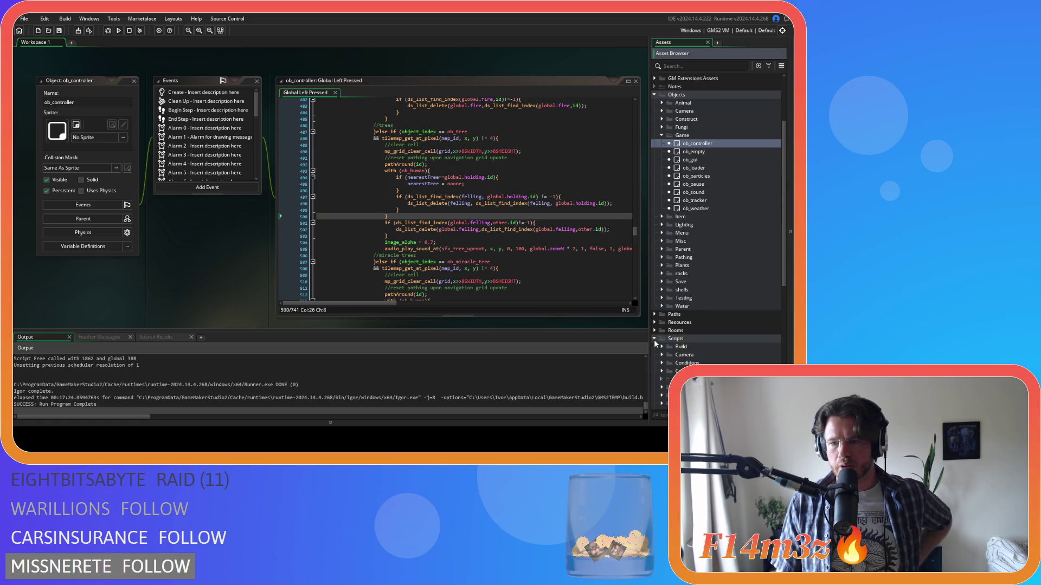
pyautogui.scroll(-3, 682, 330)
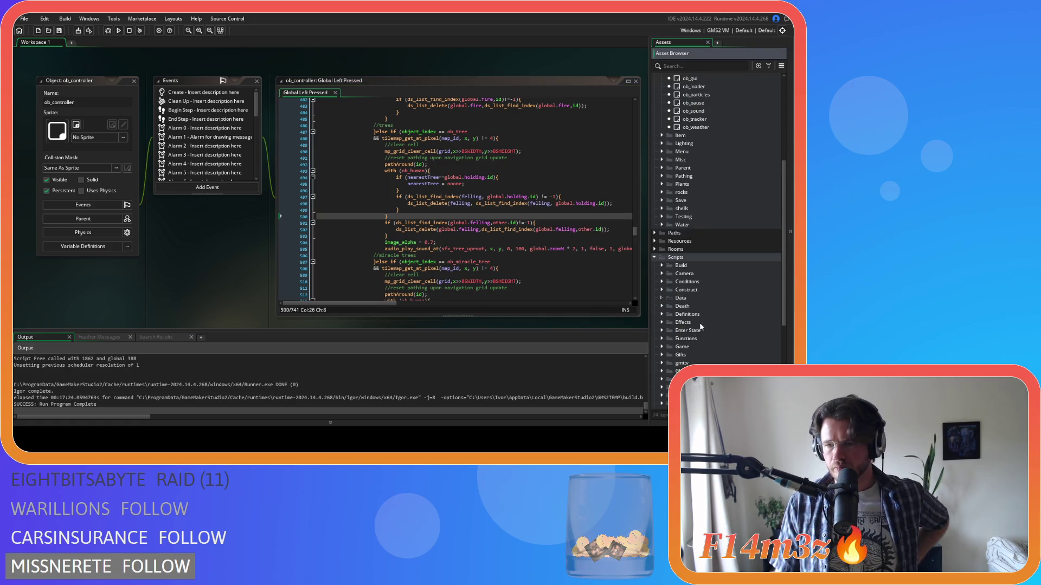
pyautogui.click(661, 347)
pyautogui.scroll(-4, 699, 337)
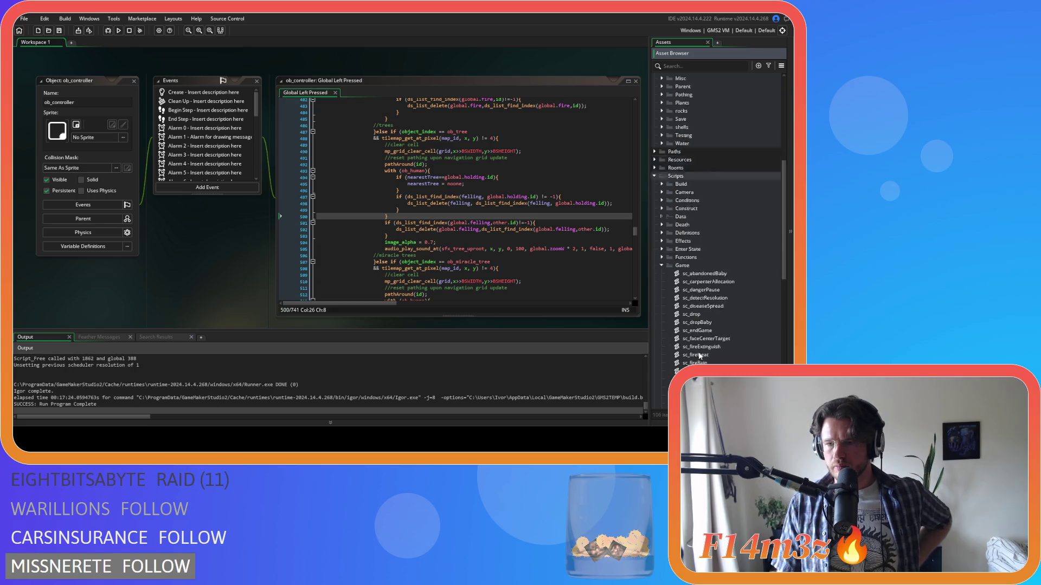
pyautogui.click(702, 299)
pyautogui.doubleClick(694, 298)
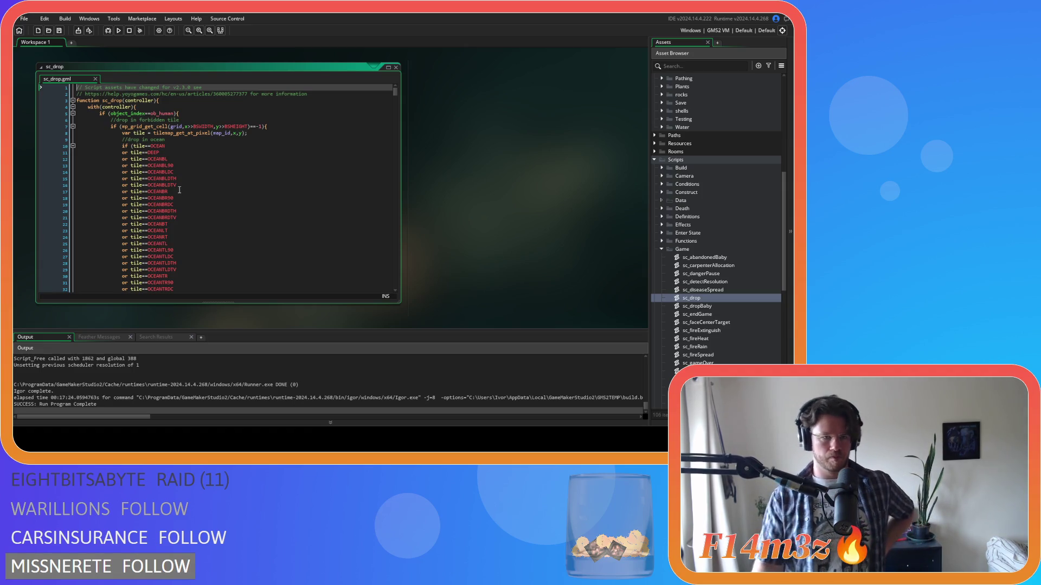
pyautogui.scroll(-7, 322, 168)
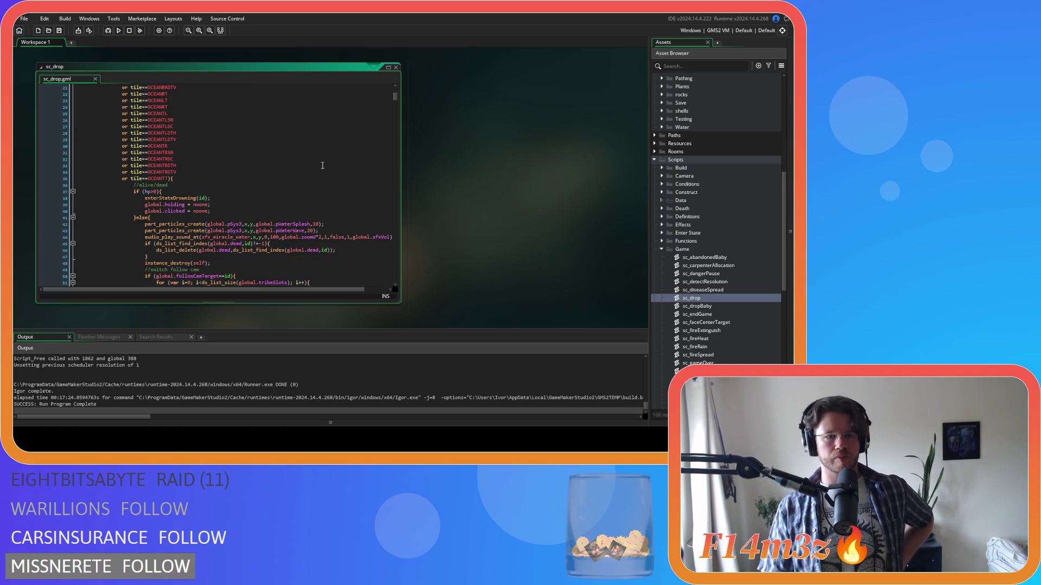
pyautogui.scroll(-6, 322, 166)
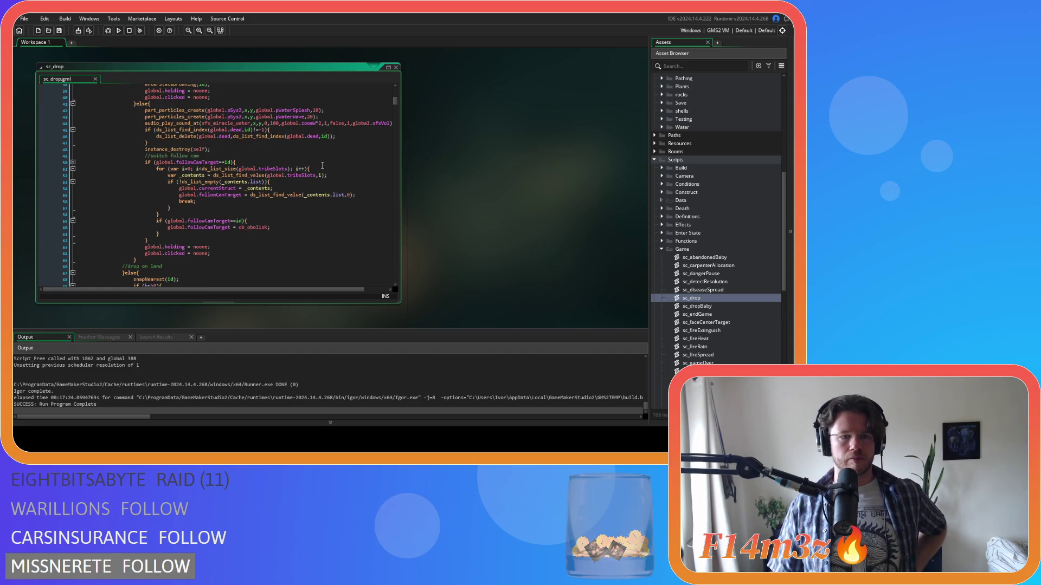
pyautogui.scroll(5, 322, 165)
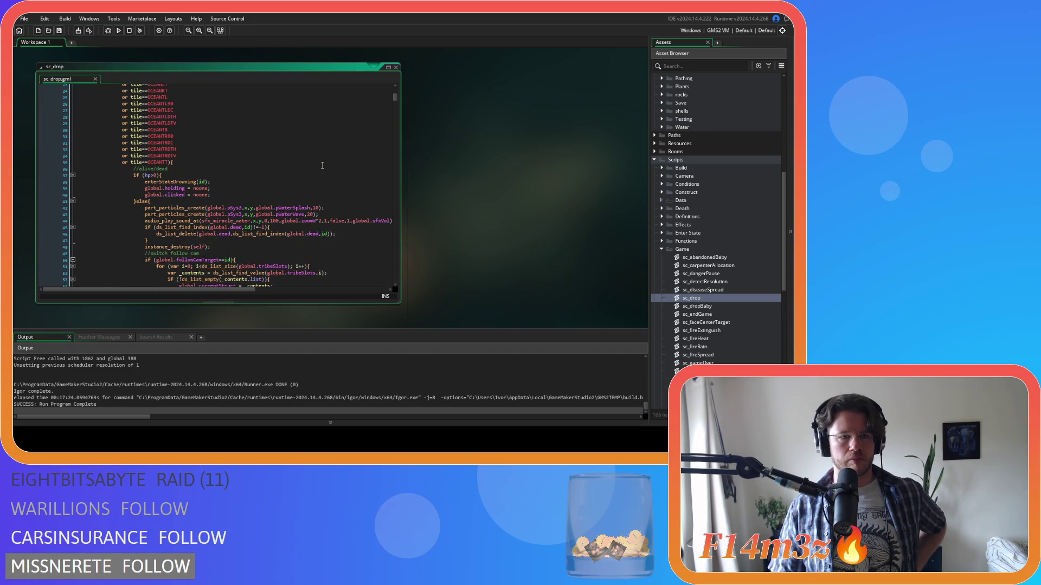
pyautogui.click(190, 177)
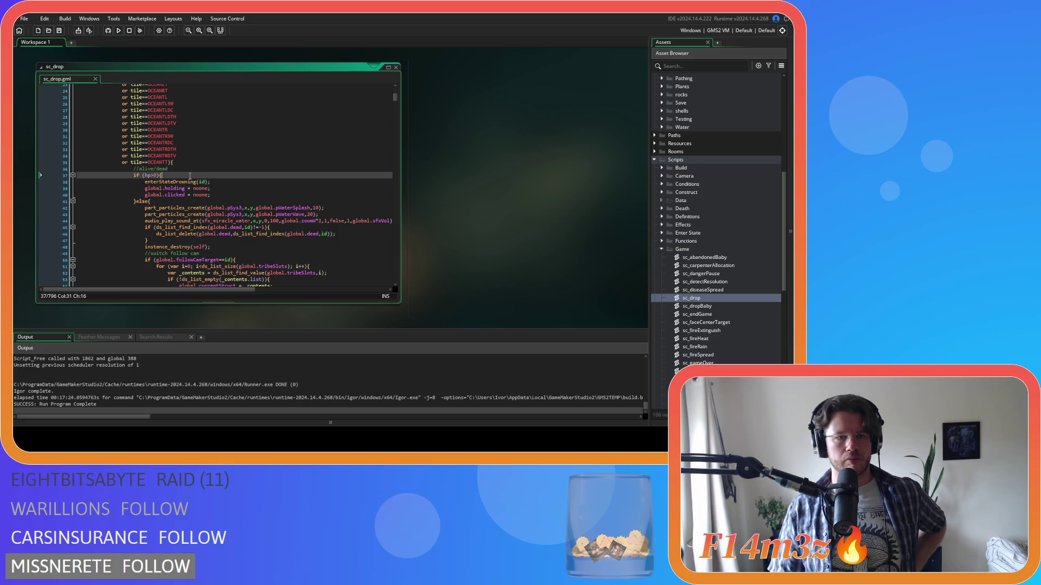
pyautogui.click(222, 185)
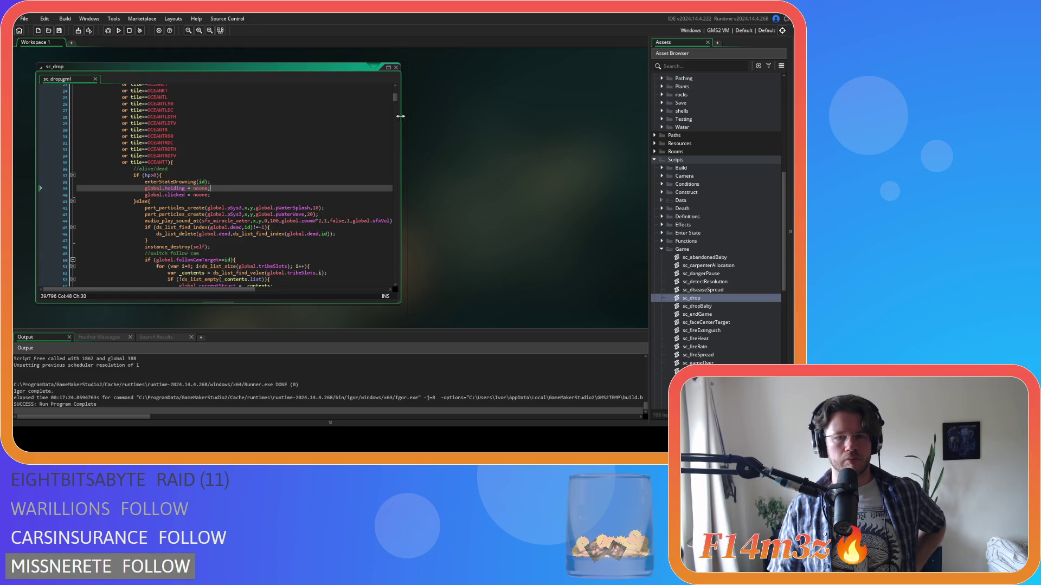
pyautogui.moveTo(394, 98)
pyautogui.mouseDown()
pyautogui.moveTo(396, 256)
pyautogui.moveTo(386, 194)
pyautogui.mouseUp()
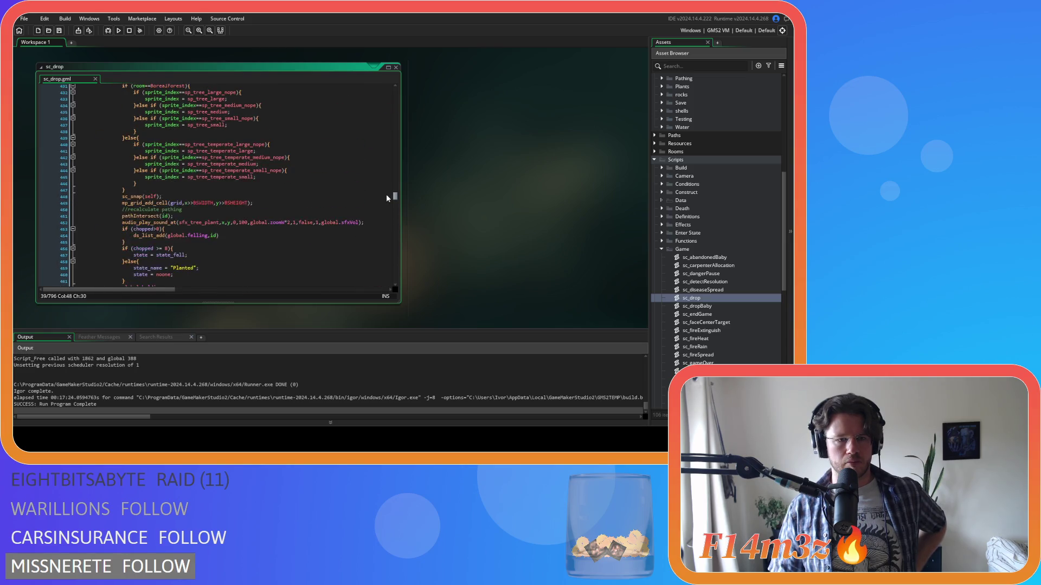
pyautogui.scroll(15, 274, 191)
pyautogui.scroll(15, 274, 192)
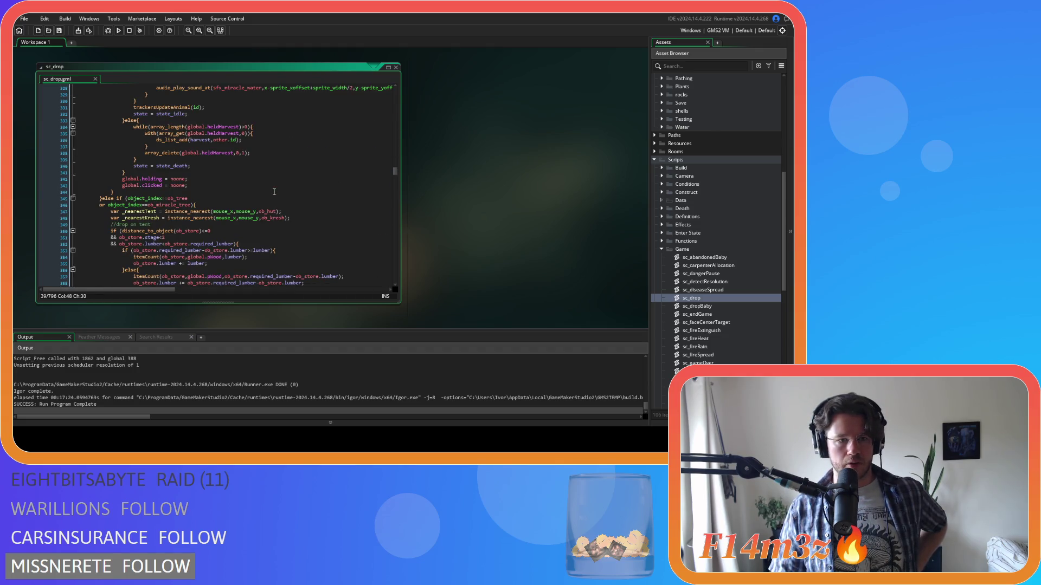
pyautogui.scroll(-7, 216, 203)
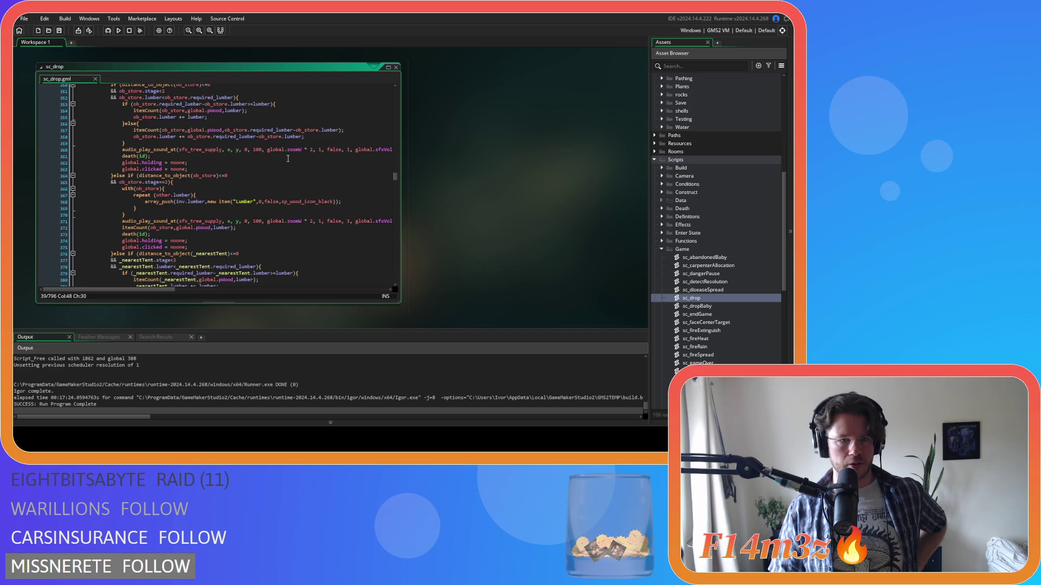
pyautogui.scroll(-16, 288, 158)
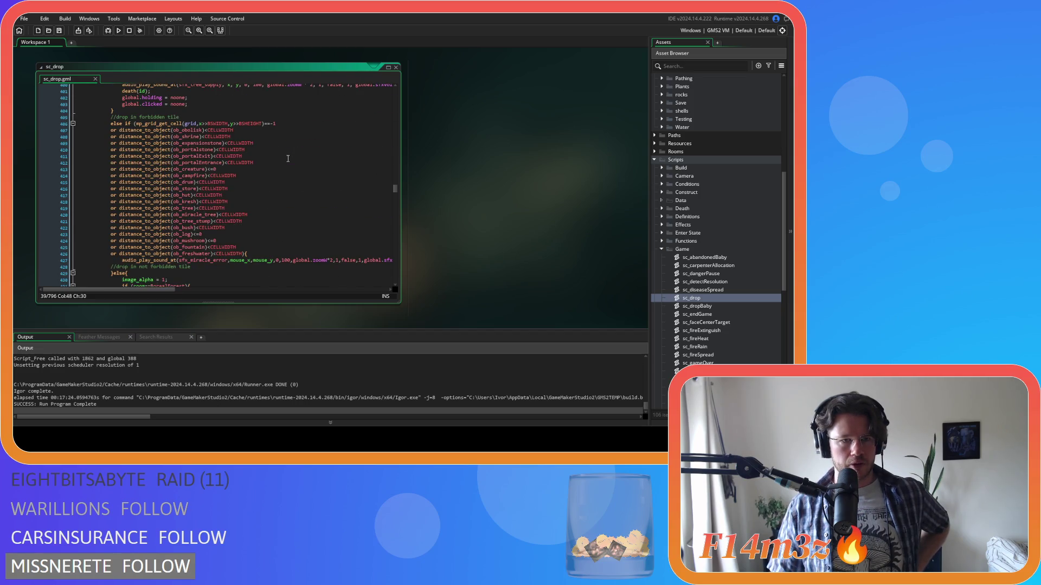
pyautogui.scroll(-3, 279, 156)
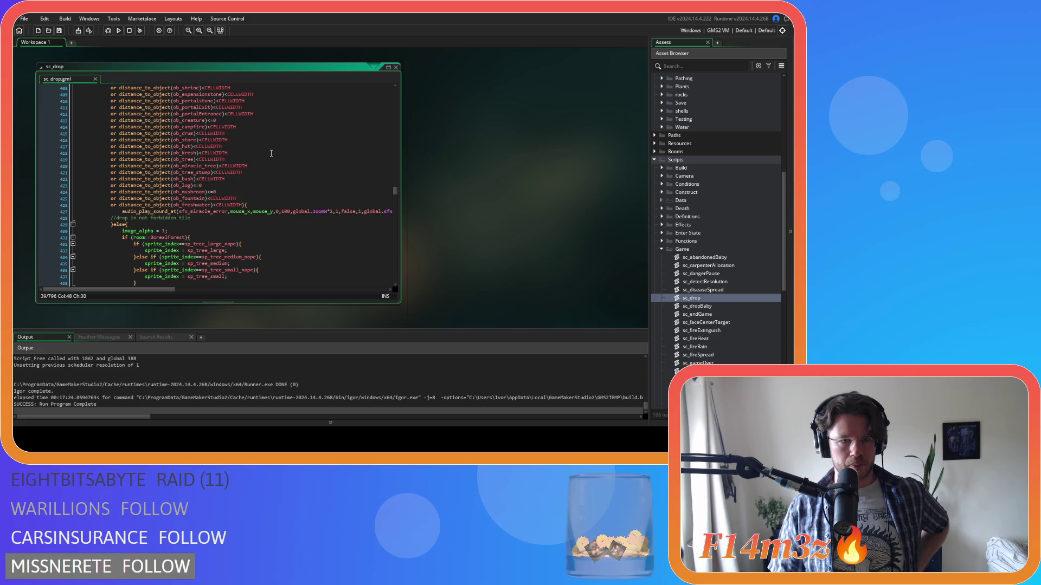
pyautogui.scroll(-7, 271, 154)
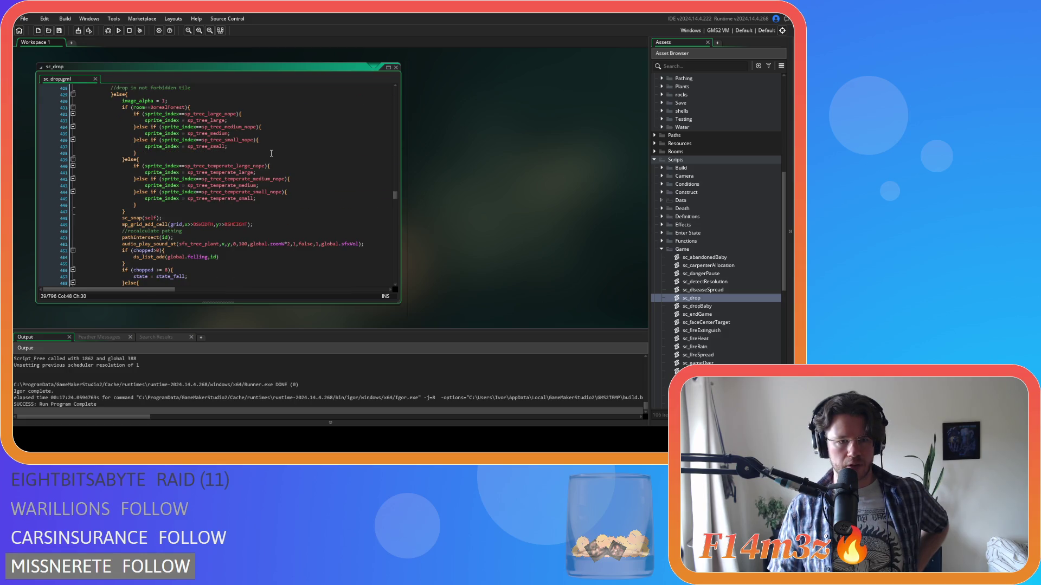
pyautogui.scroll(-2, 271, 154)
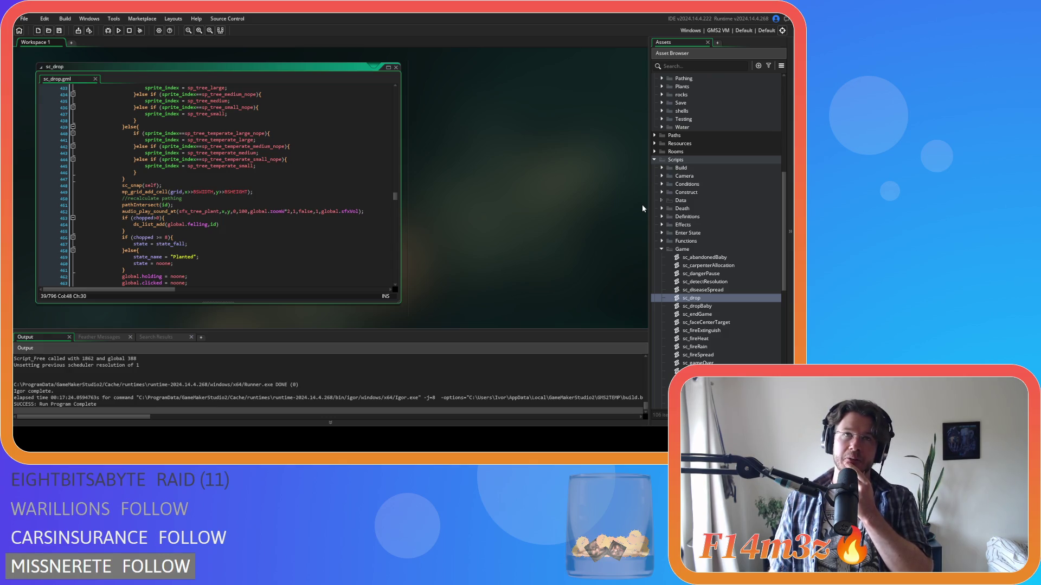
# Remove the spaces in sc_drop's 'chopped >= 8' check on line 456 and save with Ctrl+S.
pyautogui.click(271, 230)
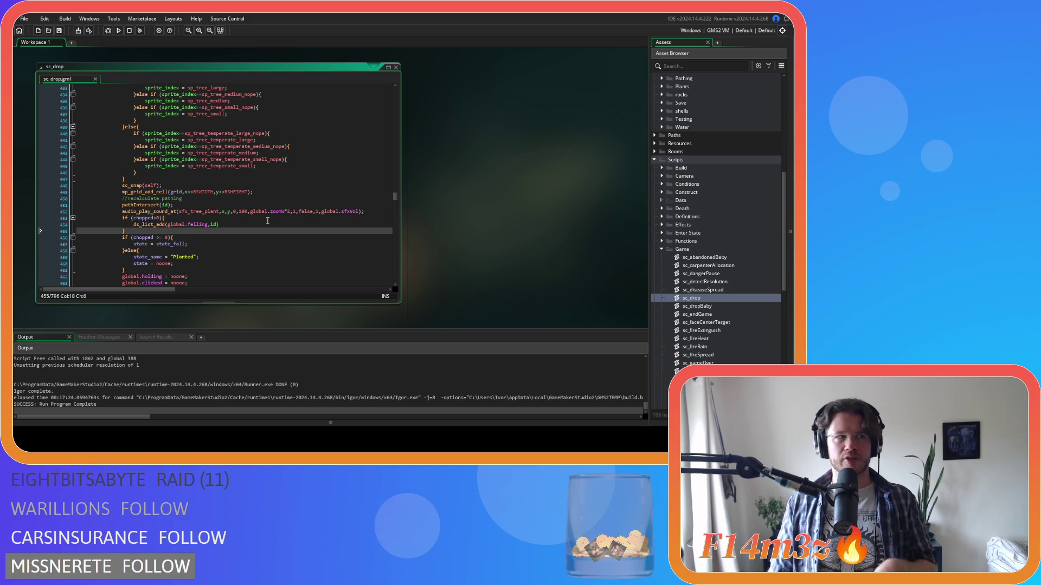
pyautogui.moveTo(256, 212)
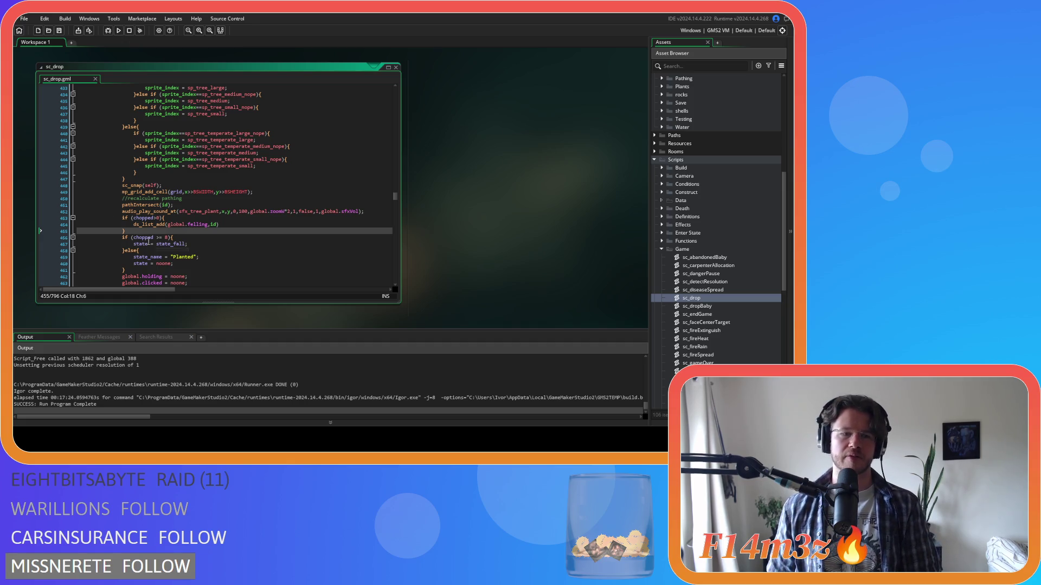
pyautogui.click(162, 237)
pyautogui.press('BackSpace')
pyautogui.press('Delete')
pyautogui.click(192, 237)
pyautogui.hotkey('ctrl', 's')
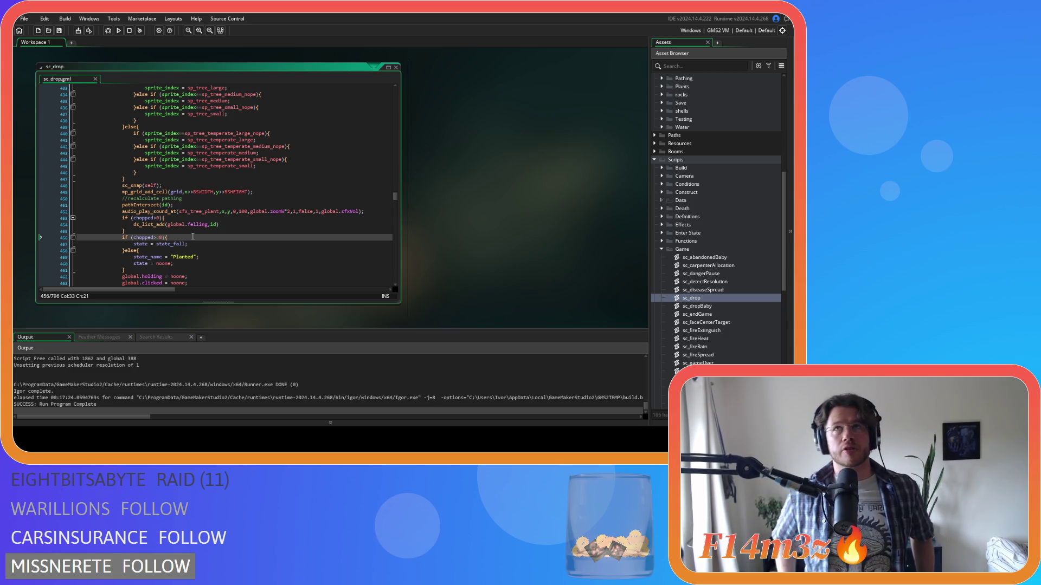
pyautogui.scroll(5, 493, 248)
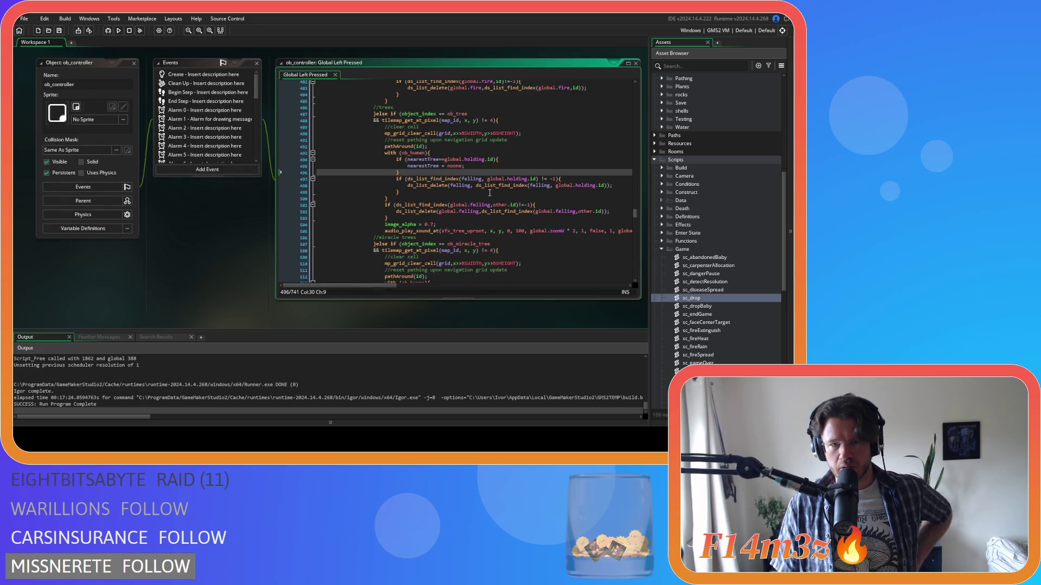
# Review ob_controller's nearestTree reset and felling-list lines, then select the 0 in sc_drop's chopped>0.
pyautogui.moveTo(465, 165)
pyautogui.mouseDown()
pyautogui.moveTo(408, 168)
pyautogui.moveTo(530, 189)
pyautogui.mouseUp()
pyautogui.click(431, 196)
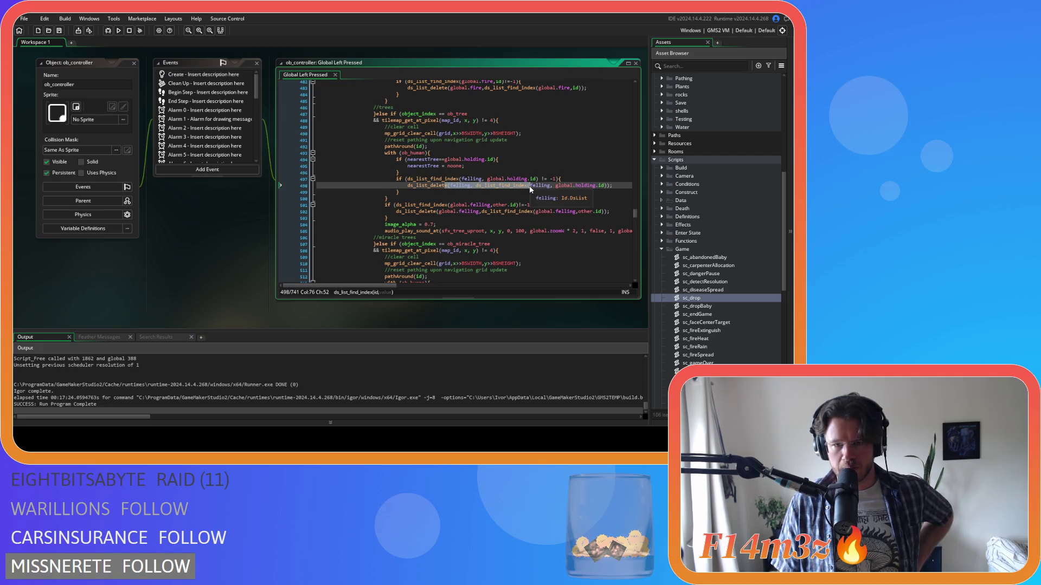
pyautogui.moveTo(388, 218)
pyautogui.mouseDown()
pyautogui.moveTo(385, 205)
pyautogui.moveTo(372, 205)
pyautogui.moveTo(388, 216)
pyautogui.moveTo(379, 205)
pyautogui.moveTo(419, 211)
pyautogui.mouseUp()
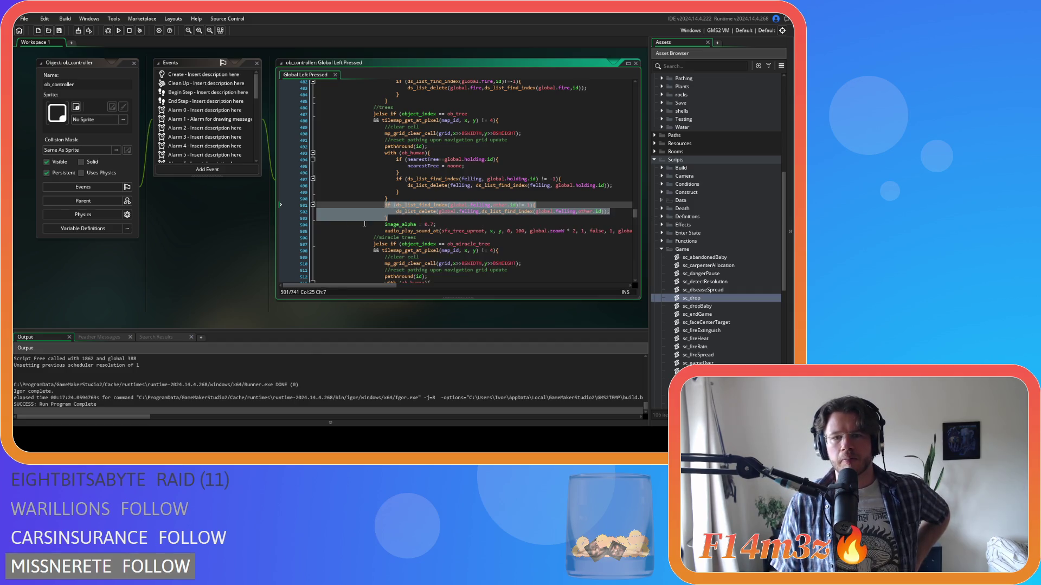
pyautogui.hotkey('ctrl', 'Tab')
pyautogui.moveTo(219, 200)
pyautogui.mouseDown()
pyautogui.moveTo(135, 204)
pyautogui.moveTo(118, 194)
pyautogui.mouseUp()
pyautogui.doubleClick(156, 194)
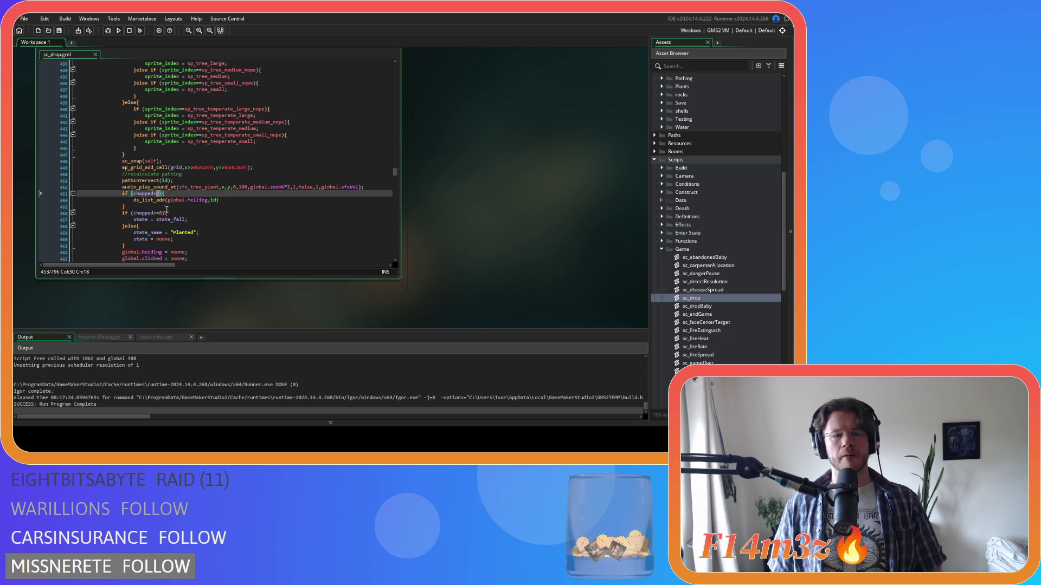
# Break sc_drop's chopped>0 condition on line 453 so '){' moves onto a new line.
pyautogui.moveTo(149, 201)
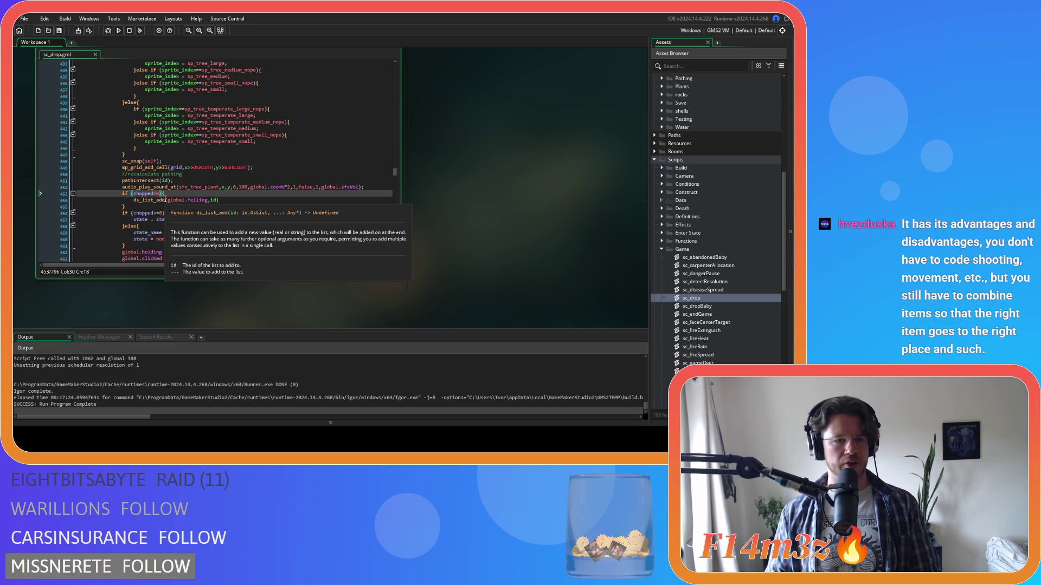
pyautogui.press('Return')
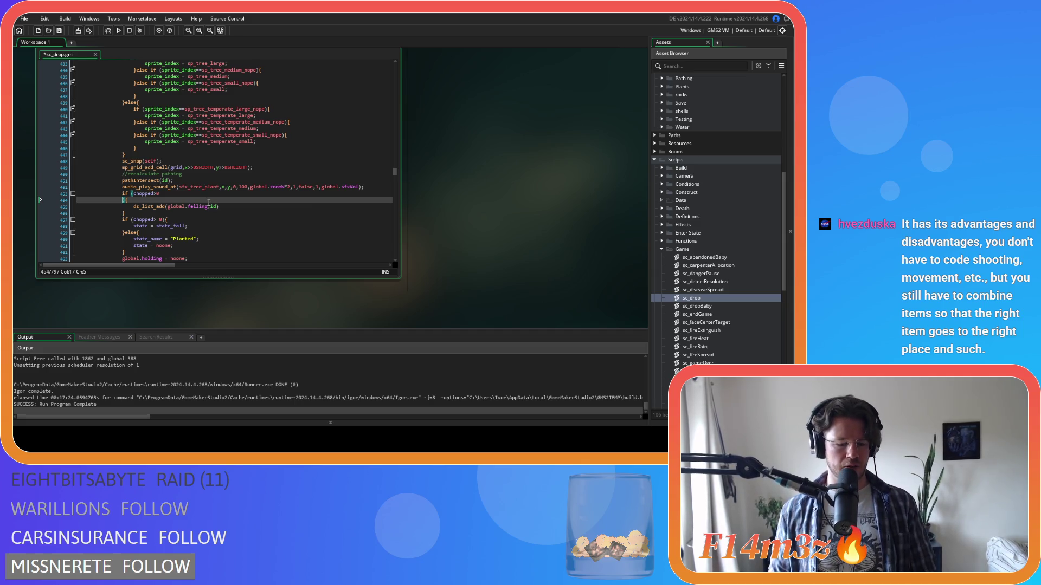
# Extend sc_drop's felling condition with 'chopped<3.75 or' and 'chopped>=3.75' on separate lines.
pyautogui.write('&&')
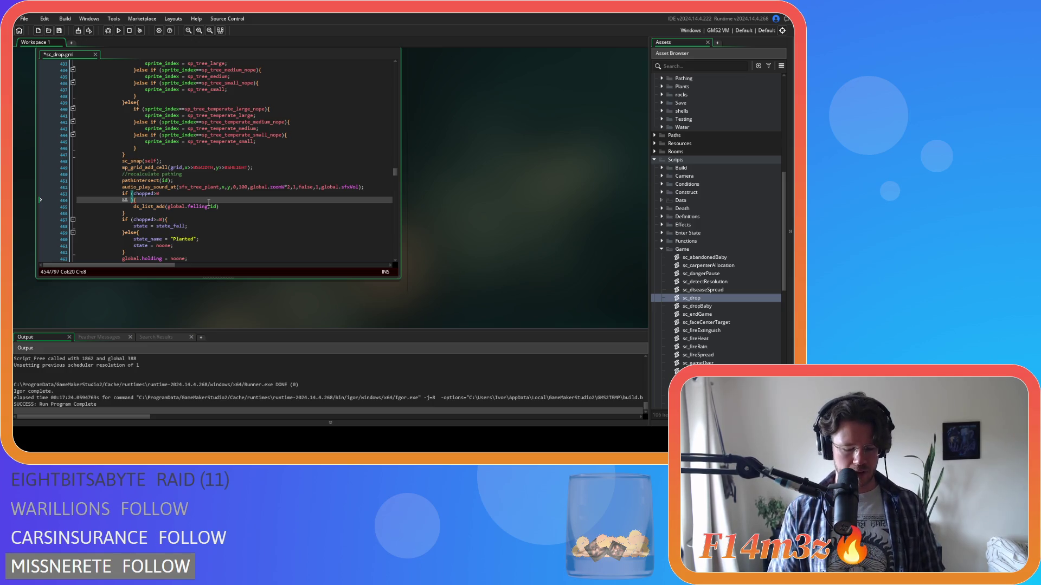
pyautogui.write('chopped<')
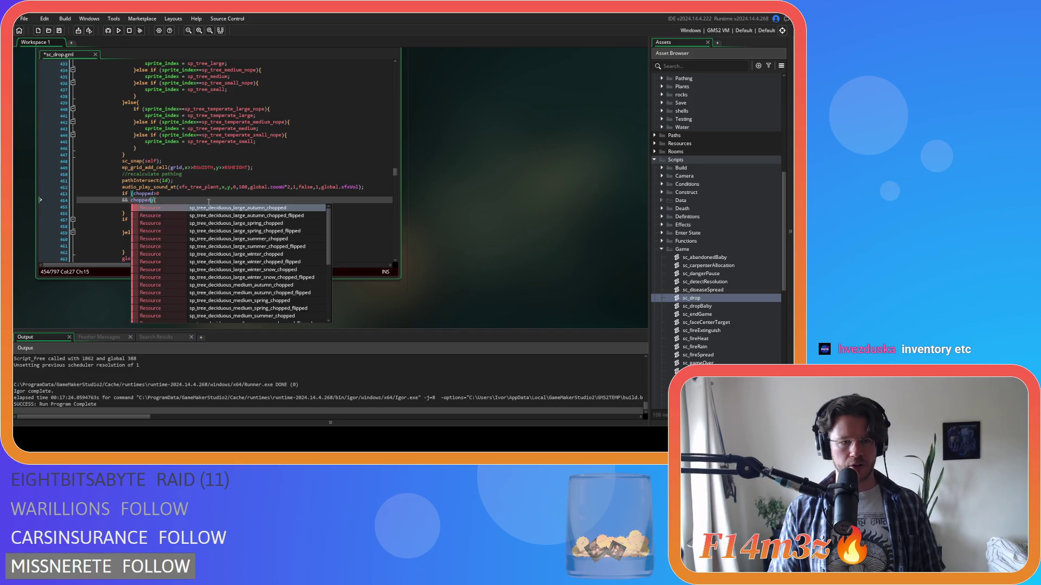
pyautogui.write('3.75')
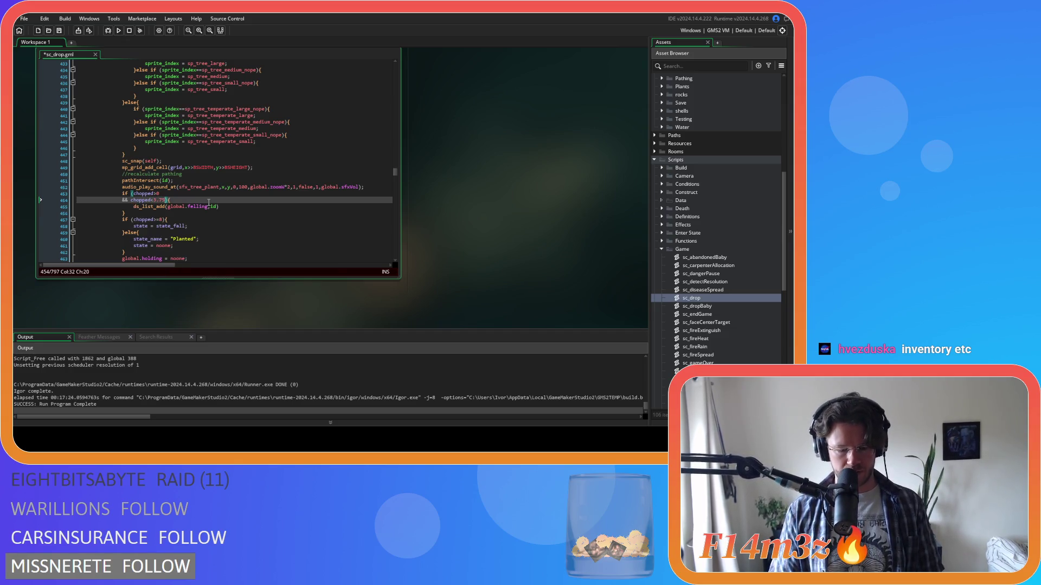
pyautogui.write(' or')
pyautogui.press('Left')
pyautogui.press('Left')
pyautogui.press('Return')
pyautogui.press('Right')
pyautogui.press('Right')
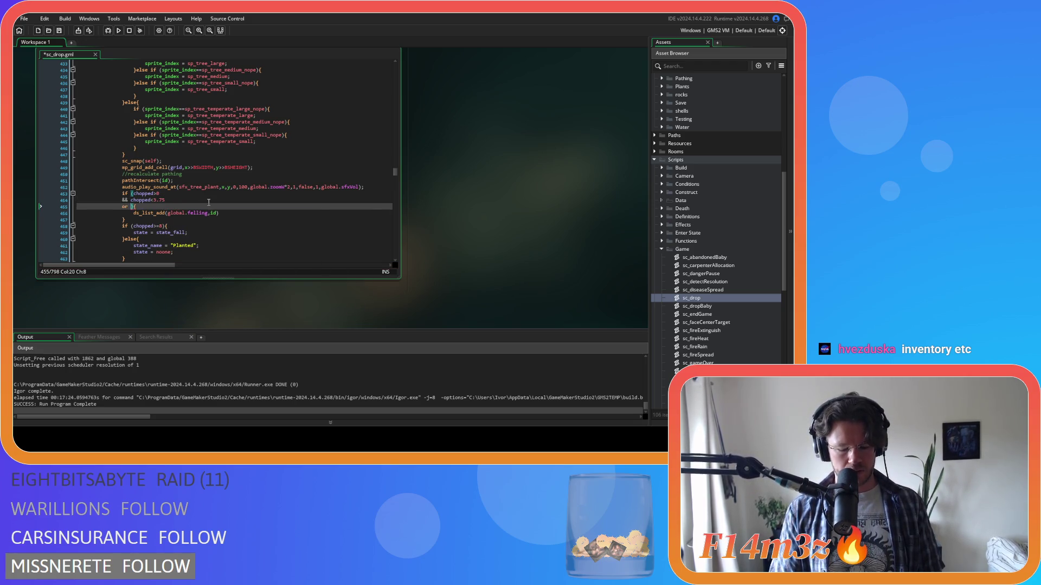
pyautogui.write('chopped')
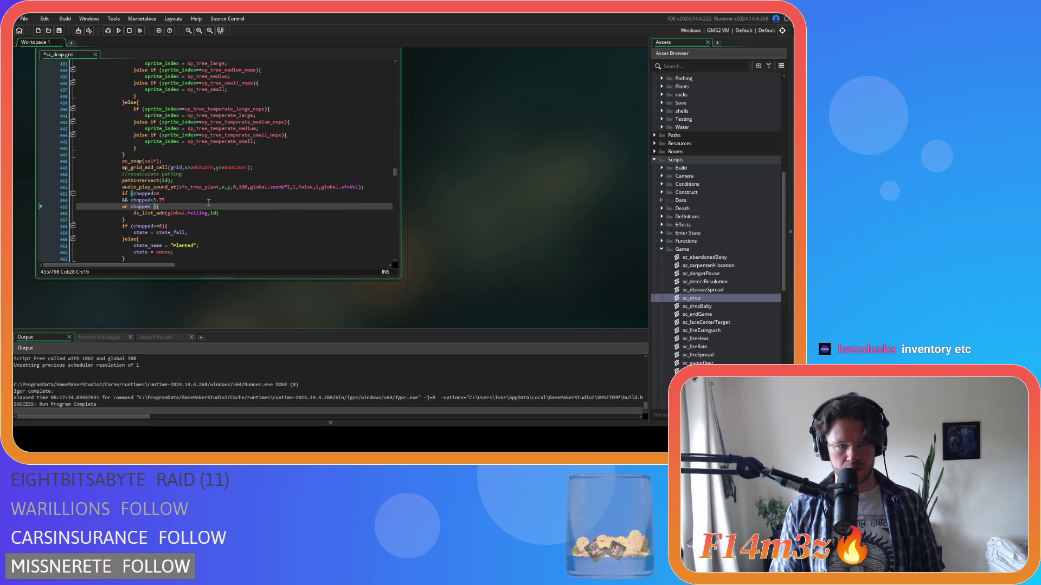
pyautogui.press('BackSpace')
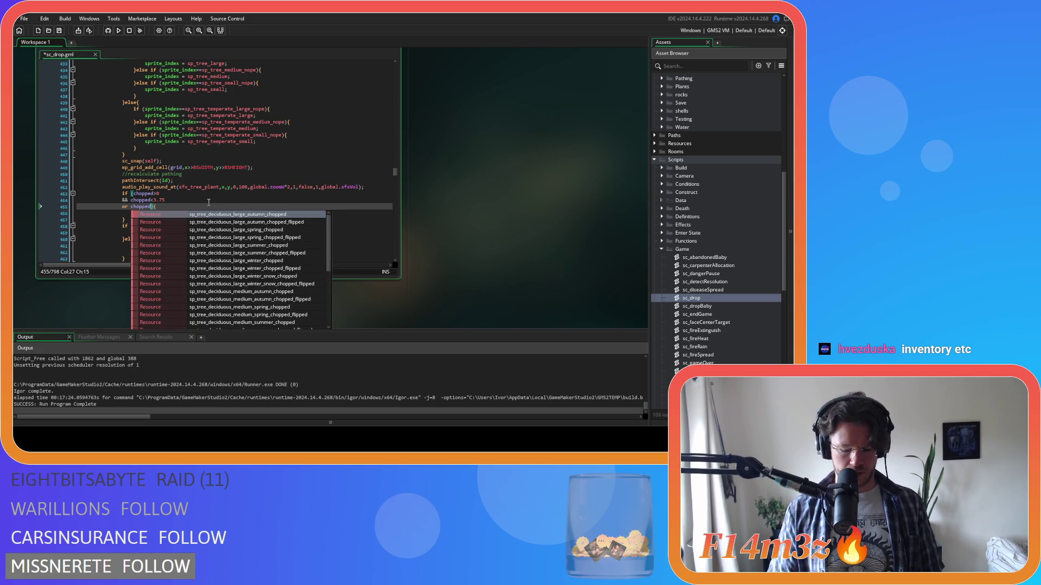
pyautogui.write('>=')
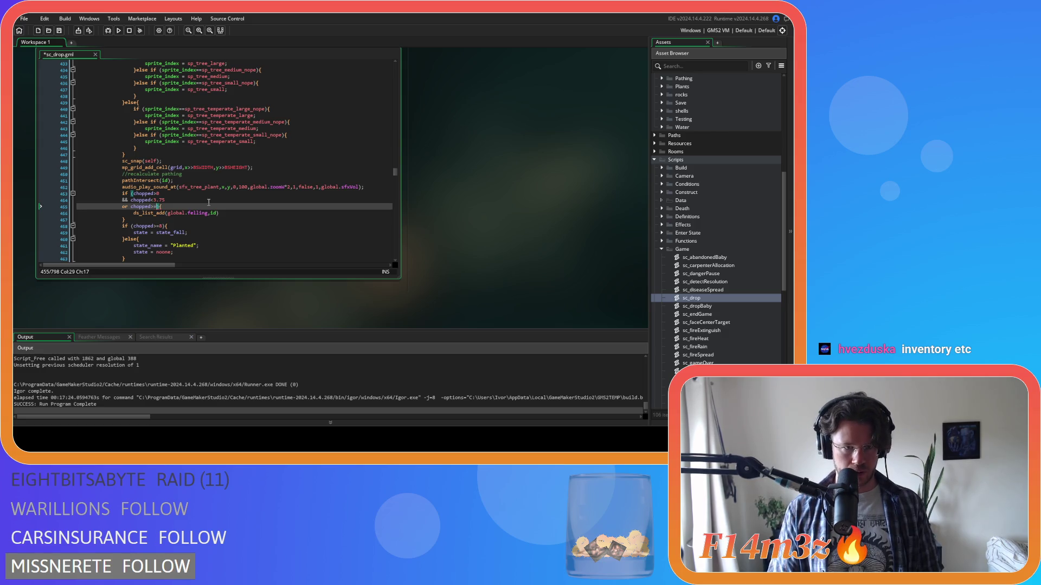
pyautogui.write('3.75')
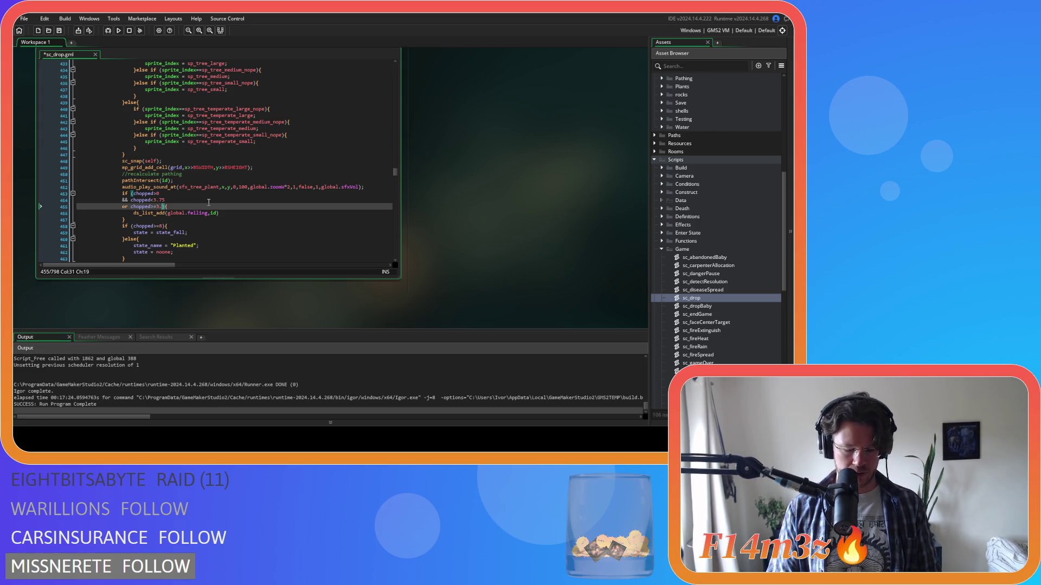
# Append '&& bees==false' to the felling condition, save sc_drop, and return to the ds_list_add line.
pyautogui.press('Return')
pyautogui.write('&& bees')
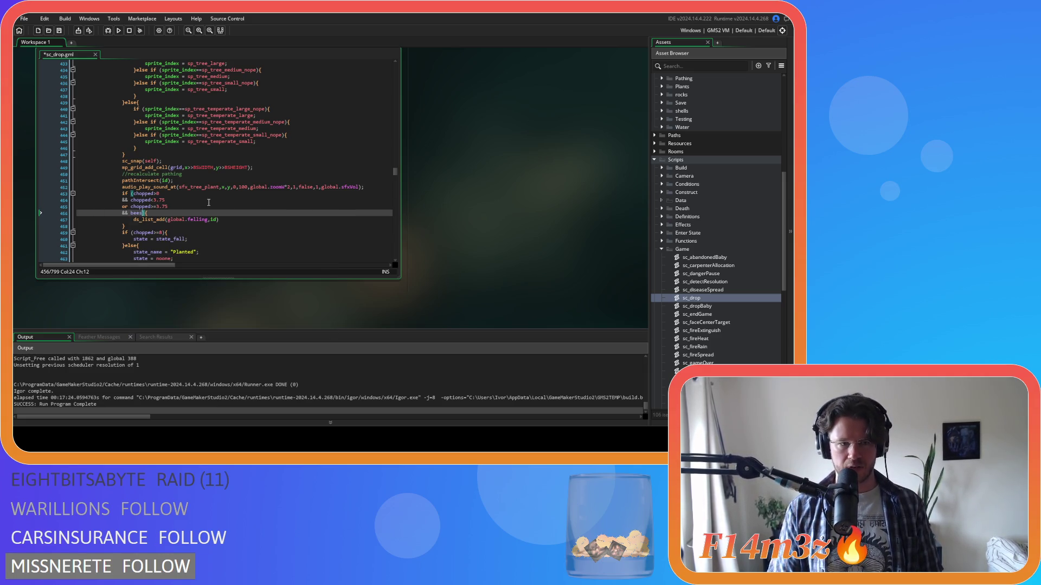
pyautogui.write('==false')
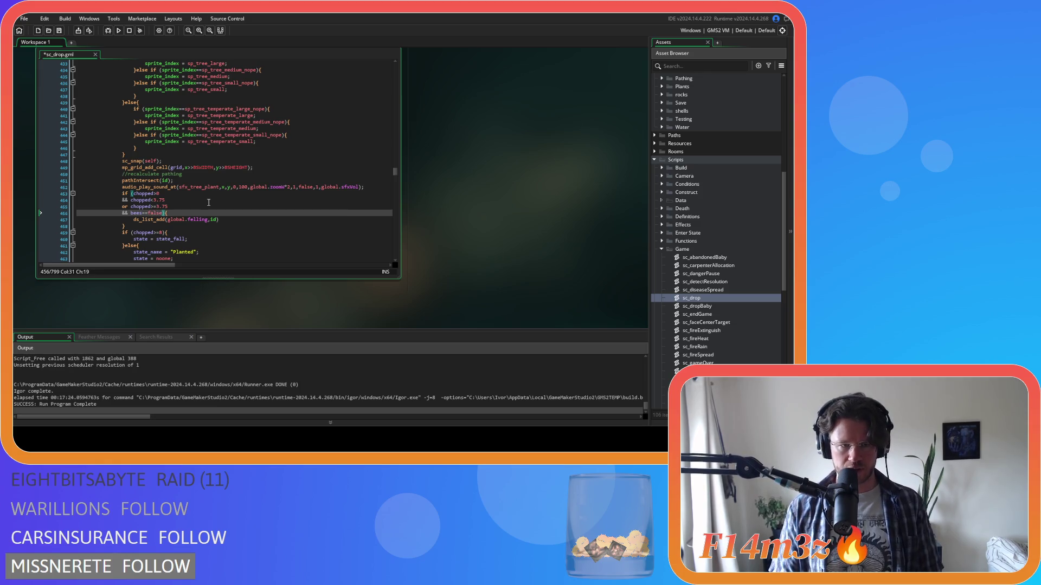
pyautogui.press('Right')
pyautogui.hotkey('ctrl', 's')
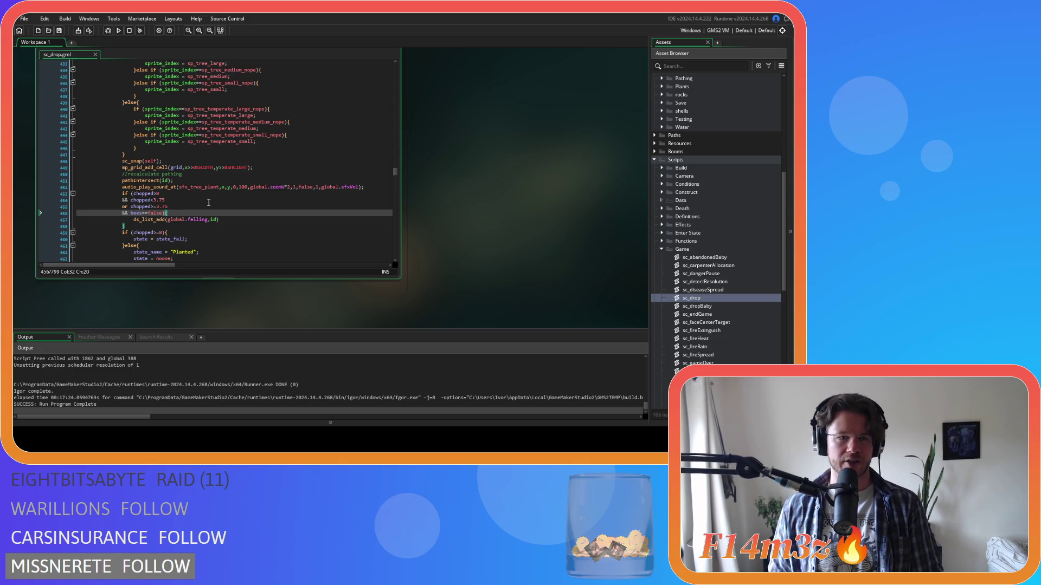
pyautogui.press('Down')
pyautogui.press('Down')
pyautogui.press('Down')
pyautogui.click(232, 225)
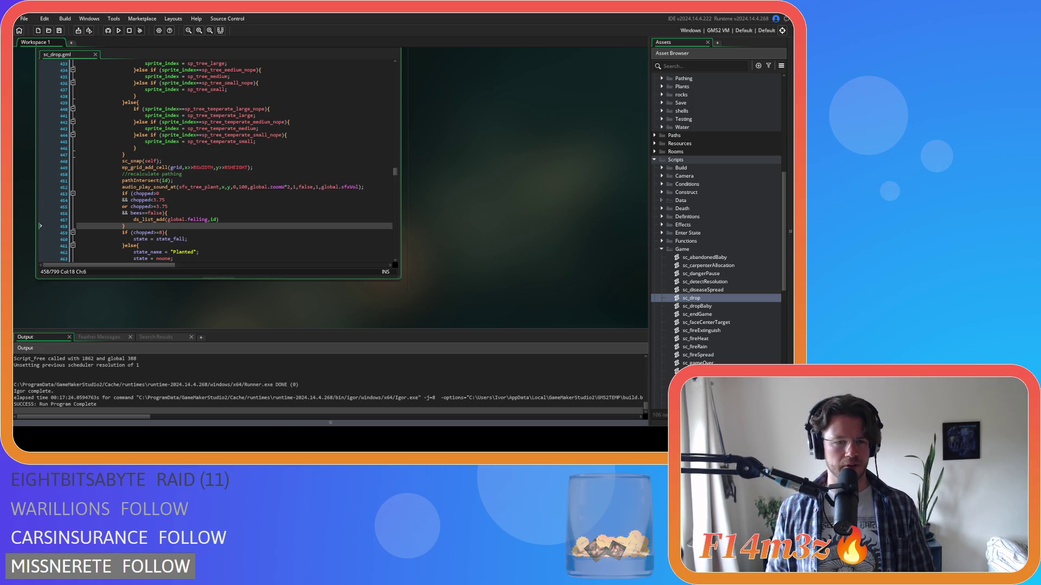
pyautogui.click(224, 213)
# Review the chopped and bees==false felling conditions on sc_drop lines 454–459.
pyautogui.click(182, 201)
pyautogui.scroll(-3, 182, 202)
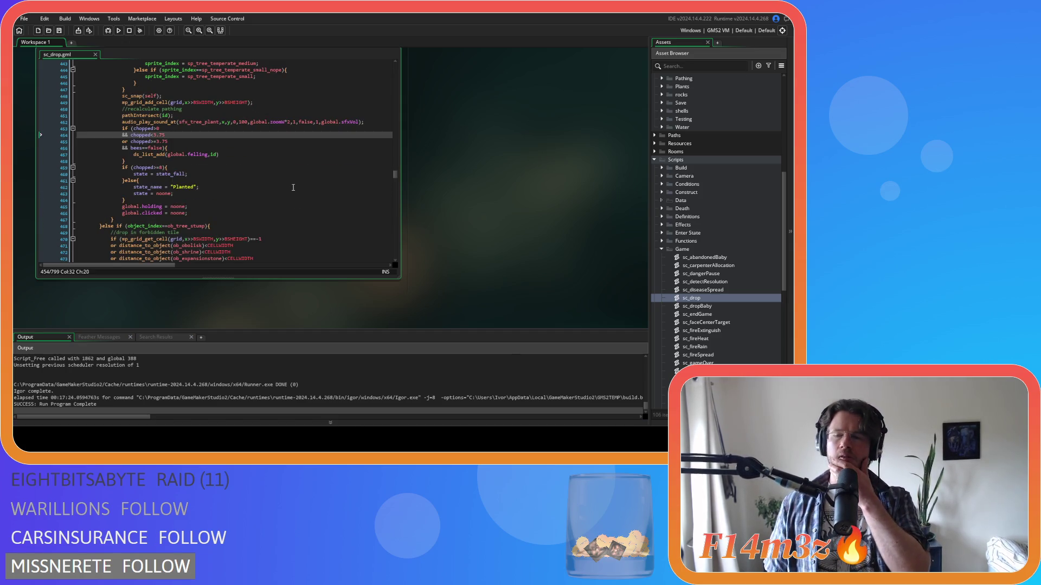
pyautogui.scroll(2, 226, 179)
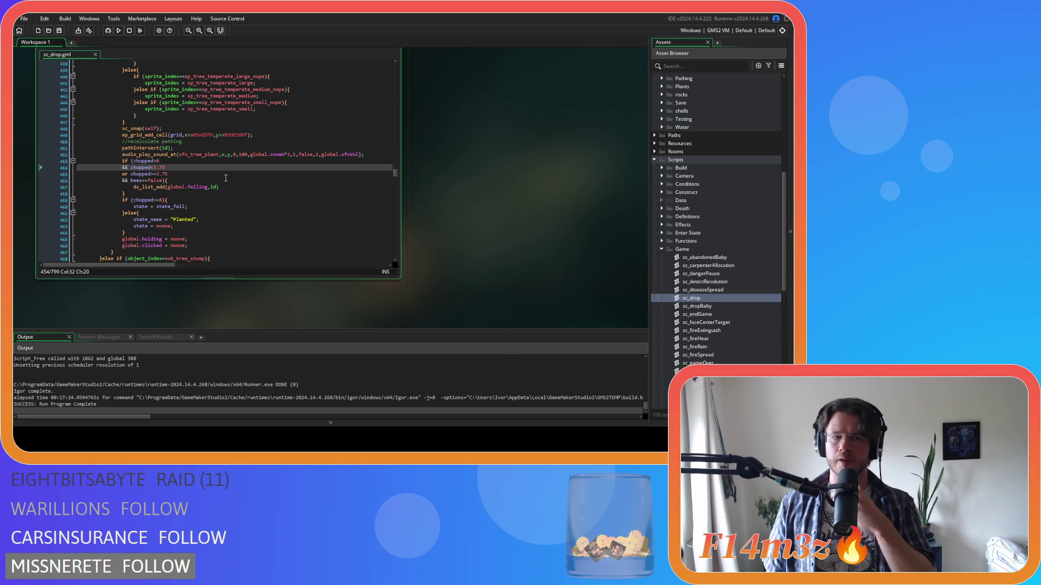
pyautogui.click(239, 220)
pyautogui.click(248, 194)
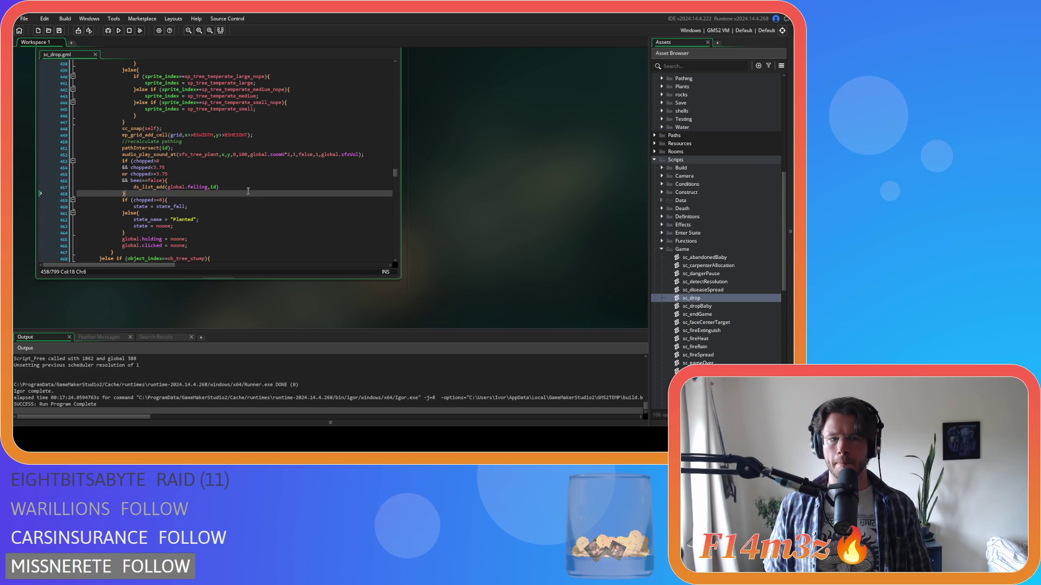
pyautogui.click(246, 180)
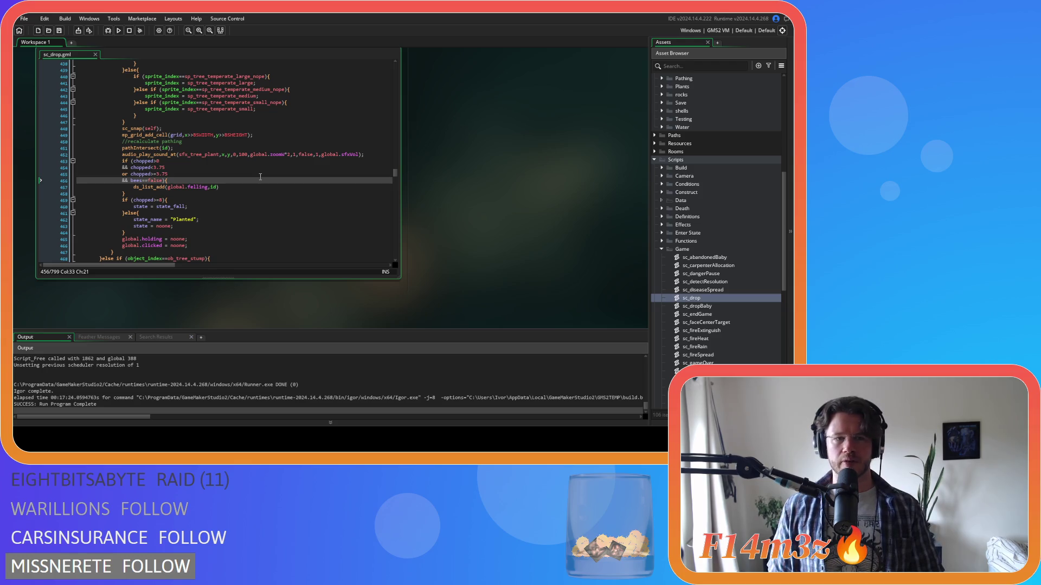
pyautogui.click(220, 201)
pyautogui.click(227, 187)
pyautogui.click(240, 194)
pyautogui.click(280, 177)
pyautogui.click(259, 194)
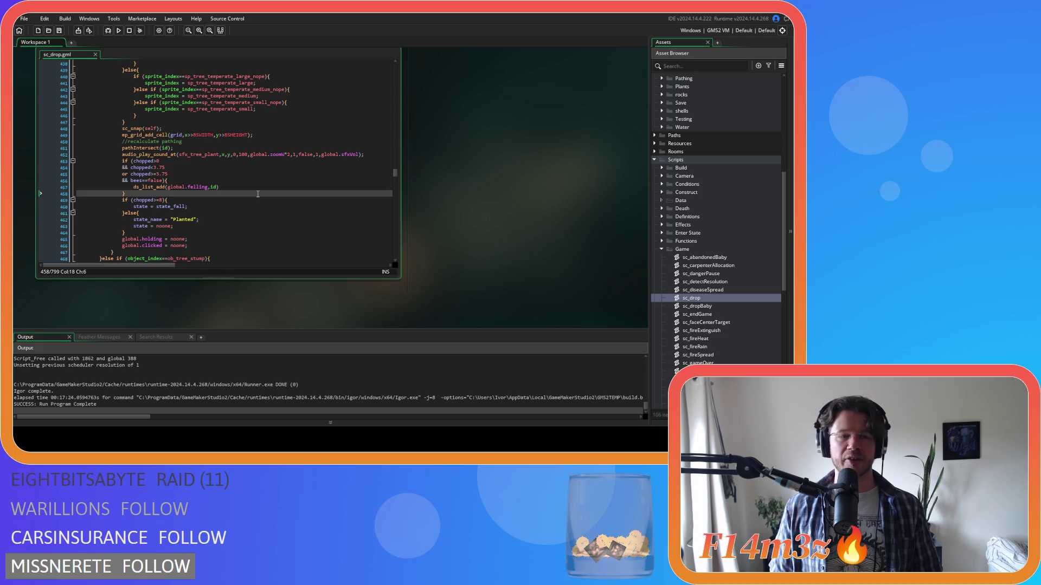
pyautogui.click(191, 179)
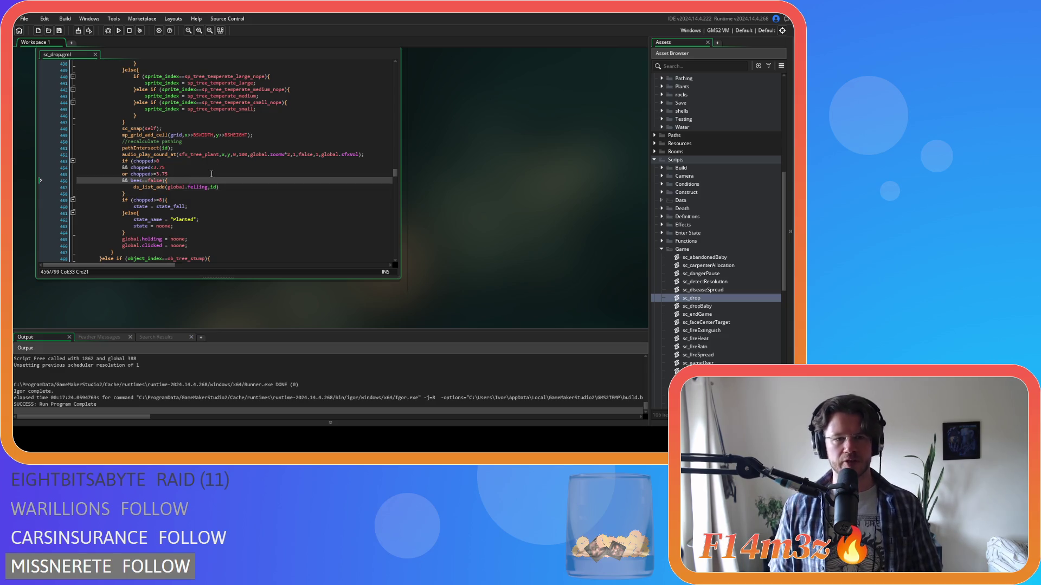
pyautogui.press('Up')
pyautogui.press('Up')
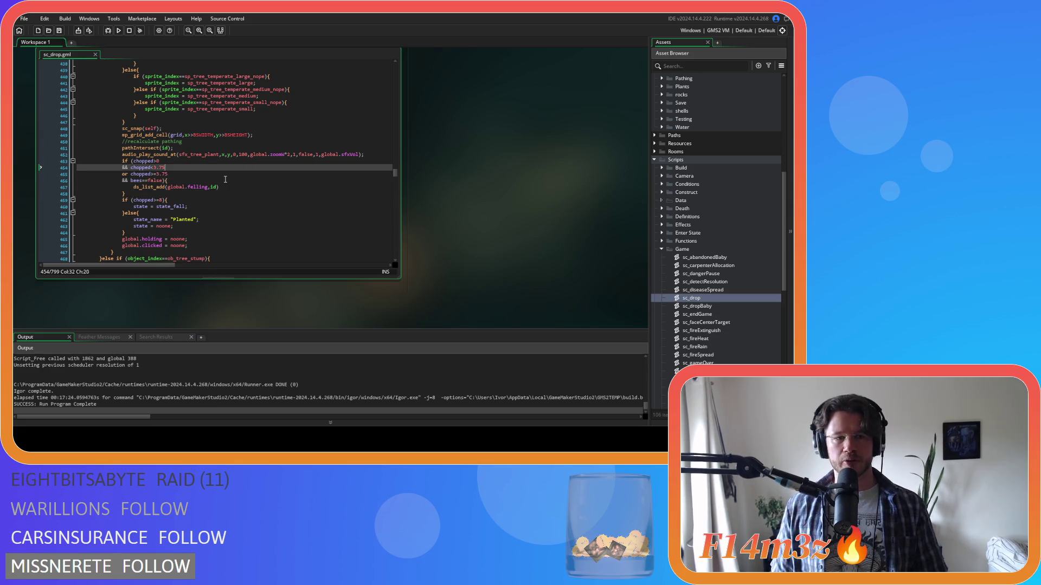
pyautogui.click(218, 187)
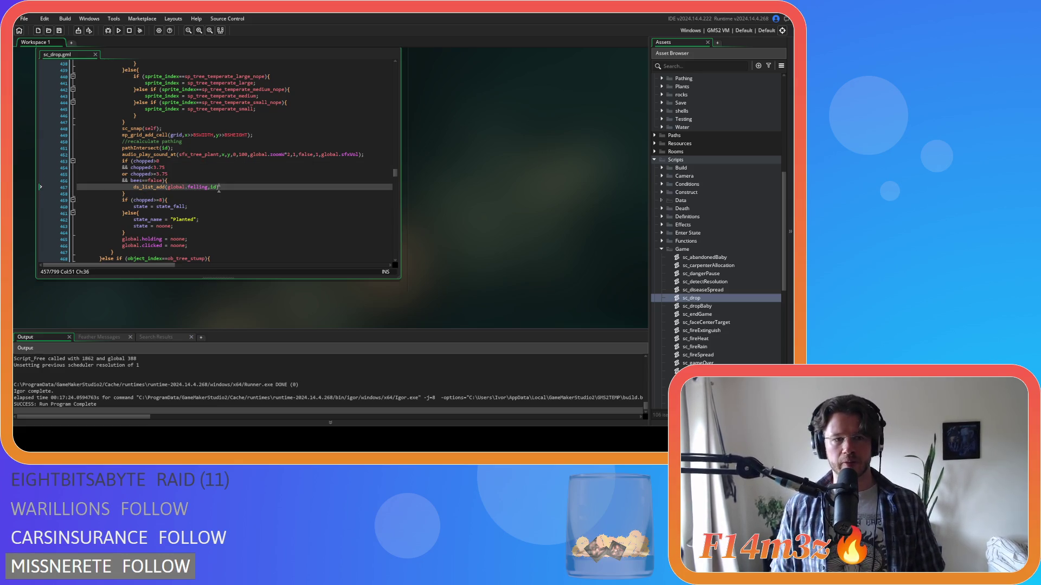
pyautogui.click(230, 167)
pyautogui.click(261, 189)
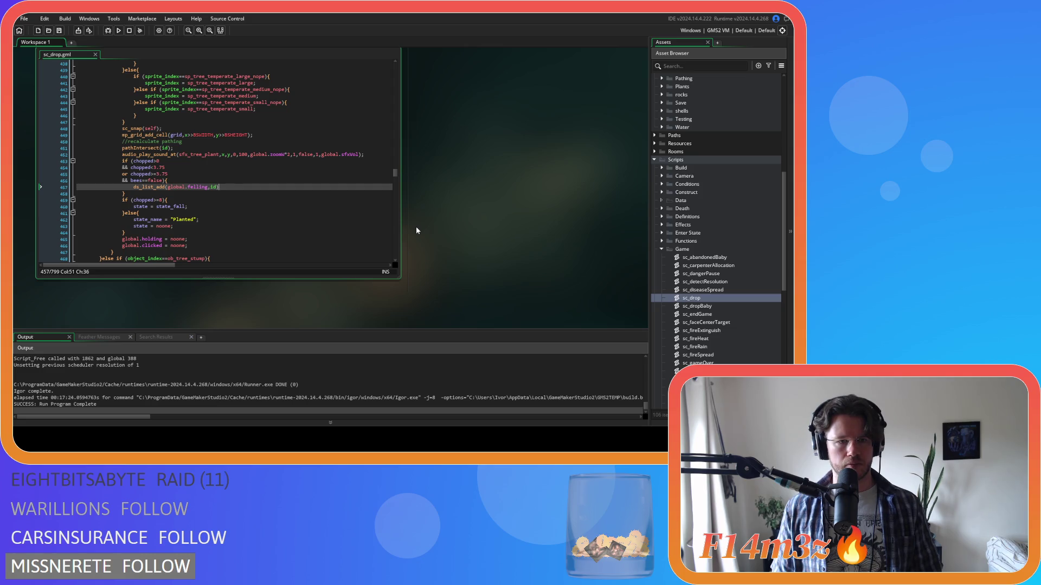
pyautogui.click(274, 199)
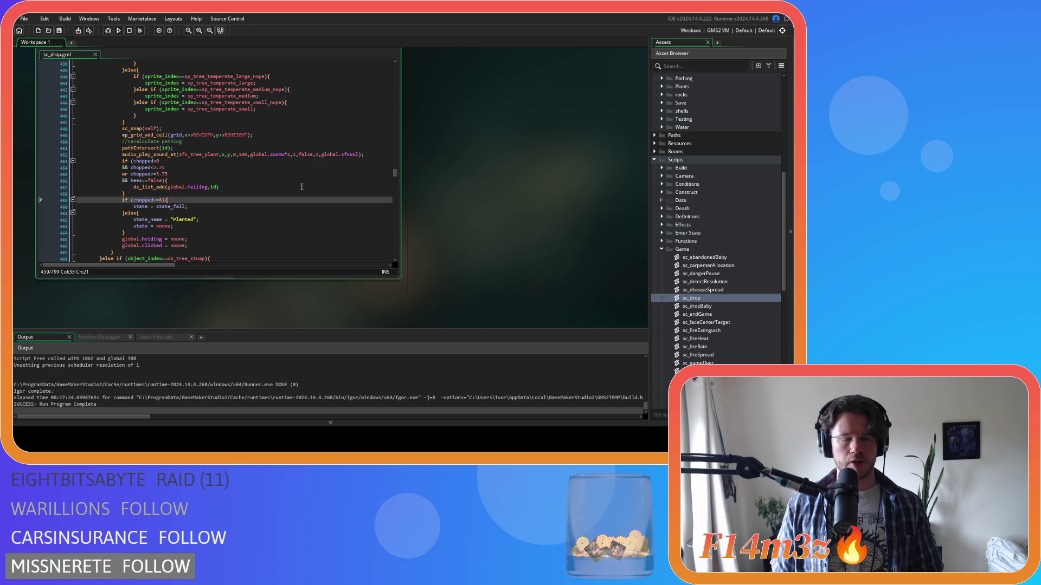
# Close the sc_drop script editor and collapse the Game scripts folder.
pyautogui.rightClick(480, 142)
pyautogui.click(546, 175)
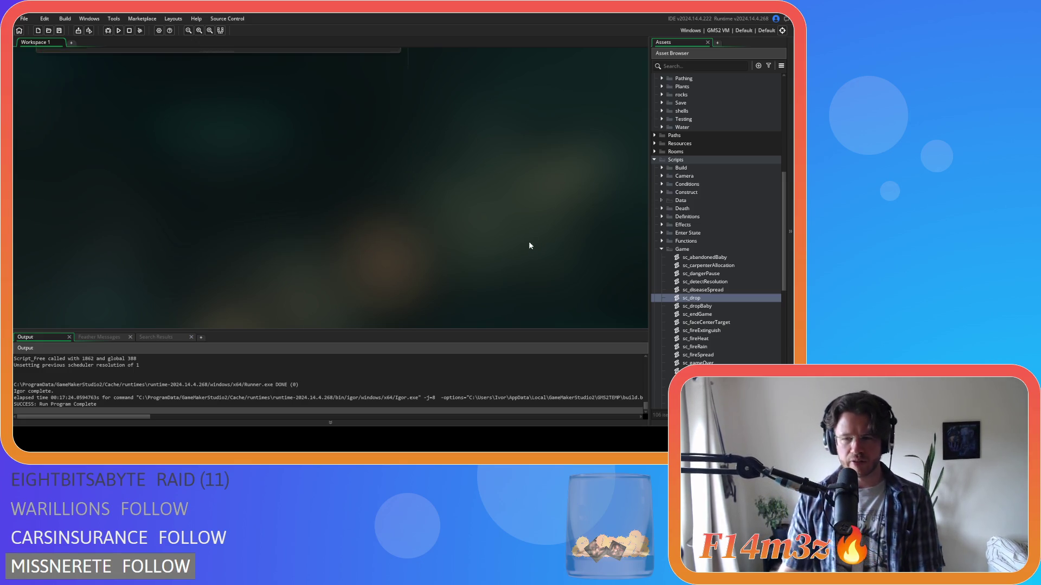
pyautogui.click(662, 248)
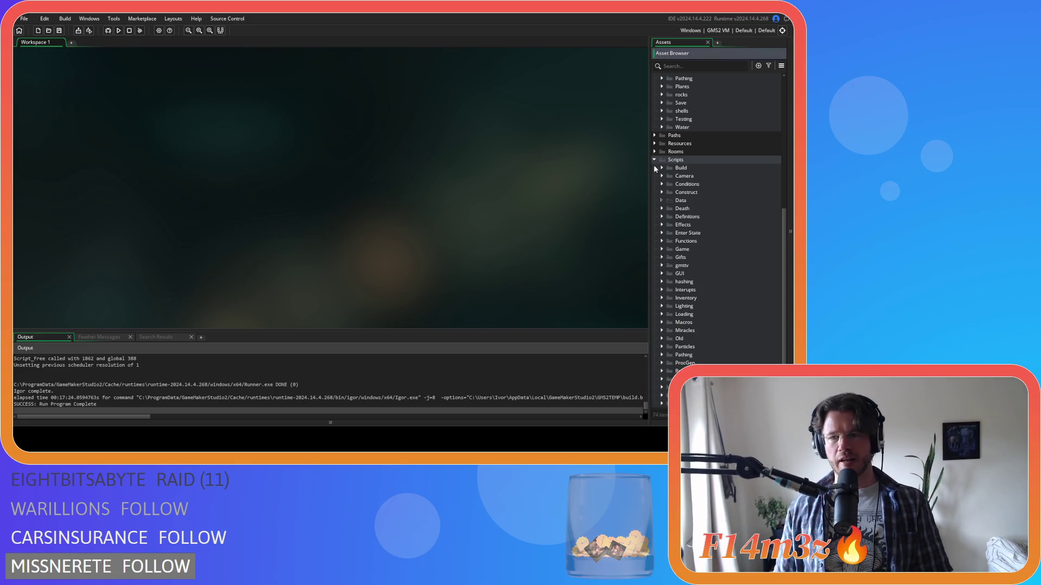
# Open ob_tree from Objects > Plants and comment out the 'Bees!' Draw End lines 16–18.
pyautogui.click(654, 160)
pyautogui.click(661, 135)
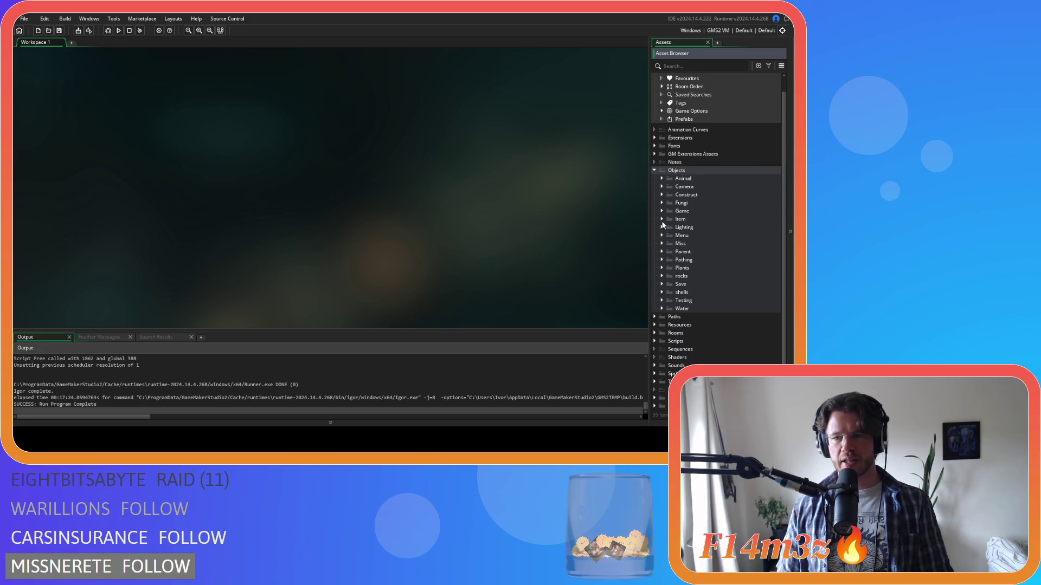
pyautogui.click(662, 268)
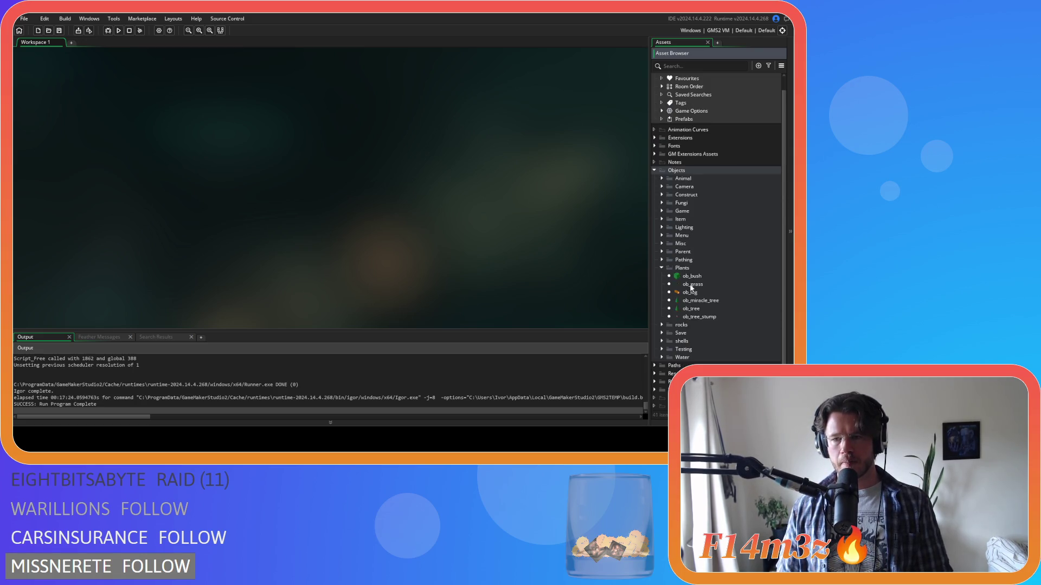
pyautogui.doubleClick(703, 309)
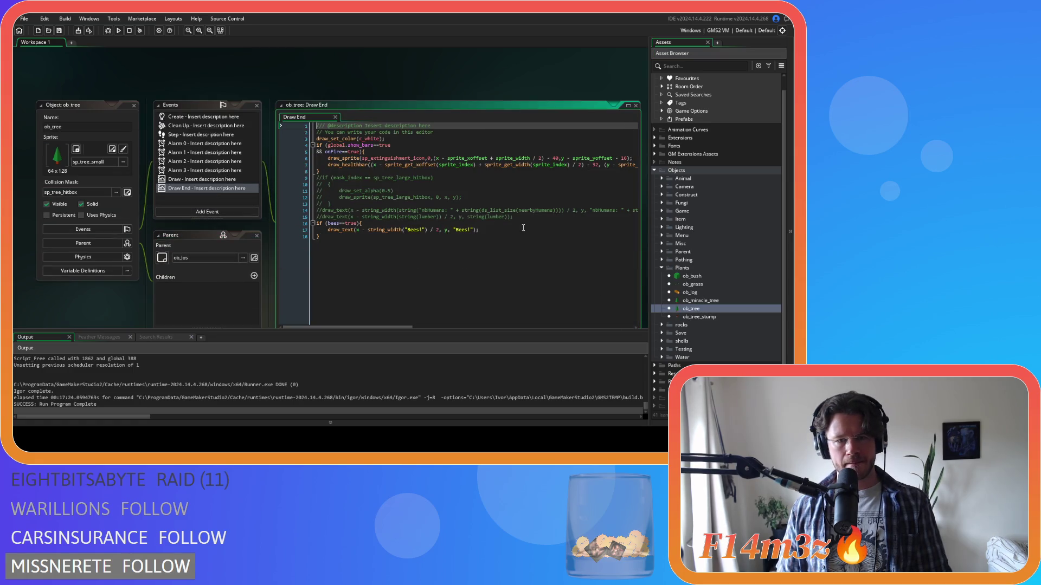
pyautogui.click(364, 253)
pyautogui.hotkey('shift', 'Up')
pyautogui.hotkey('shift', 'Up')
pyautogui.hotkey('ctrl', 'k')
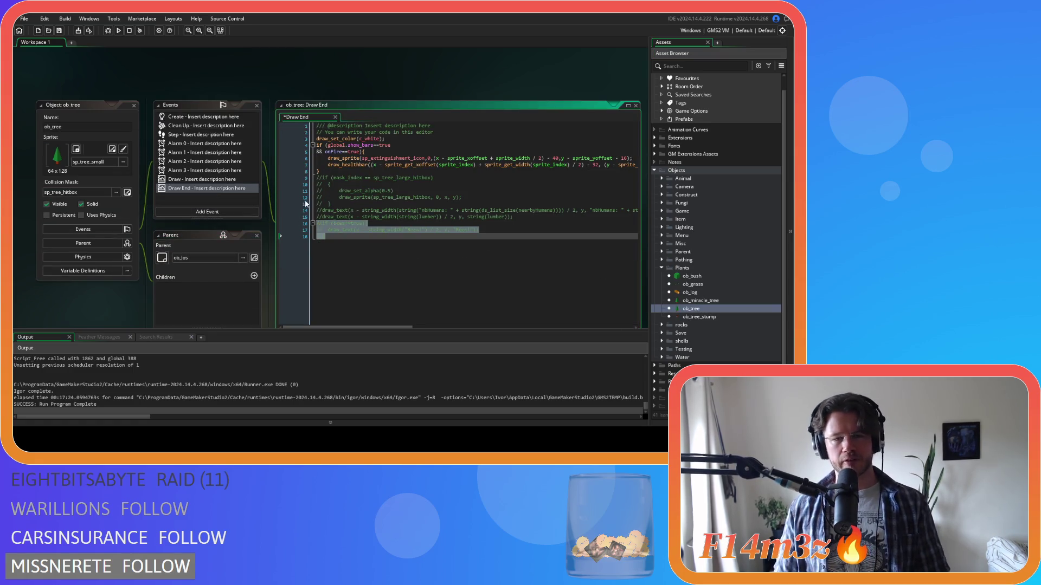
# Close all editor windows, collapse the Plants and Objects folders, and expand Sprites.
pyautogui.rightClick(109, 72)
pyautogui.moveTo(135, 84)
pyautogui.click(158, 101)
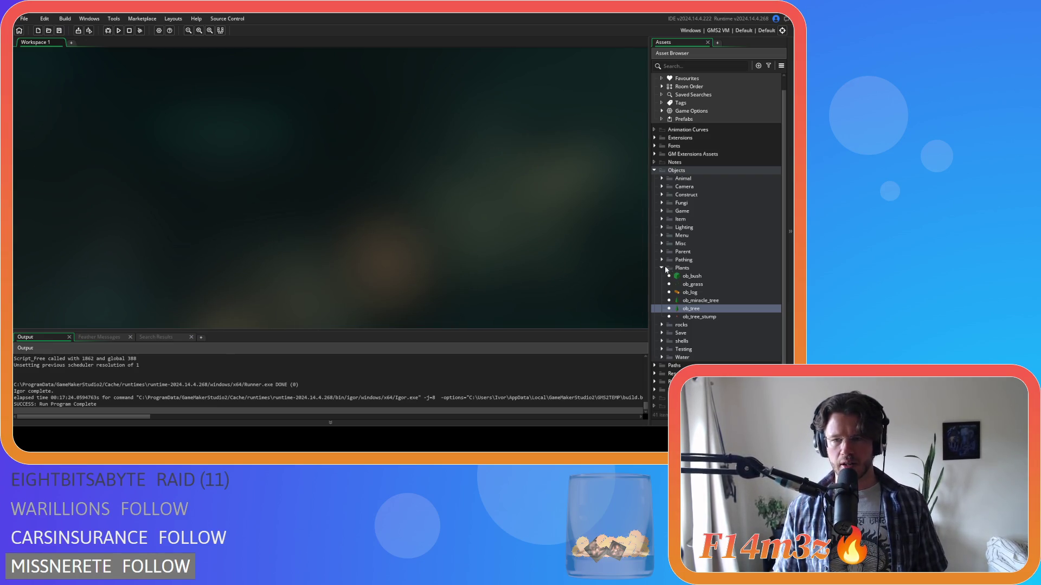
pyautogui.click(661, 267)
pyautogui.click(654, 170)
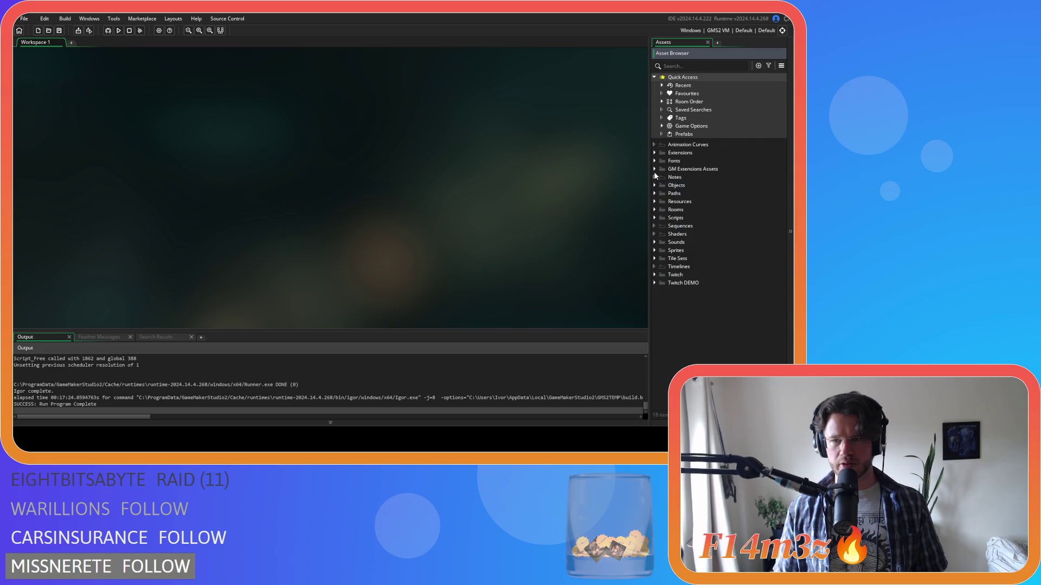
pyautogui.click(654, 251)
# Collapse Sprites, expand Scripts > Spawn, and open sc_spawnPlants.
pyautogui.scroll(-1, 658, 304)
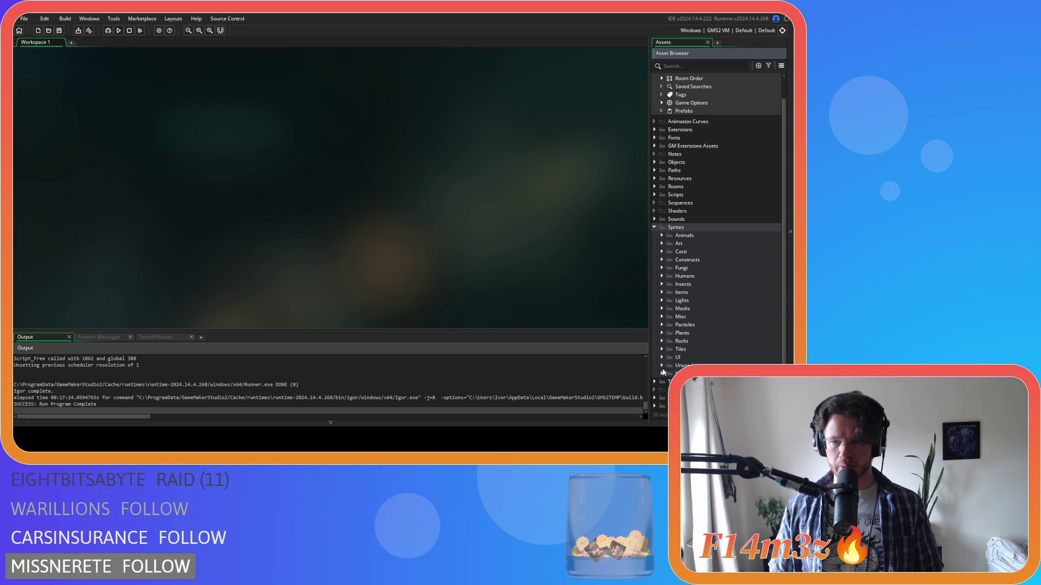
pyautogui.click(654, 227)
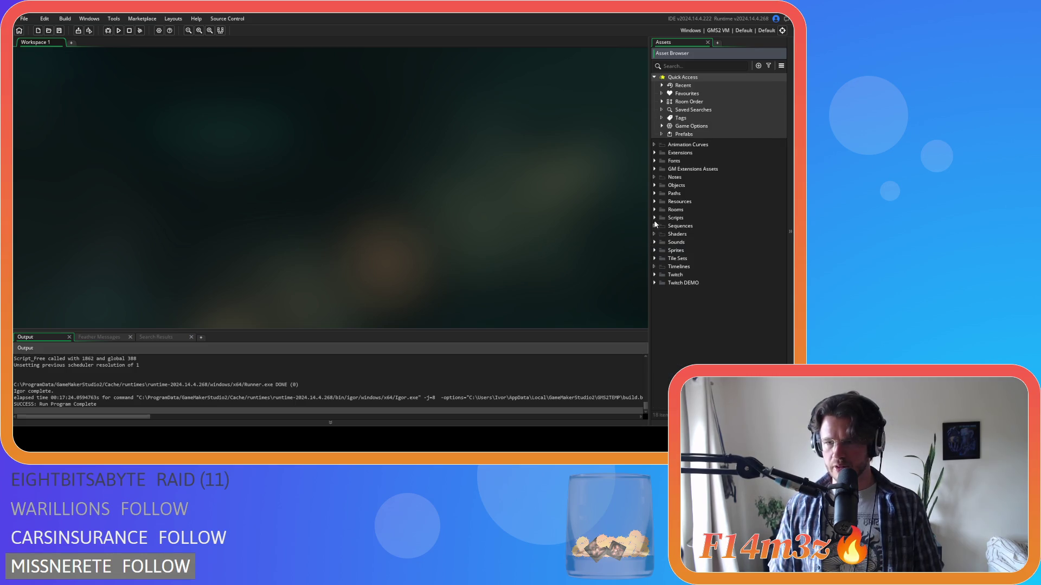
pyautogui.click(654, 194)
pyautogui.scroll(-4, 716, 294)
pyautogui.click(663, 329)
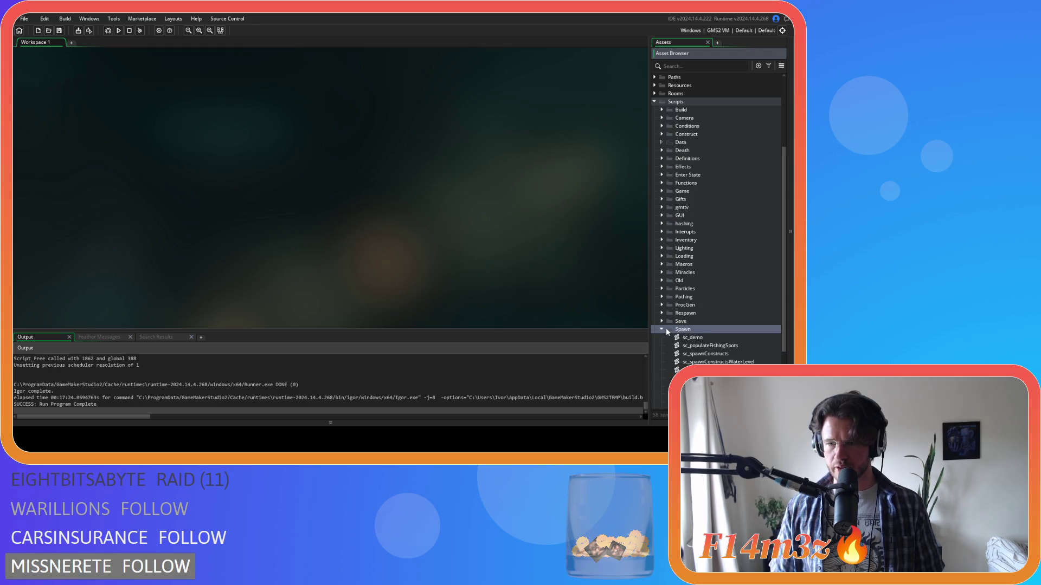
pyautogui.scroll(-3, 690, 341)
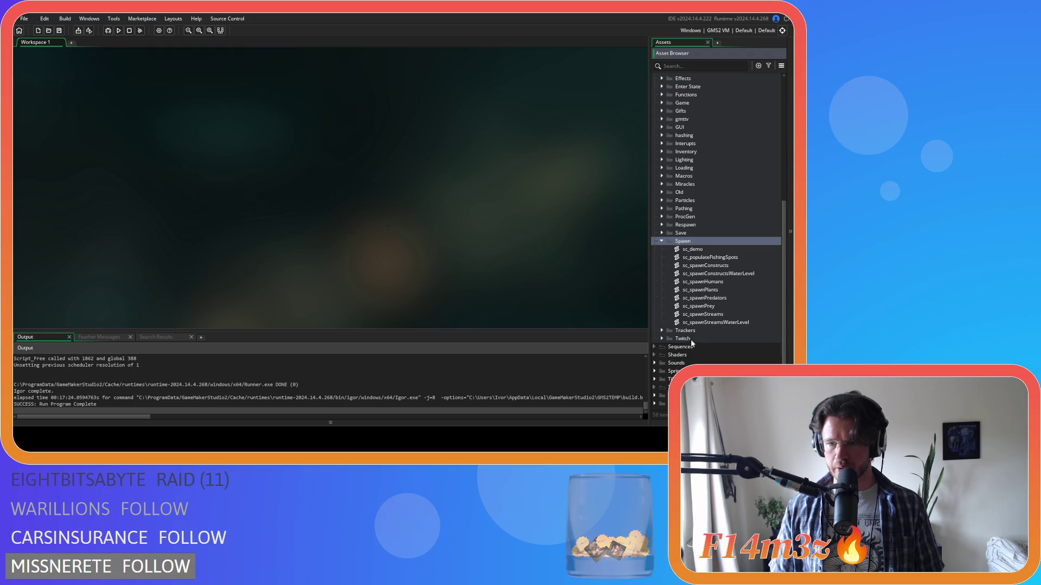
pyautogui.click(728, 301)
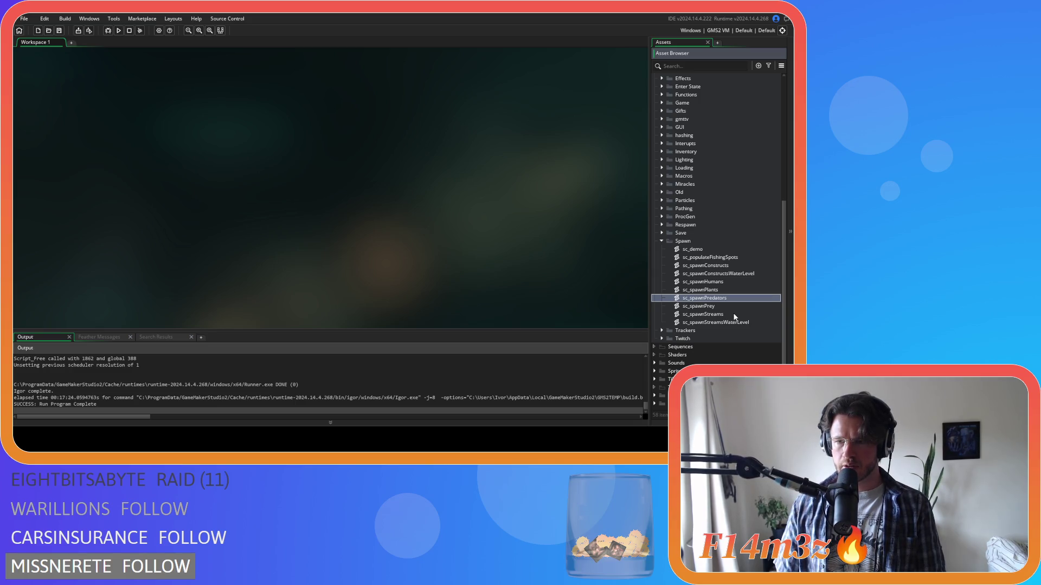
pyautogui.press('Down')
pyautogui.press('Down')
pyautogui.press('Up')
pyautogui.press('Up')
pyautogui.press('Up')
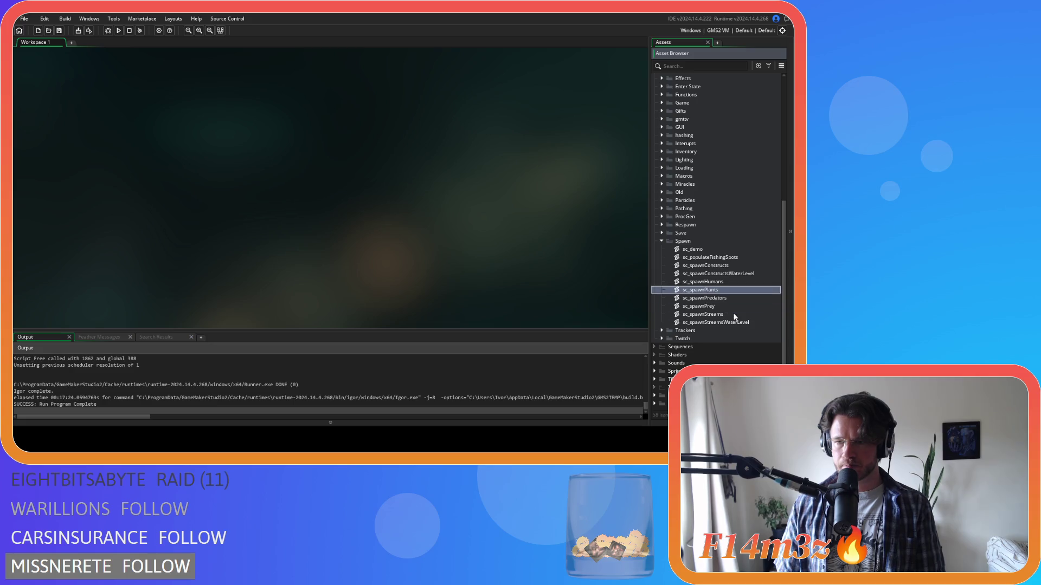
pyautogui.press('Return')
pyautogui.scroll(-20, 315, 174)
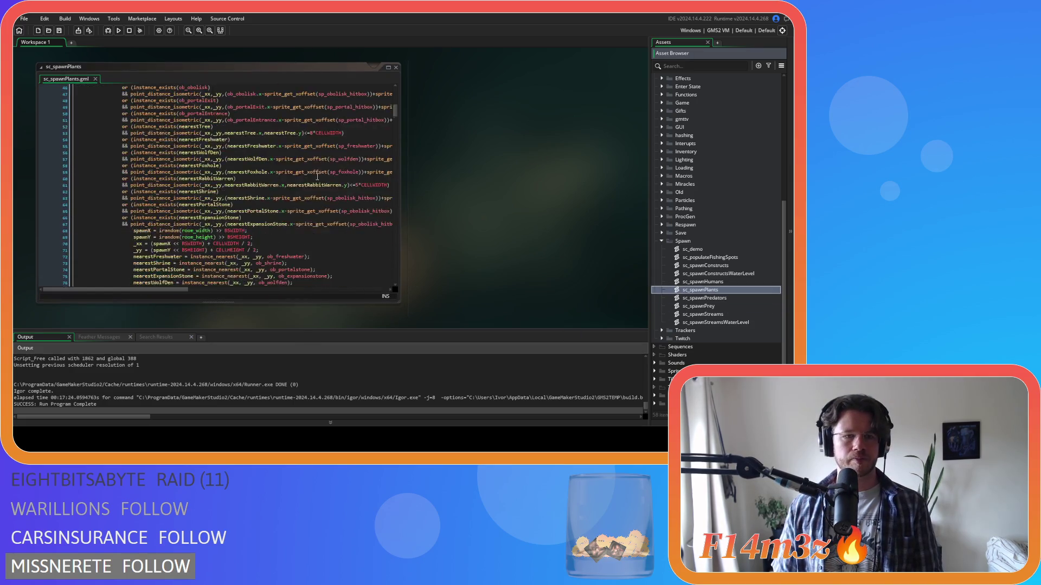
# Scroll sc_spawnPlants to the //bees! blocks and select the 4 in irandom(4) on line 182.
pyautogui.scroll(-3, 315, 175)
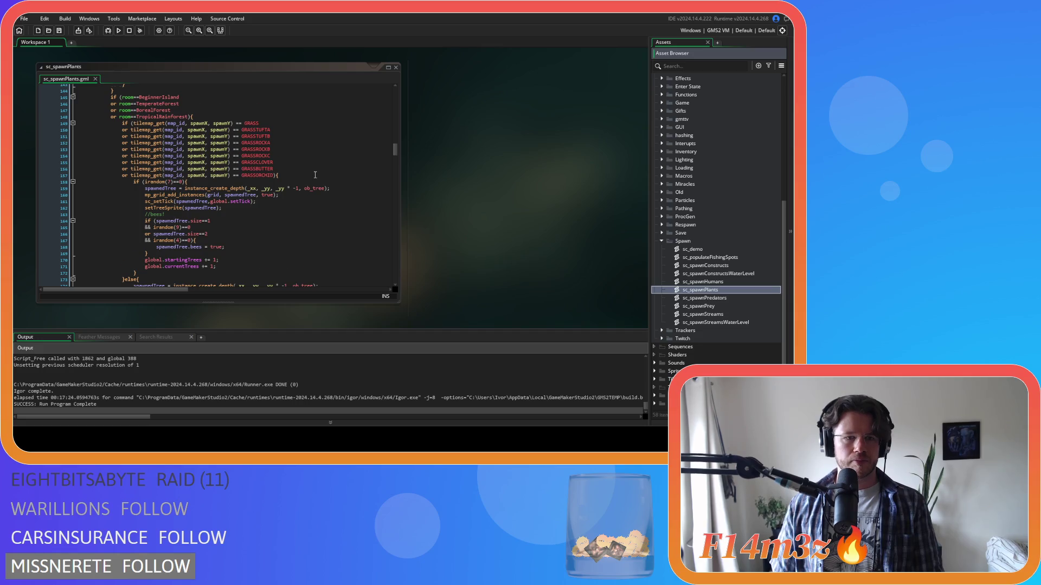
pyautogui.scroll(-1, 315, 174)
pyautogui.click(236, 206)
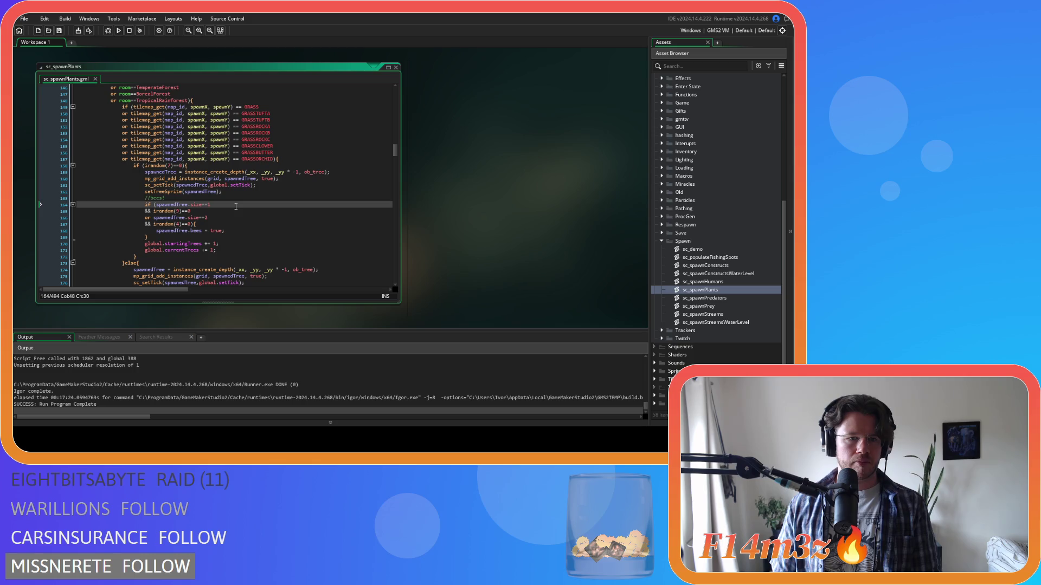
pyautogui.click(223, 224)
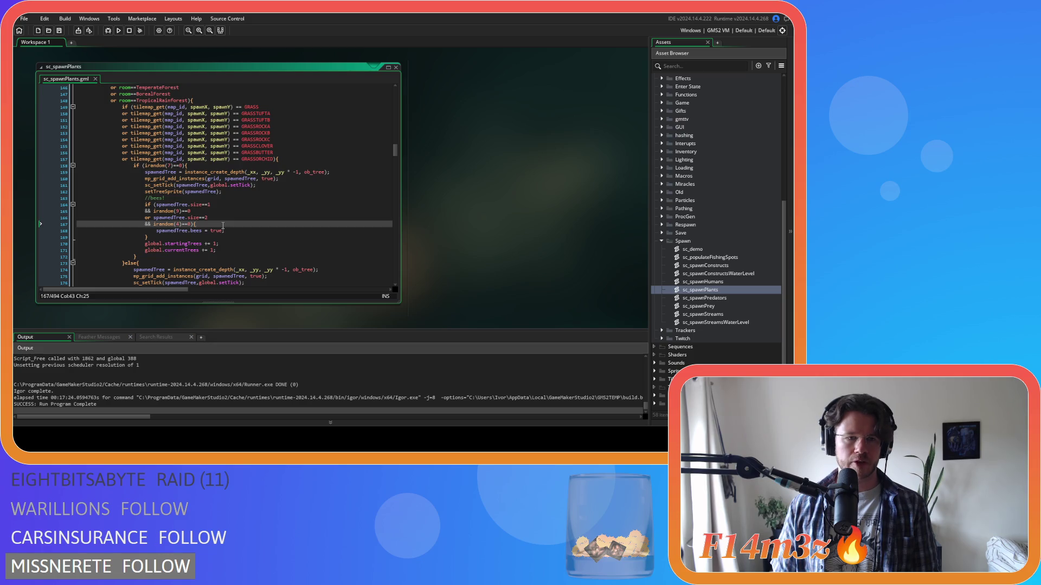
pyautogui.scroll(-5, 223, 226)
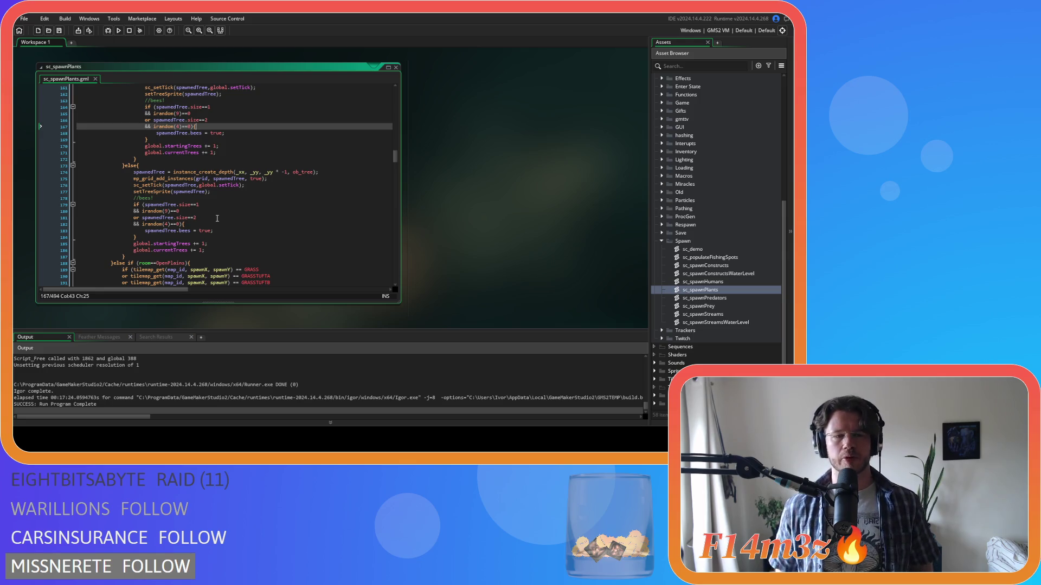
pyautogui.doubleClick(167, 224)
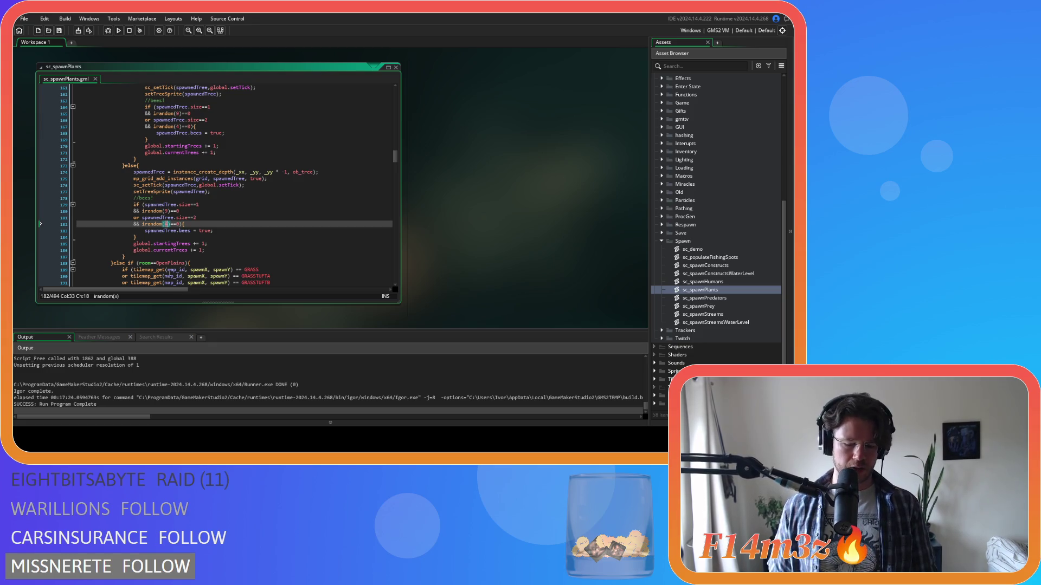
pyautogui.moveTo(156, 267)
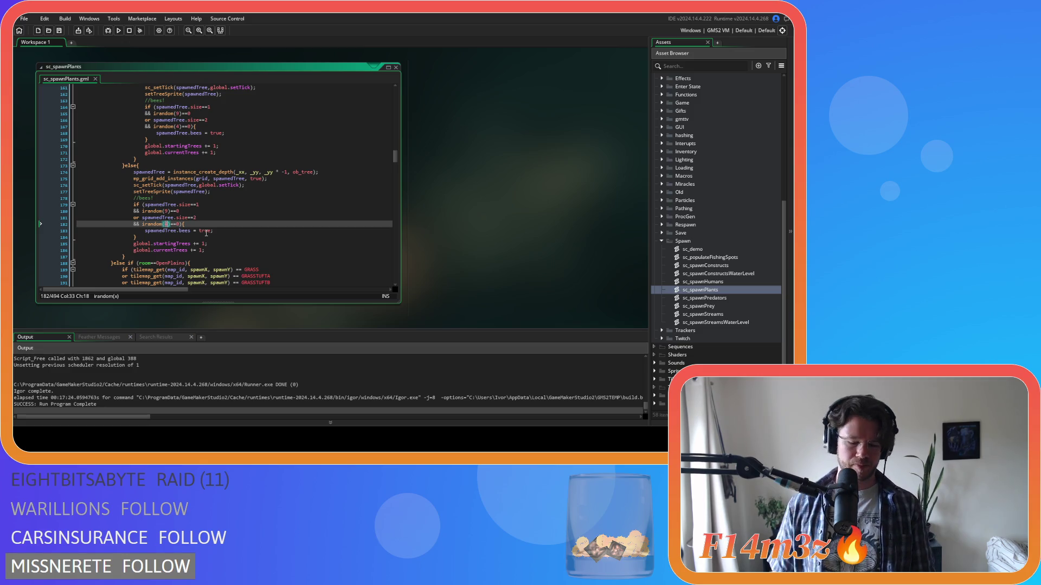
# Enter 3 as line 182's irandom value, change line 180 to irandom(19), and save.
pyautogui.write('3')
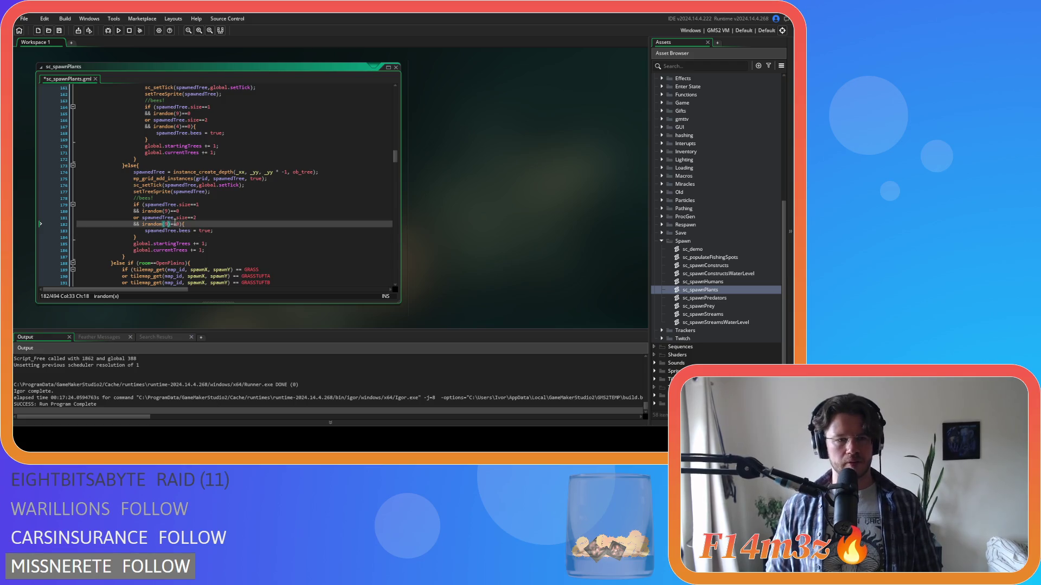
pyautogui.doubleClick(166, 211)
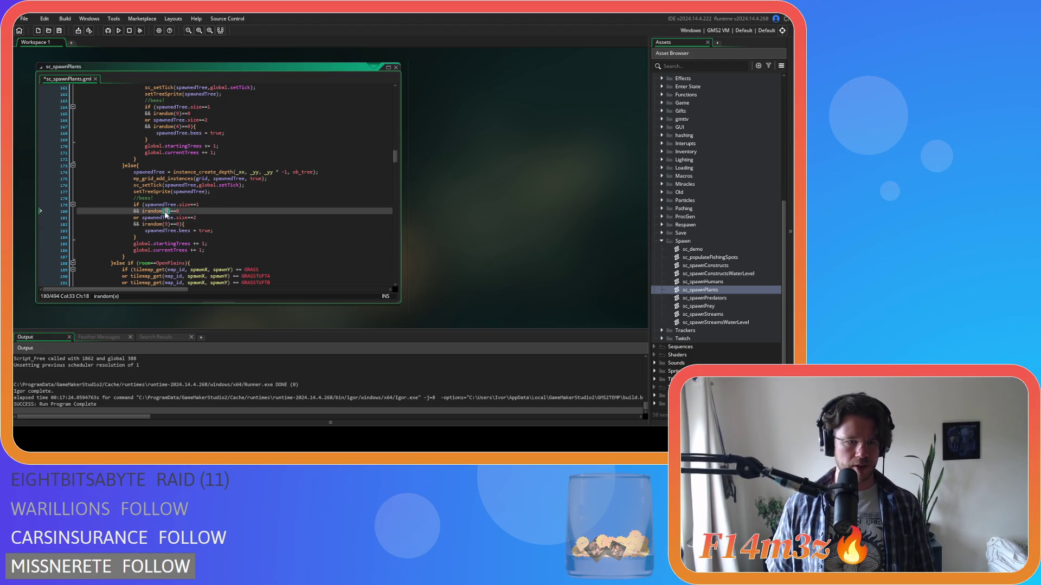
pyautogui.write('19')
pyautogui.hotkey('ctrl', 's')
# Paste the updated //bees! block over the first bees block on lines 163–169.
pyautogui.scroll(3, 174, 211)
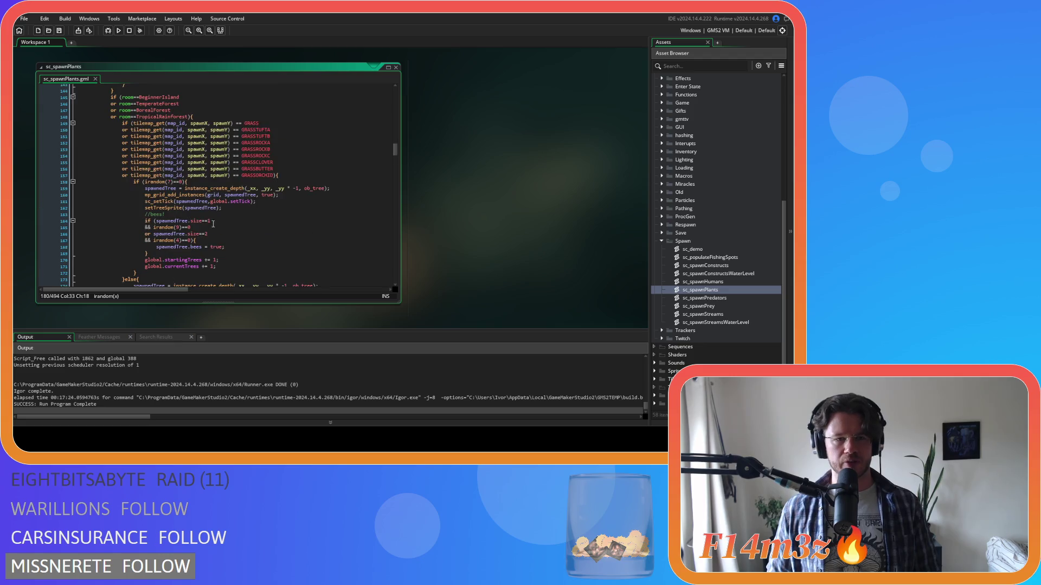
pyautogui.doubleClick(177, 191)
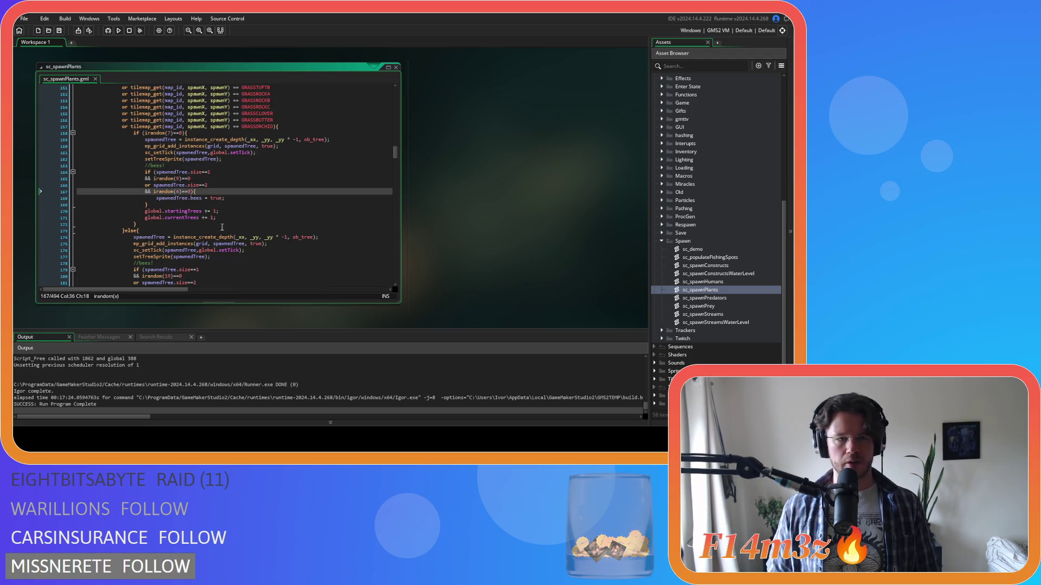
pyautogui.scroll(-3, 221, 227)
pyautogui.moveTo(136, 254); pyautogui.dragTo(135, 215)
pyautogui.hotkey('ctrl', 'c')
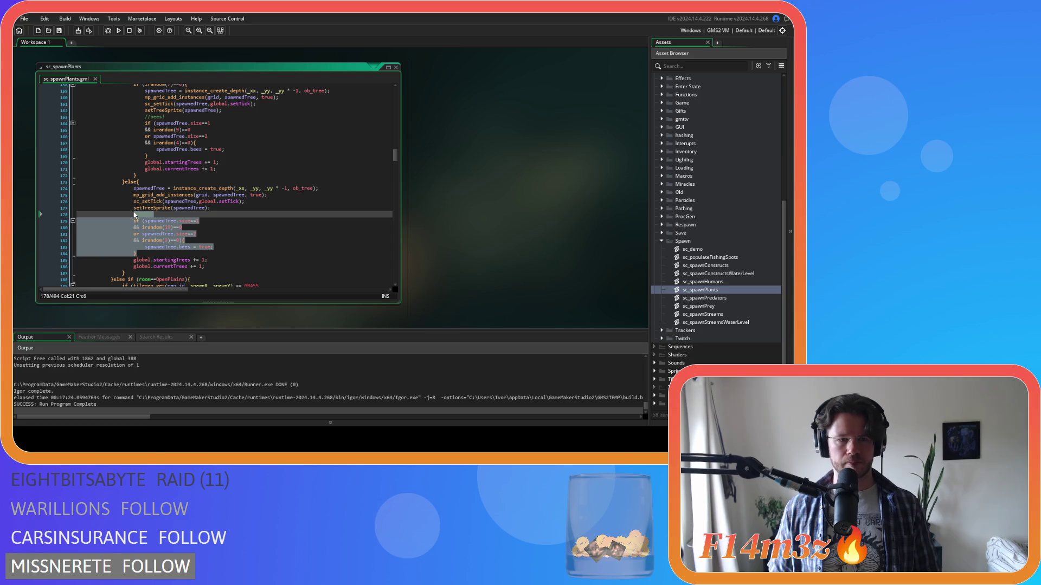
pyautogui.moveTo(148, 159); pyautogui.dragTo(150, 119)
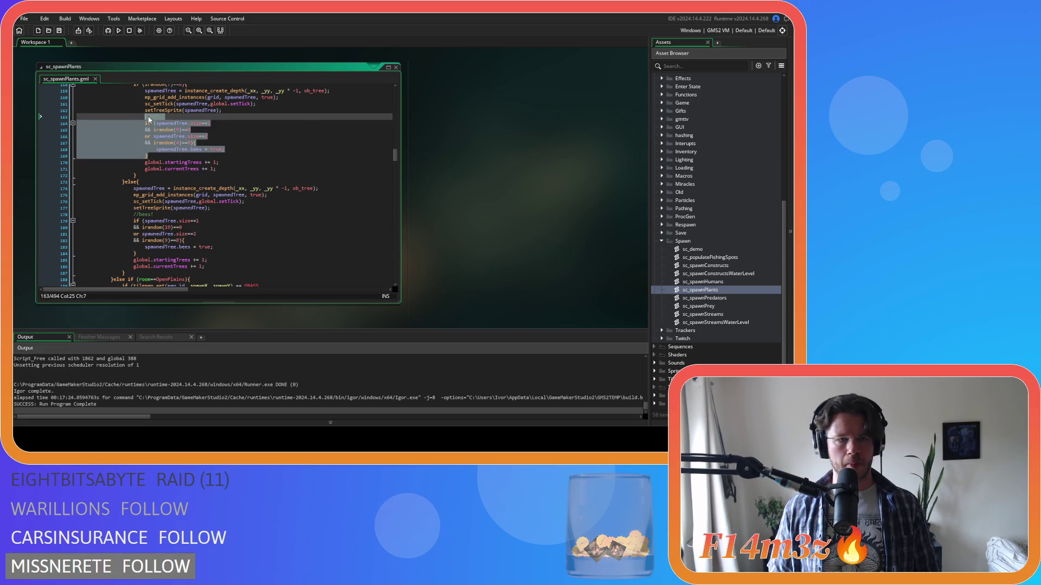
pyautogui.hotkey('ctrl', 'v')
# Paste the updated bees block over lines 204–209, indent it one level, and save.
pyautogui.scroll(4, 149, 163)
pyautogui.moveTo(136, 237)
pyautogui.mouseDown()
pyautogui.moveTo(109, 207)
pyautogui.moveTo(121, 207)
pyautogui.mouseUp()
pyautogui.scroll(3, 163, 227)
pyautogui.scroll(-11, 179, 206)
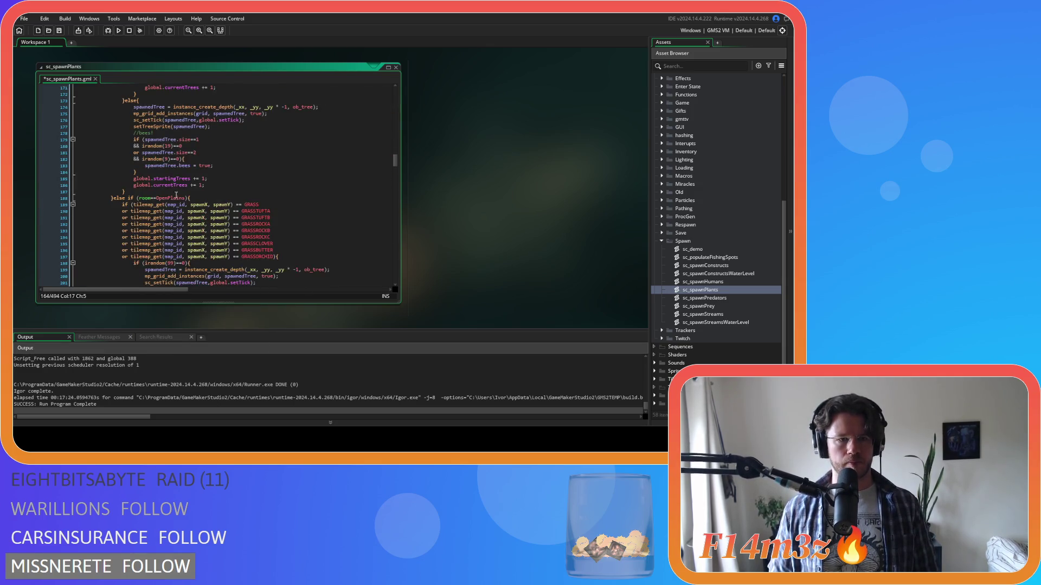
pyautogui.moveTo(148, 173)
pyautogui.mouseDown()
pyautogui.moveTo(135, 133)
pyautogui.moveTo(148, 173)
pyautogui.moveTo(77, 136)
pyautogui.mouseUp()
pyautogui.scroll(-8, 184, 198)
pyautogui.hotkey('ctrl', 'v')
pyautogui.moveTo(142, 172); pyautogui.dragTo(77, 136)
pyautogui.hotkey('ctrl', 'c')
pyautogui.press('Tab')
pyautogui.hotkey('ctrl', 's')
# Paste the updated bees block over lines 219–224 and 233–239, un-indent, and save.
pyautogui.click(142, 270)
pyautogui.moveTo(142, 269); pyautogui.dragTo(77, 235)
pyautogui.hotkey('ctrl', 'v')
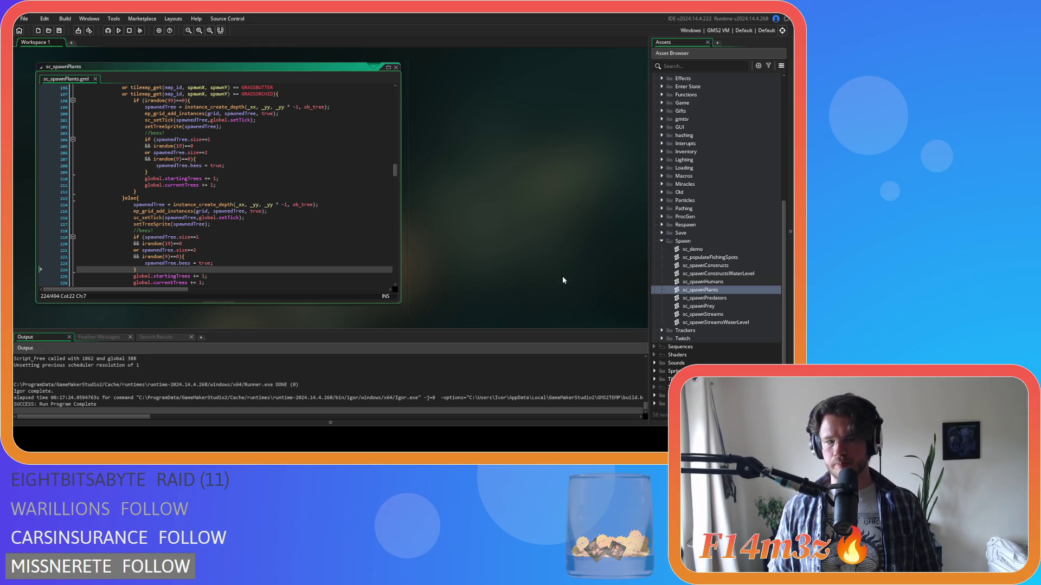
pyautogui.scroll(-7, 278, 191)
pyautogui.scroll(-2, 279, 191)
pyautogui.moveTo(126, 204); pyautogui.dragTo(123, 171)
pyautogui.write('//bees! \t\t\t\t\tif (spawnedTree.size==1 \t\t\t\t\t&& irandom(19)==0 \t\t\t\t\tor spawnedTree.size==2 \t\t\t\t\t&& irandom(9)==0){ \t\t\t\t\t\tspawnedTree.bees = true; \t\t\t\t\t}')
pyautogui.hotkey('shift', 'Tab')
pyautogui.hotkey('ctrl', 's')
pyautogui.click(232, 199)
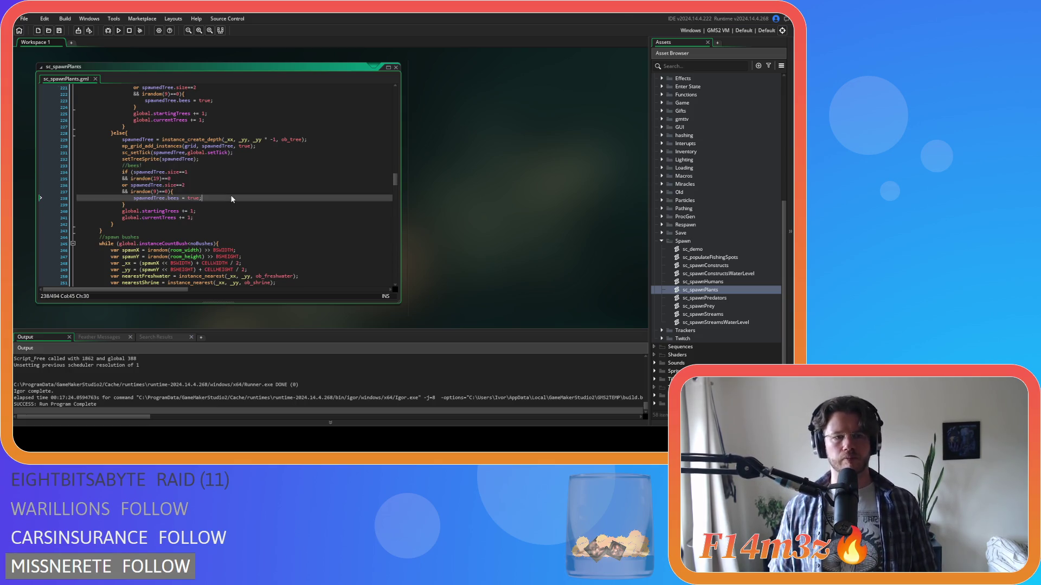
# Expand Scripts > Miracles and open sc_miracleForest.
pyautogui.scroll(5, 721, 260)
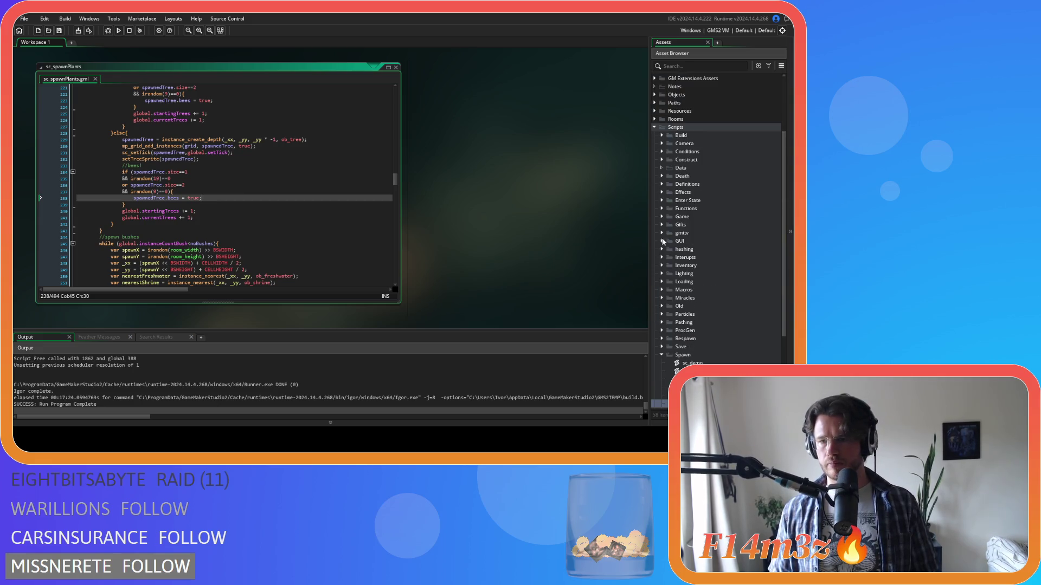
pyautogui.click(661, 298)
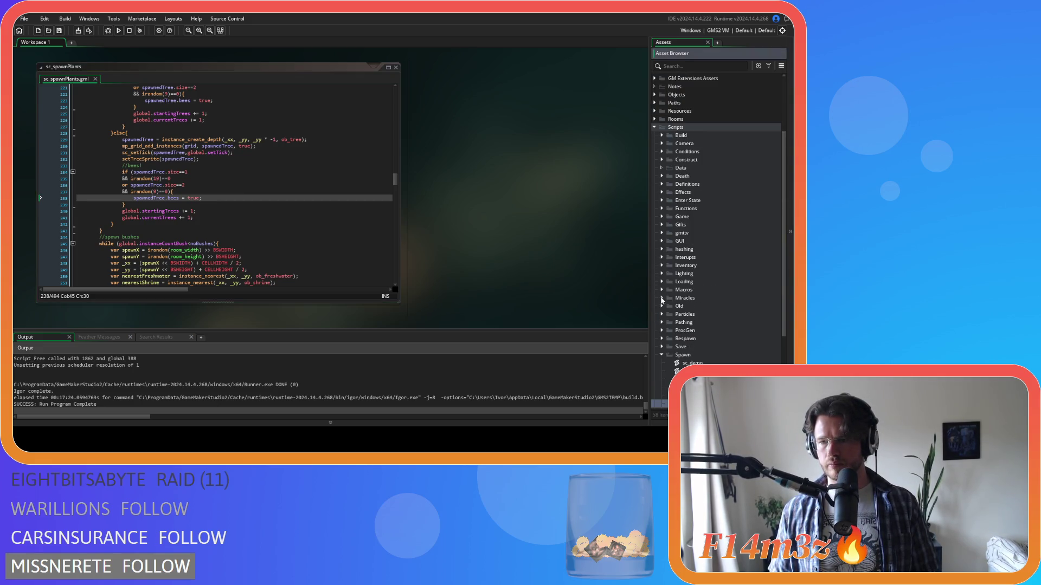
pyautogui.scroll(-3, 702, 302)
pyautogui.scroll(-5, 702, 302)
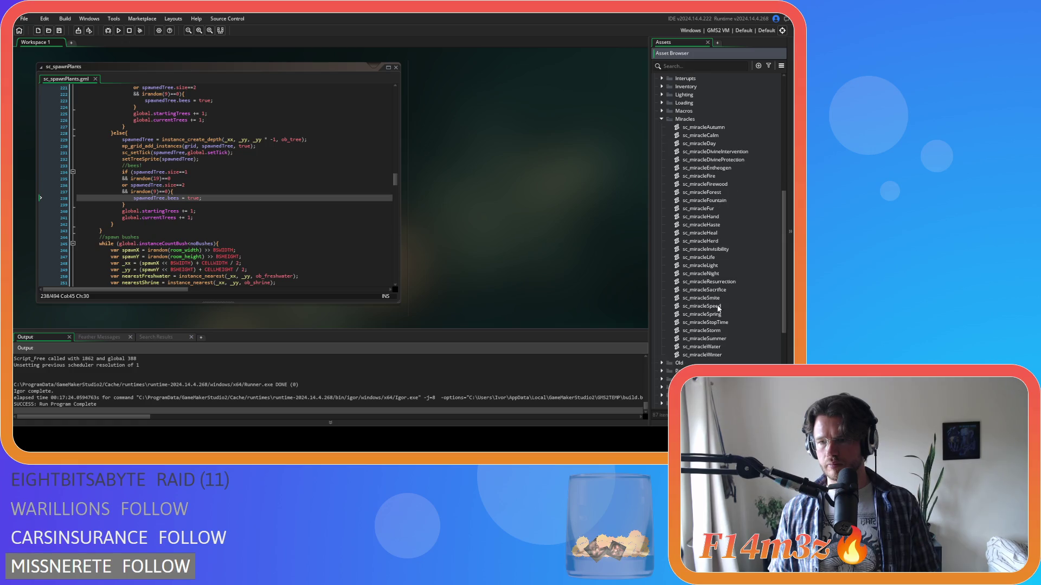
pyautogui.doubleClick(718, 192)
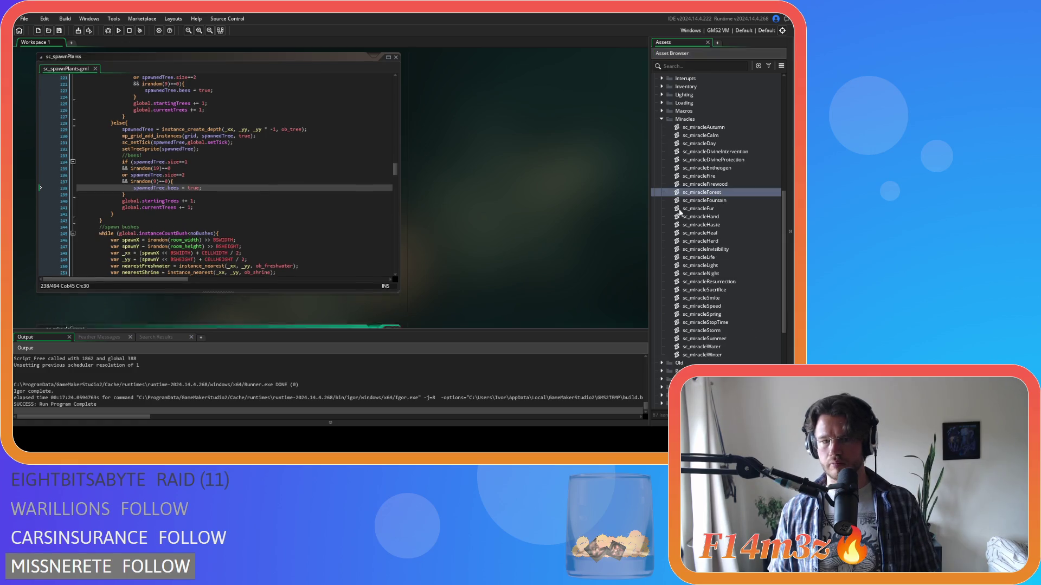
pyautogui.scroll(-20, 302, 209)
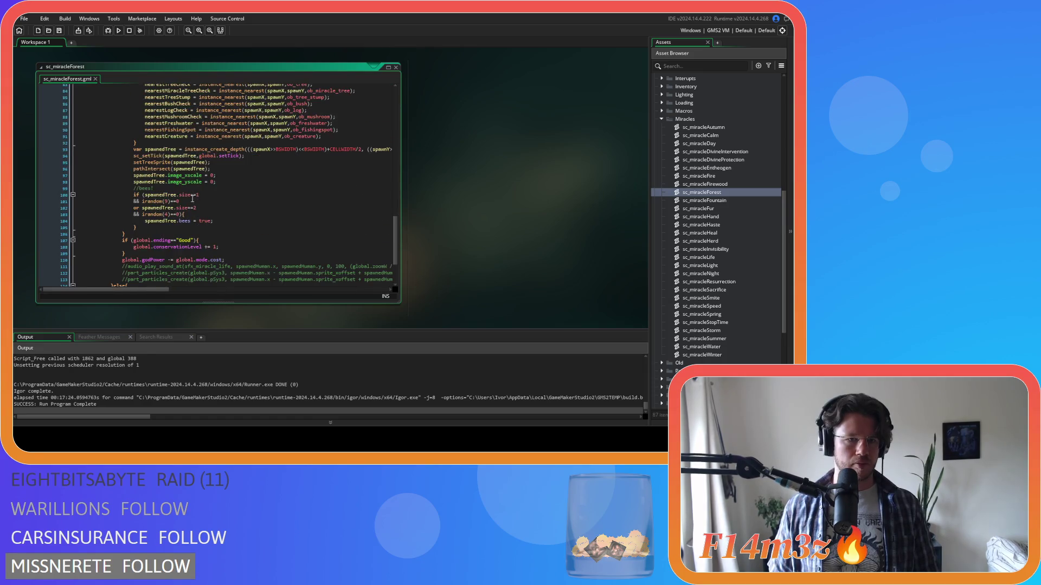
# Paste the updated bees block over sc_miracleForest lines 100–105 and build and run with F5.
pyautogui.moveTo(143, 230); pyautogui.dragTo(132, 191)
pyautogui.hotkey('ctrl', 'v')
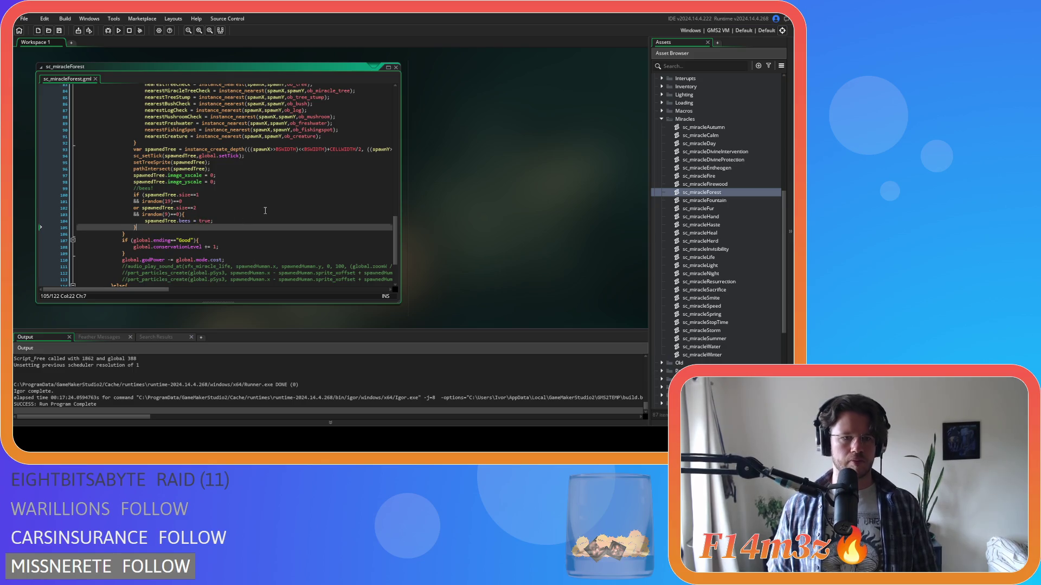
pyautogui.click(265, 211)
pyautogui.press('F5')
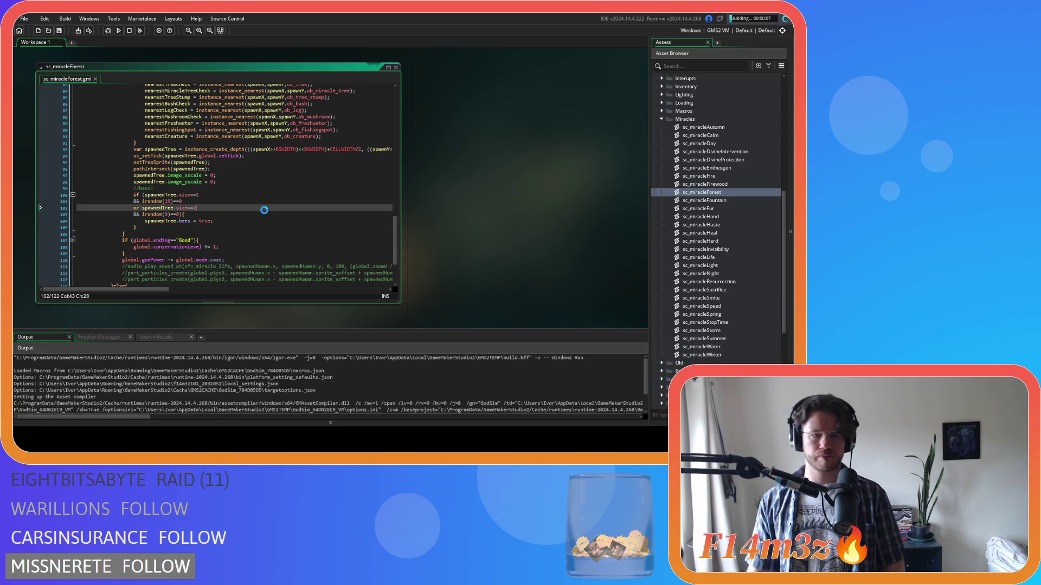
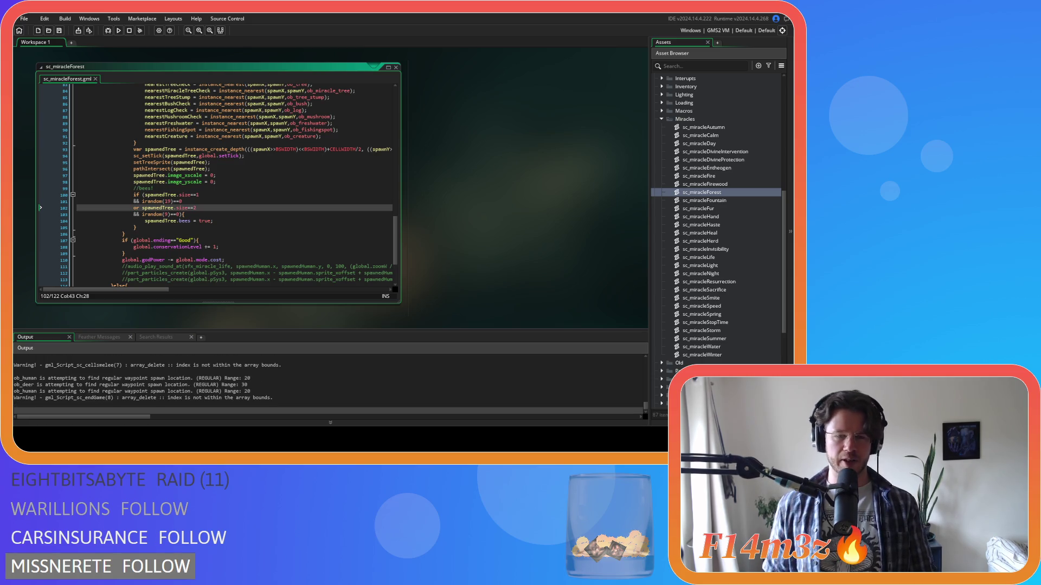
# Expand Objects > Plants in the Asset Browser and open ob_tree in its object editor.
pyautogui.scroll(5, 474, 214)
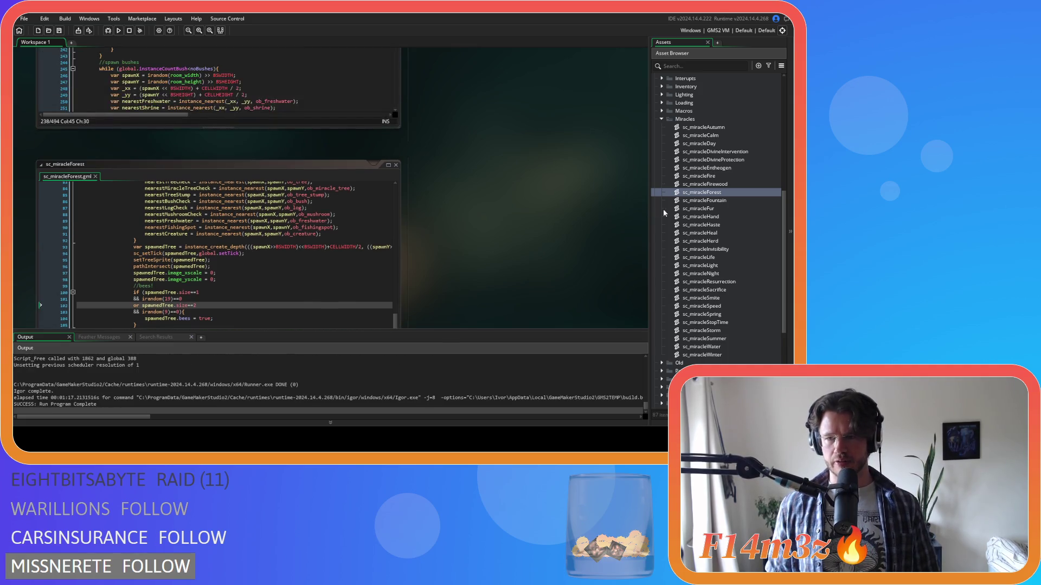
pyautogui.scroll(5, 698, 221)
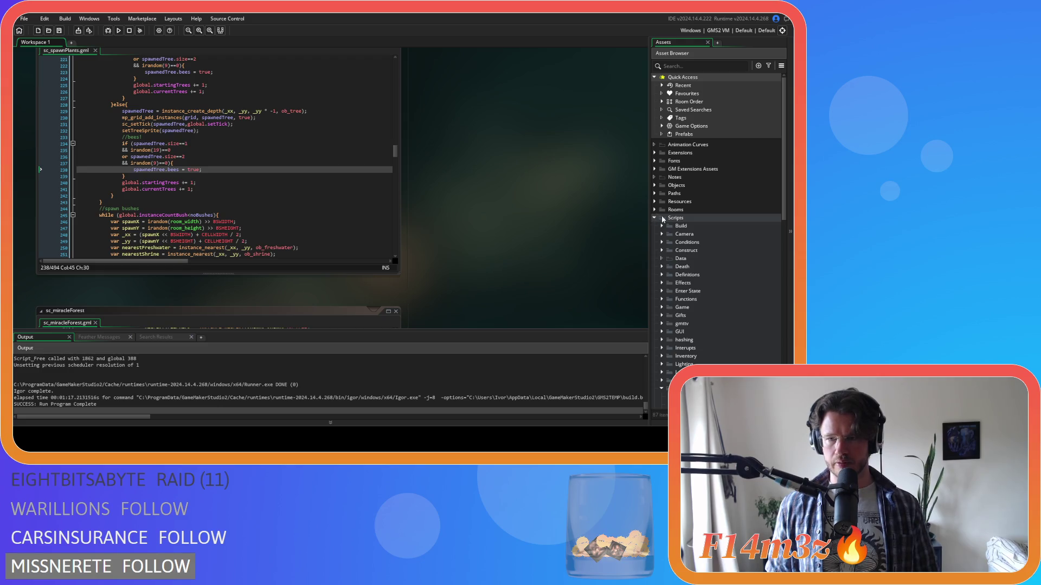
pyautogui.click(654, 185)
pyautogui.scroll(-2, 658, 217)
pyautogui.click(661, 250)
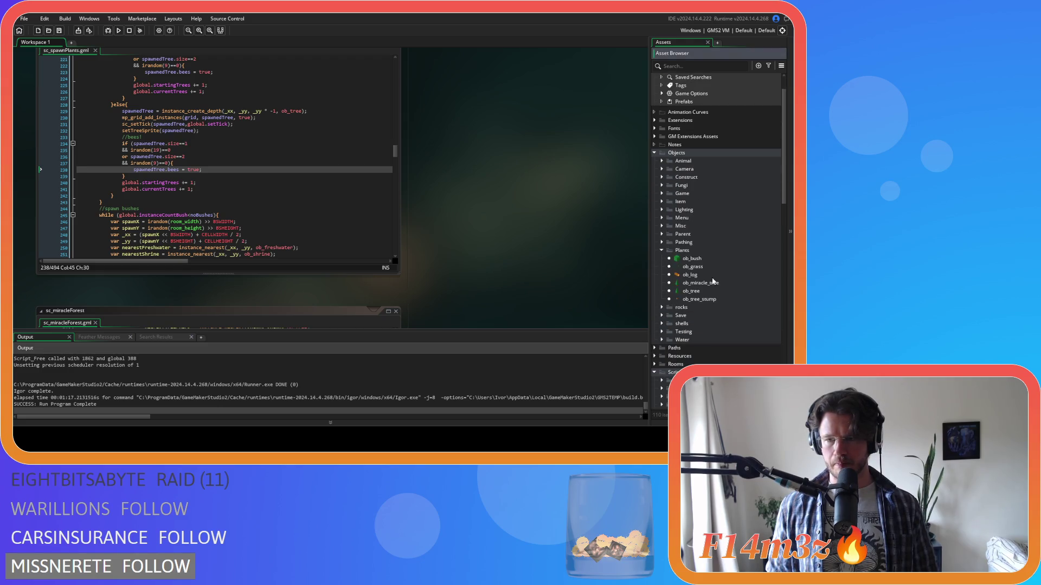
pyautogui.doubleClick(691, 291)
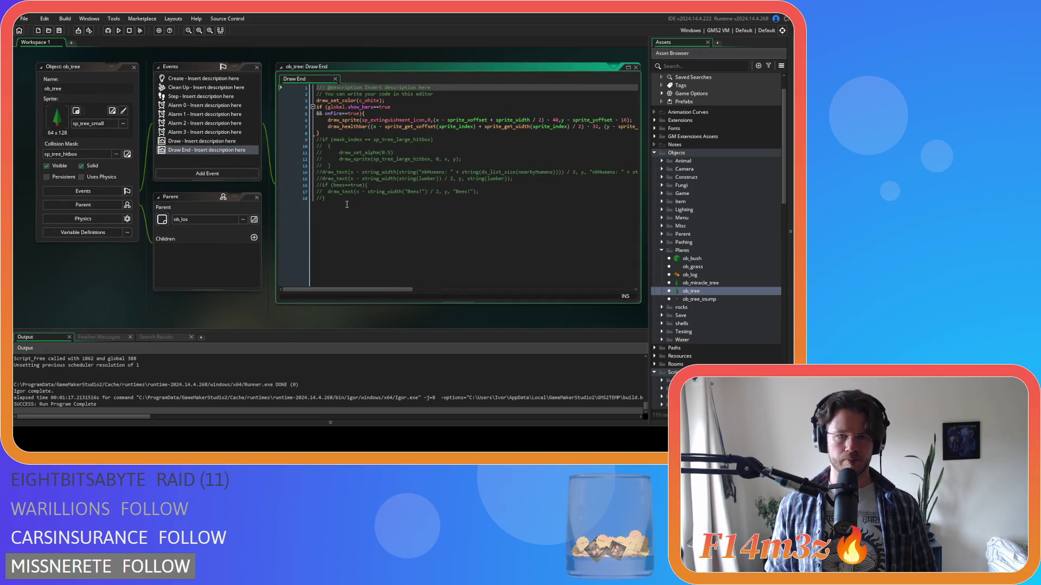
# Select the commented Bees! label lines in Draw End and build and run the game with F5.
pyautogui.moveTo(278, 192); pyautogui.dragTo(274, 186)
pyautogui.press('F5')
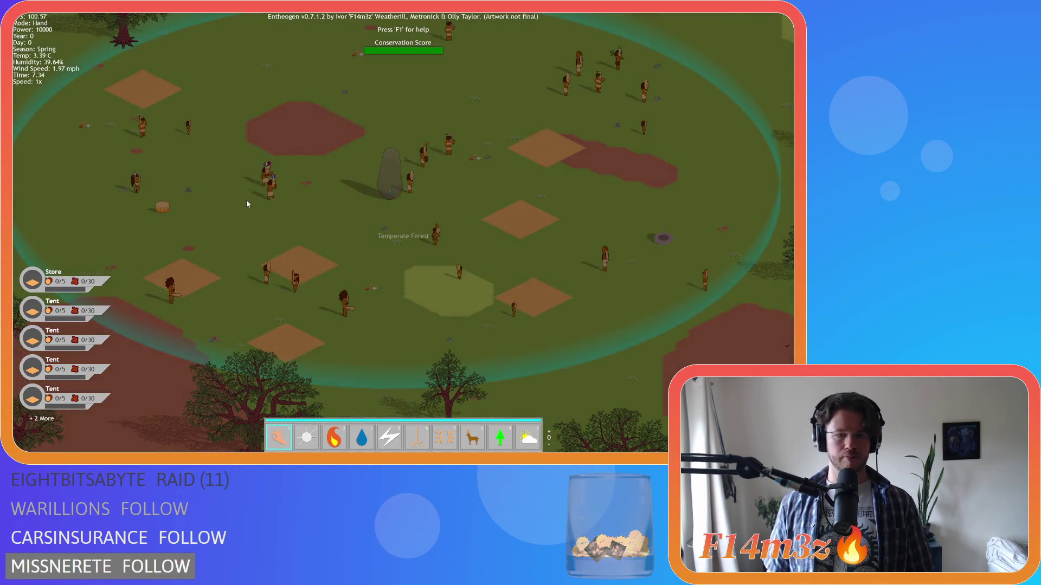
# Pan the map with WASD around the settlement and the surrounding forest.
pyautogui.scroll(-5, 244, 205)
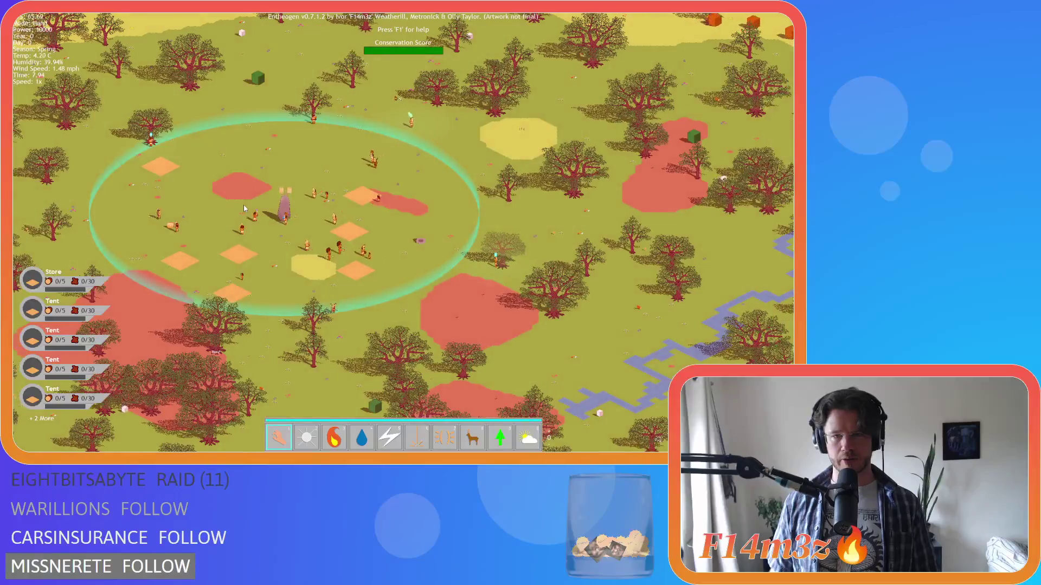
pyautogui.scroll(-5, 244, 208)
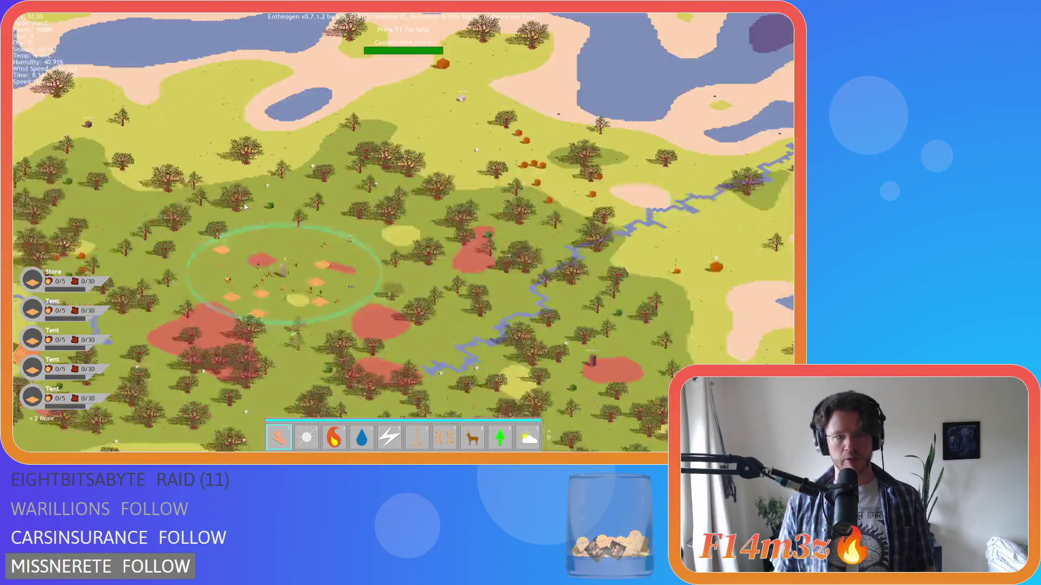
pyautogui.scroll(5, 244, 204)
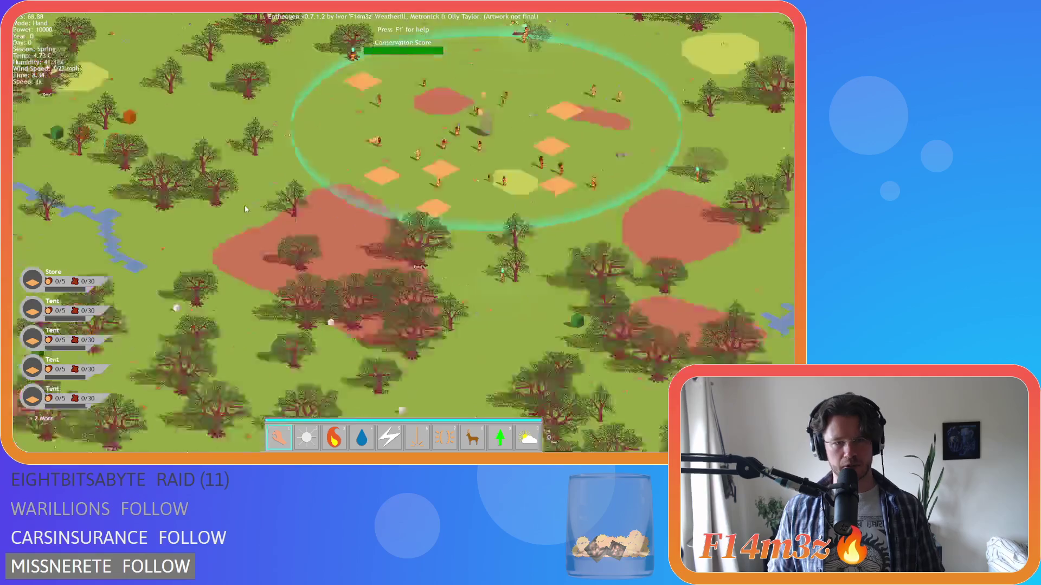
pyautogui.press('s')
pyautogui.press('d')
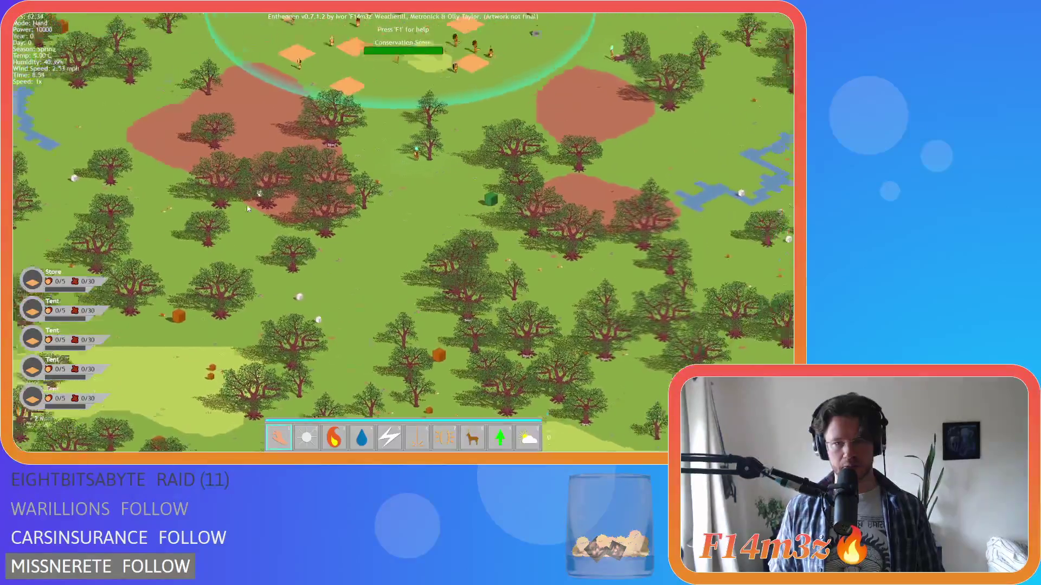
pyautogui.press('w')
pyautogui.press('d')
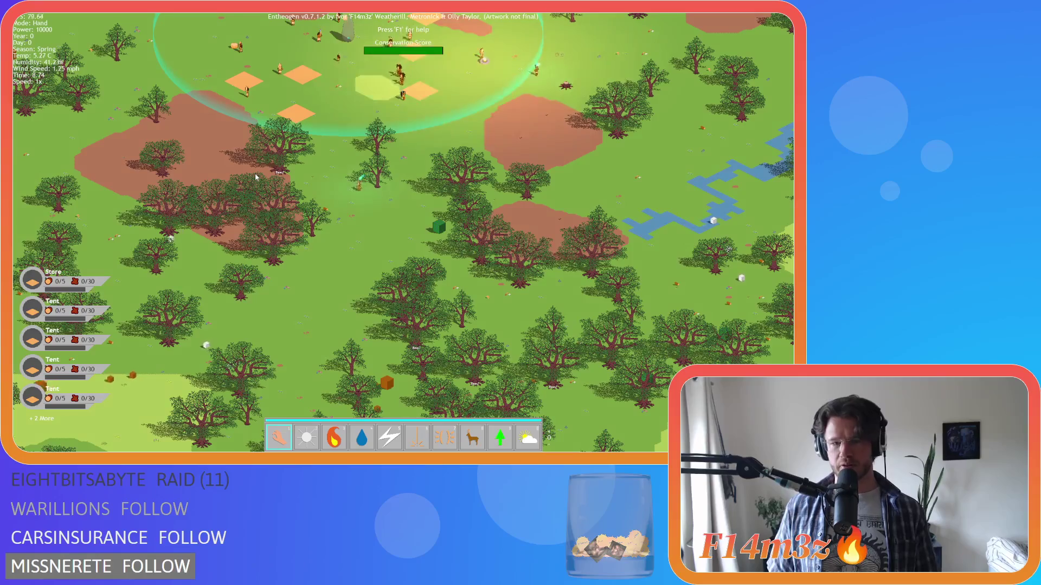
pyautogui.press('s')
pyautogui.press('s')
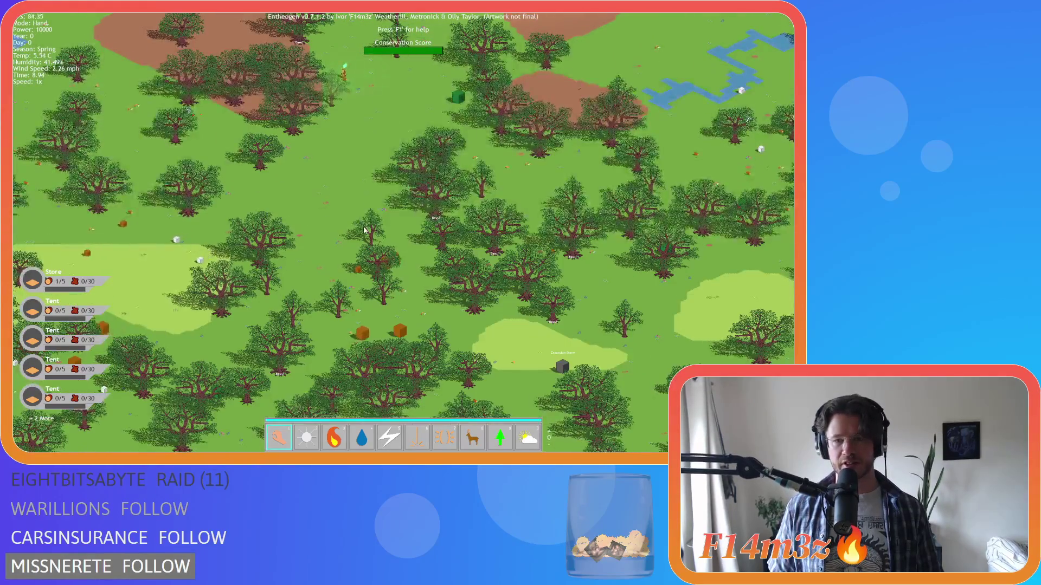
pyautogui.press('s')
pyautogui.press('d')
pyautogui.press('s')
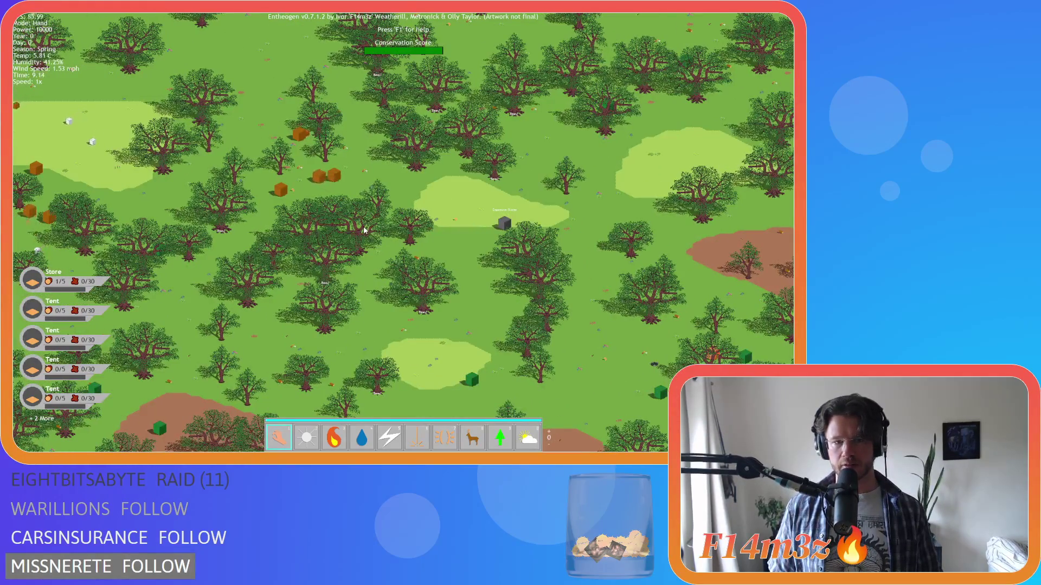
pyautogui.press('w')
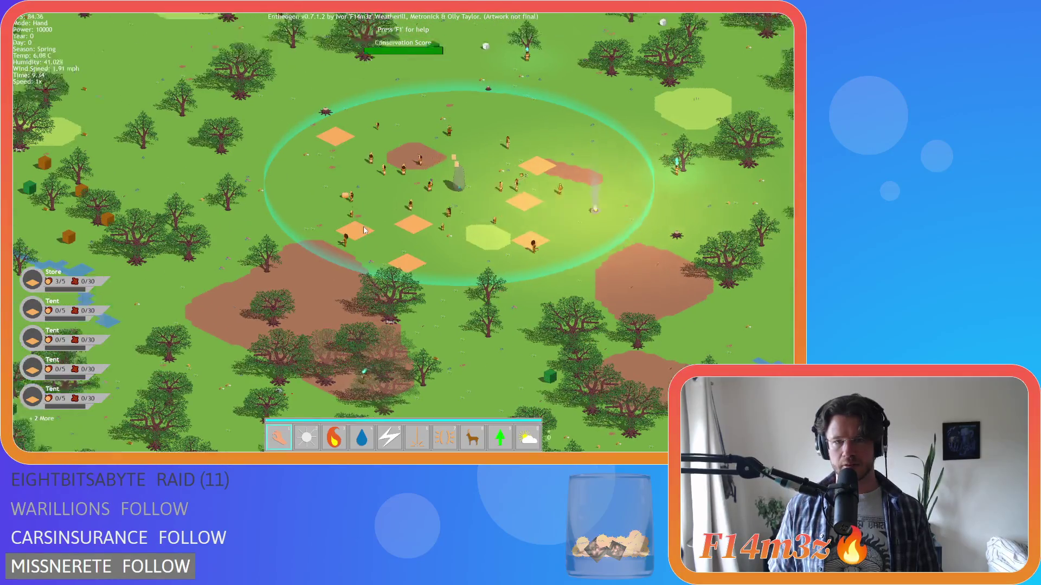
pyautogui.press('w')
pyautogui.press('d')
pyautogui.press('a')
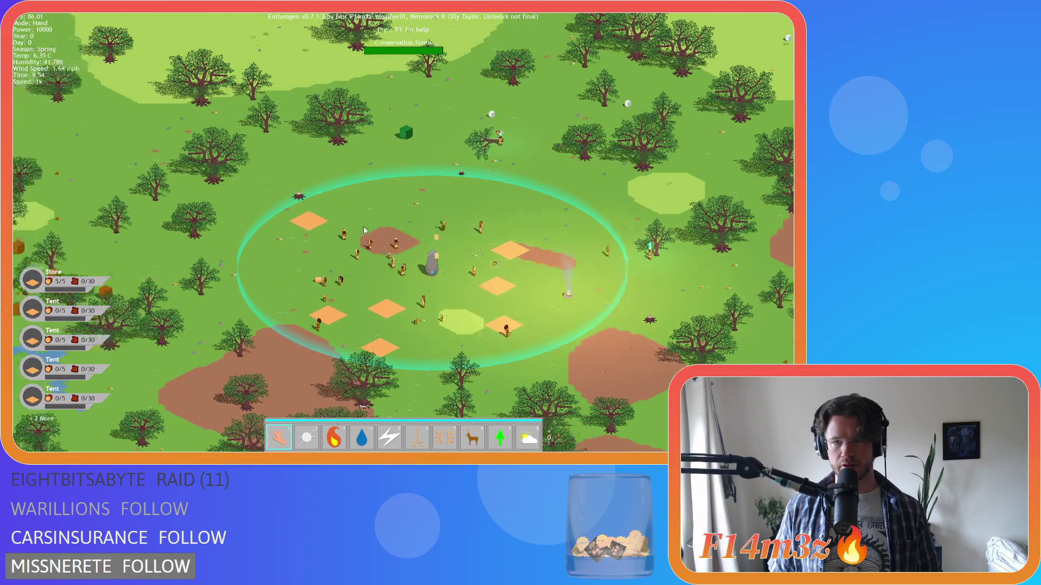
pyautogui.press('w')
pyautogui.press('a')
pyautogui.press('s')
pyautogui.press('a')
pyautogui.press('s')
pyautogui.press('d')
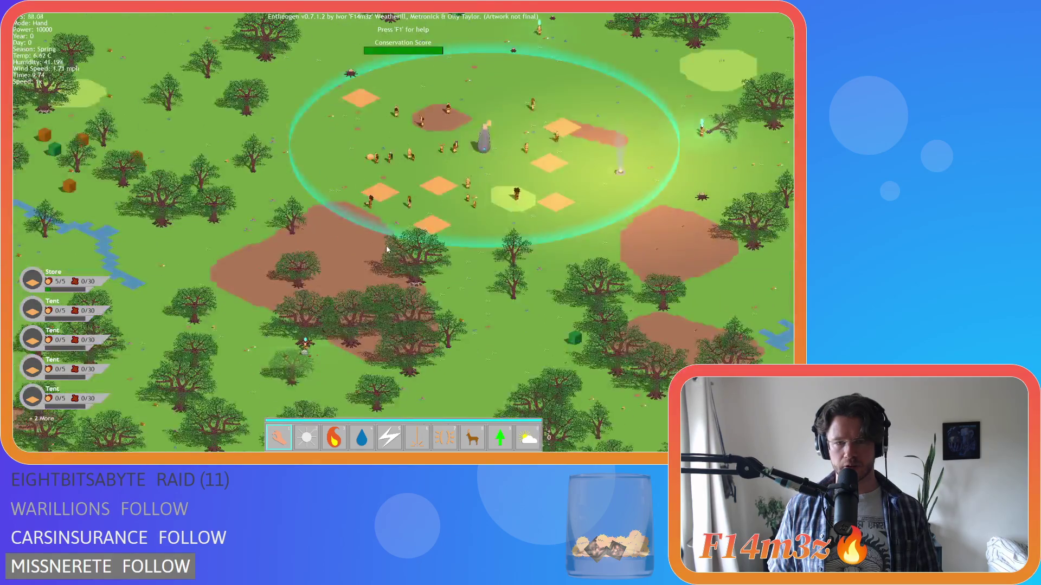
pyautogui.press('s')
pyautogui.press('a')
pyautogui.press('w')
pyautogui.press('d')
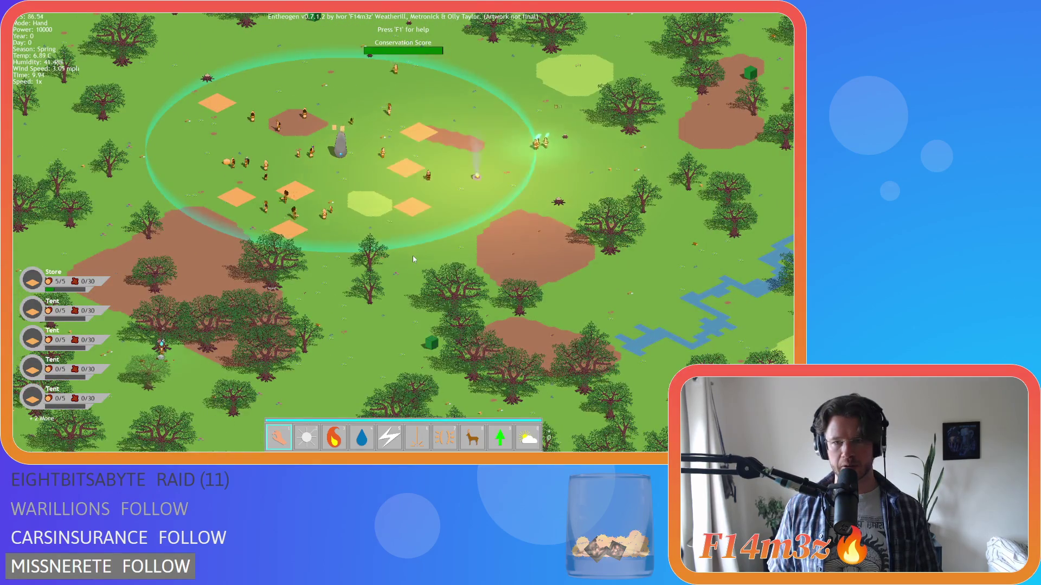
pyautogui.press('w')
pyautogui.press('a')
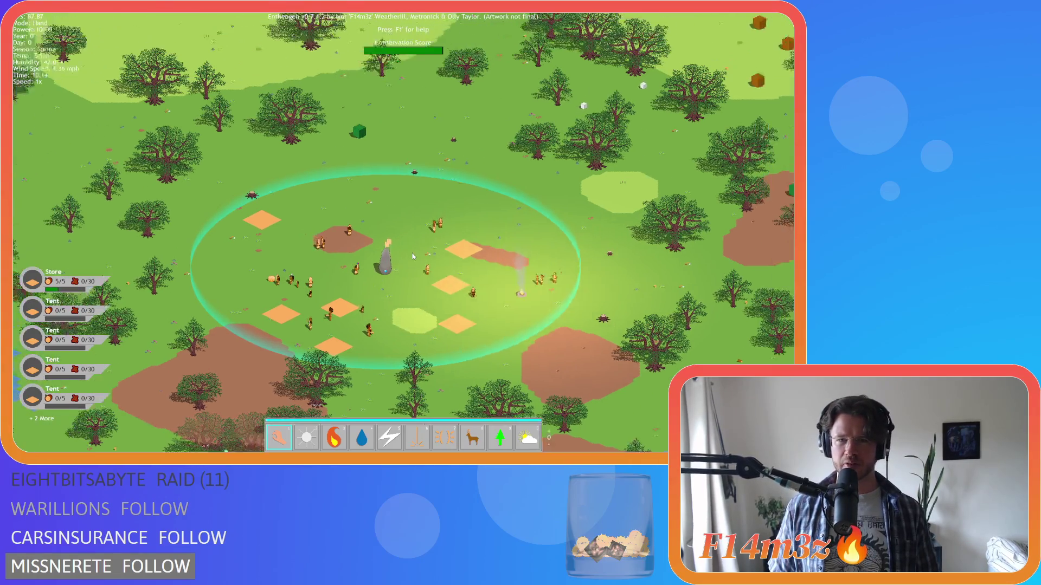
pyautogui.press('s')
pyautogui.press('d')
# Pan across the forest and along the river, recentre on the settlement, then quit to the title screen.
pyautogui.scroll(-3, 412, 253)
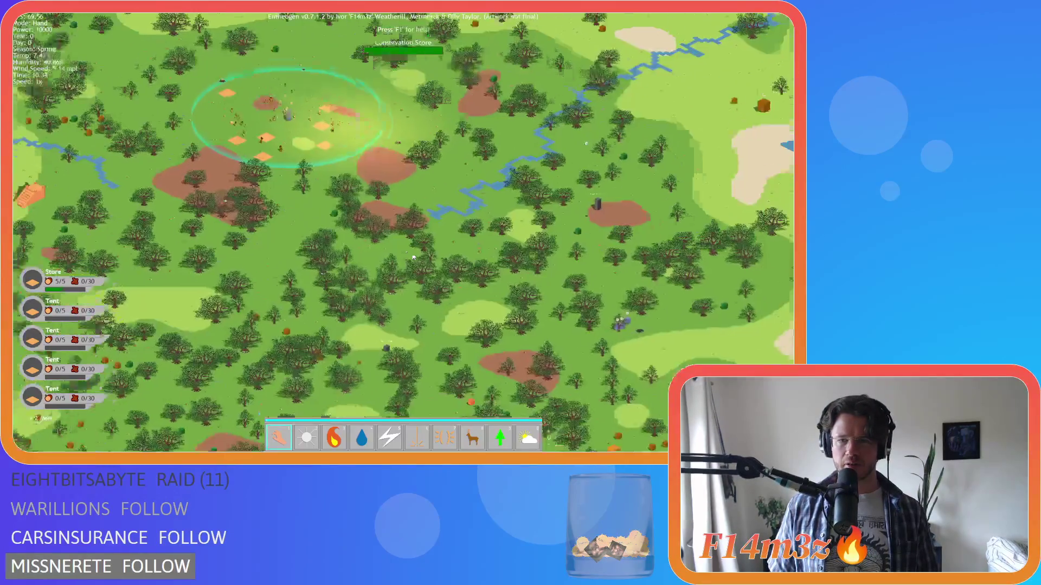
pyautogui.scroll(3, 413, 258)
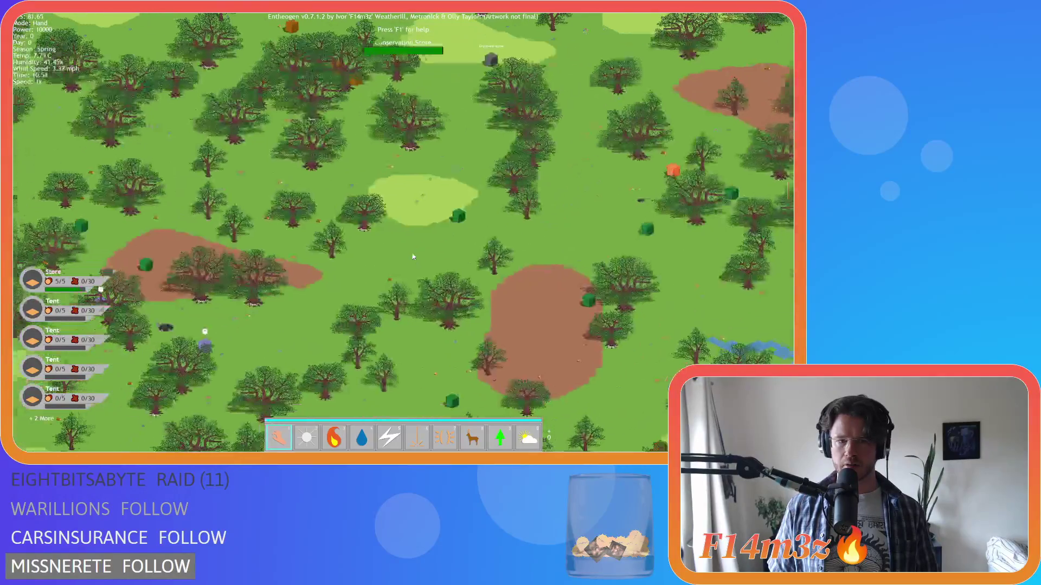
pyautogui.press('a')
pyautogui.press('a')
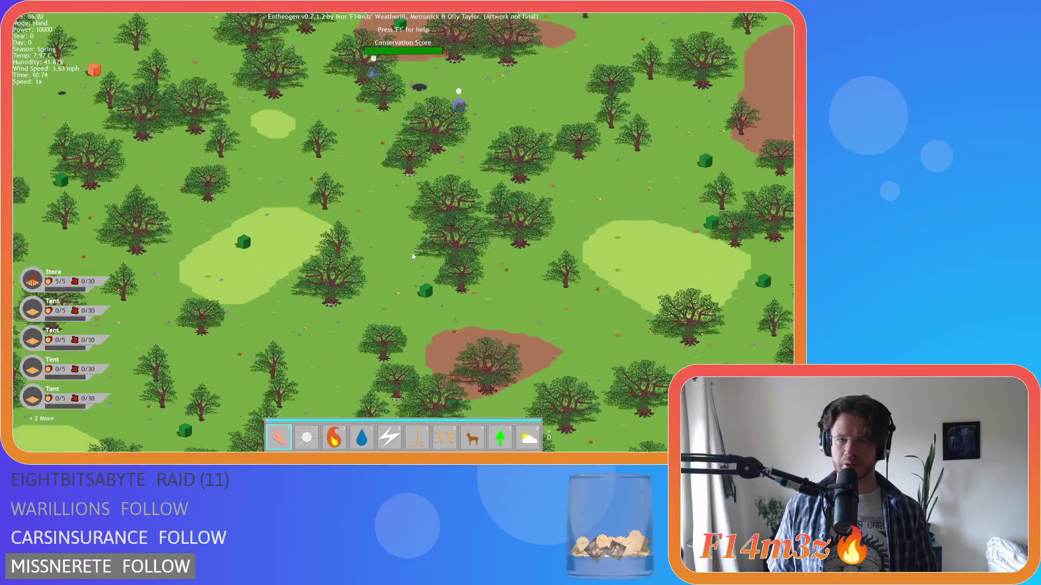
pyautogui.press('a')
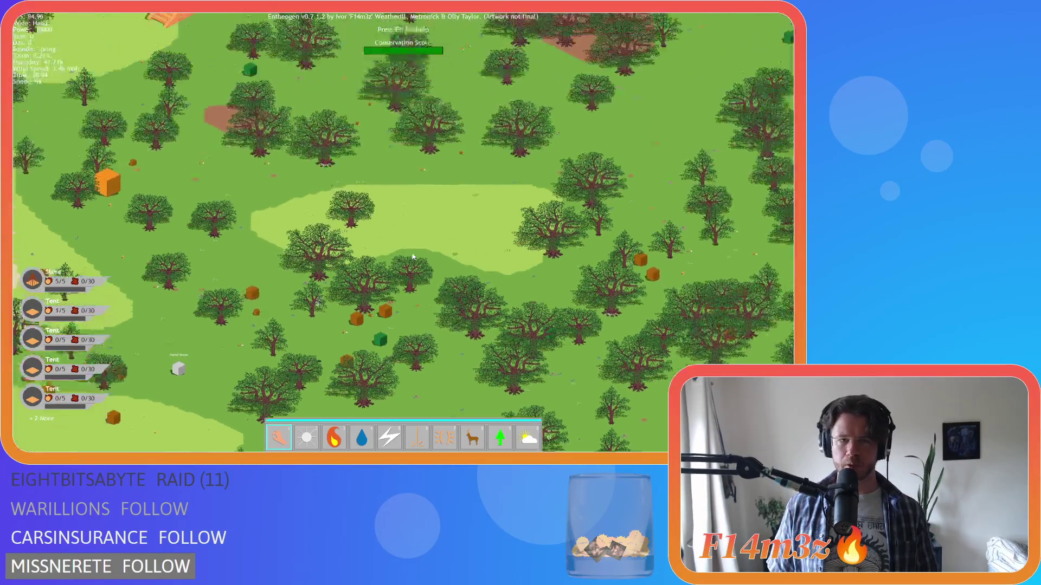
pyautogui.press('w')
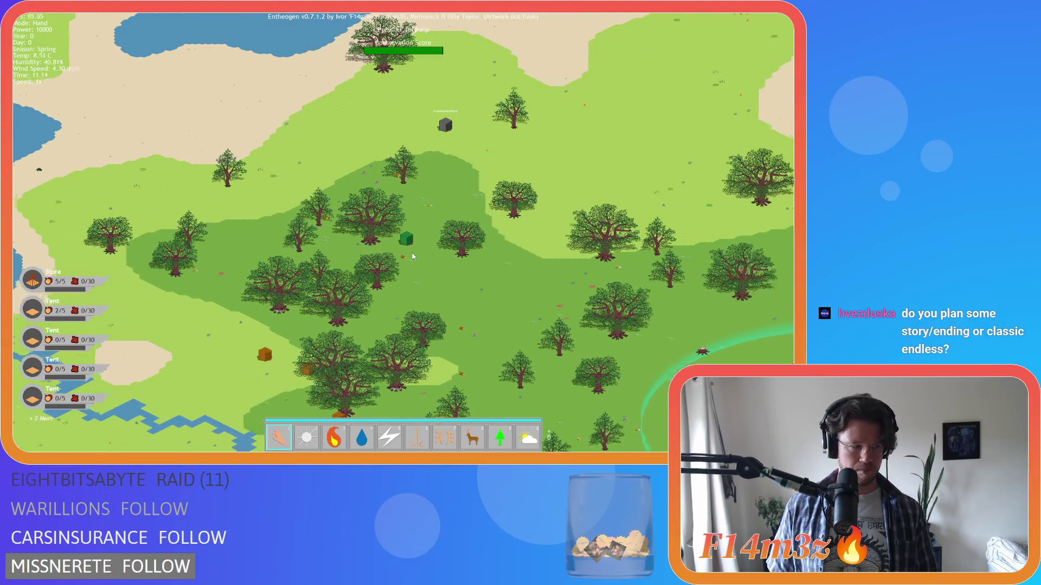
pyautogui.press('s')
pyautogui.press('d')
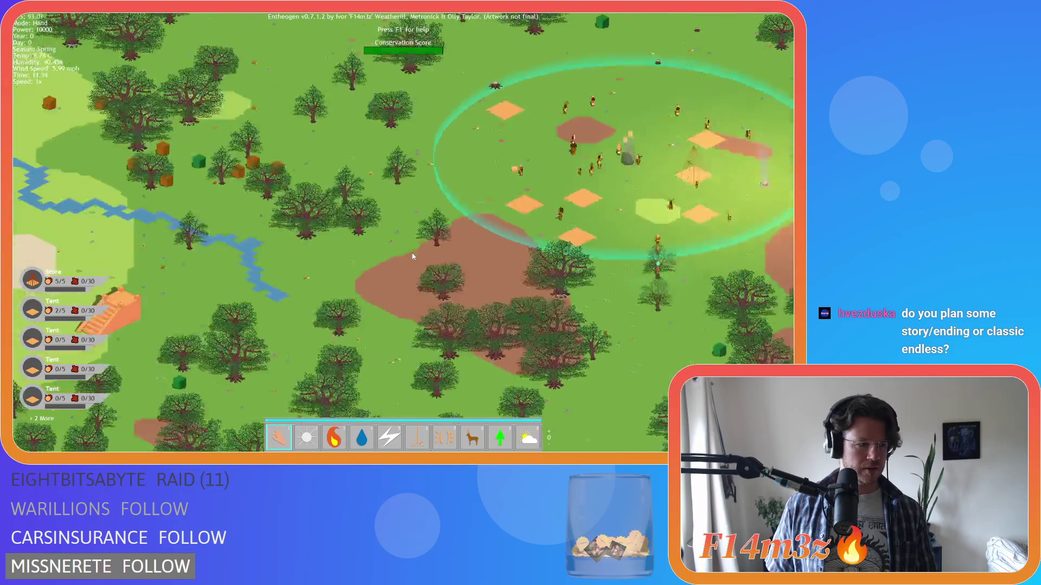
pyautogui.press('s')
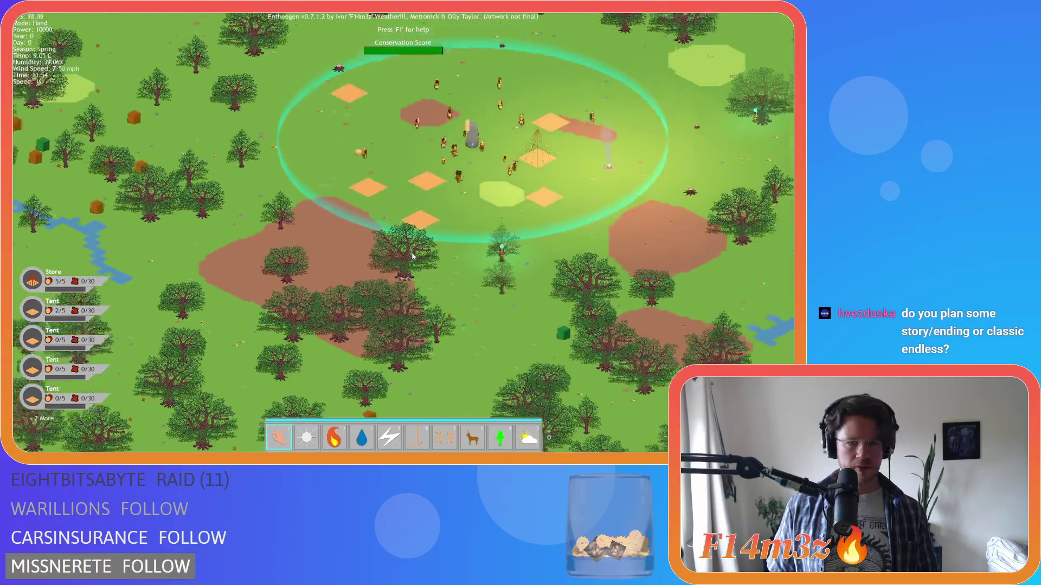
pyautogui.press('w')
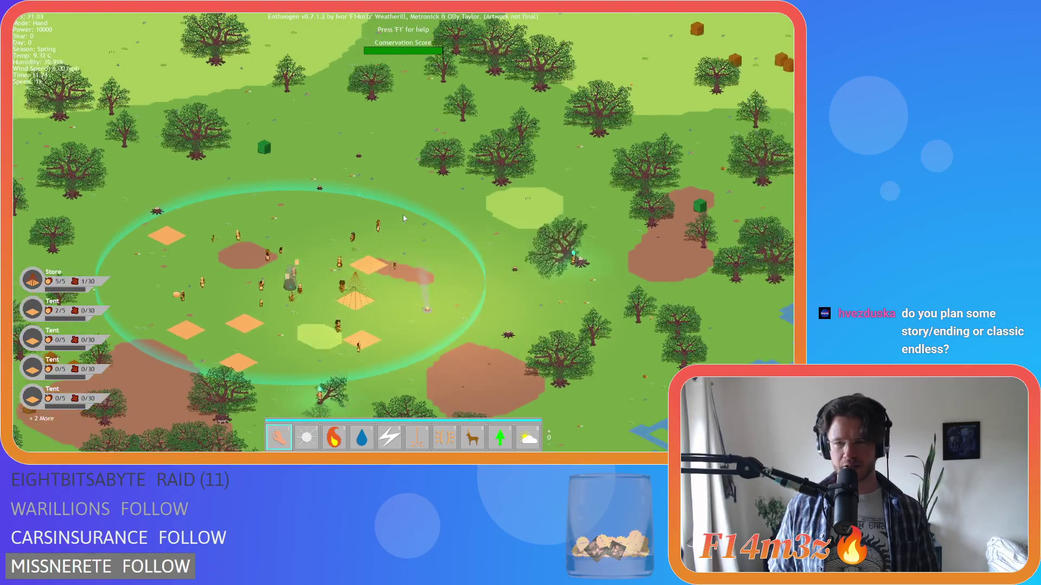
pyautogui.press('s')
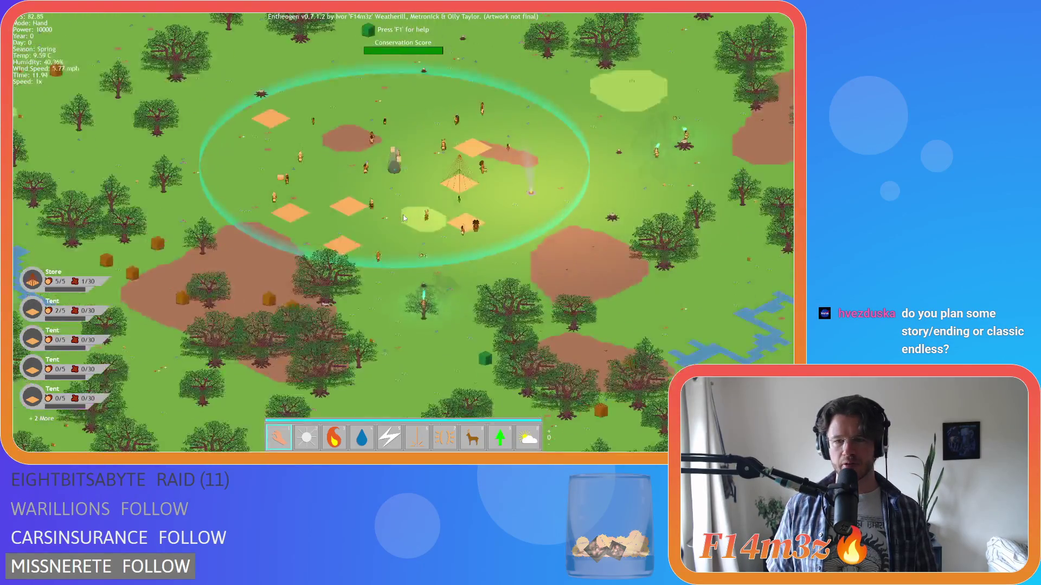
pyautogui.press('w')
pyautogui.press('s')
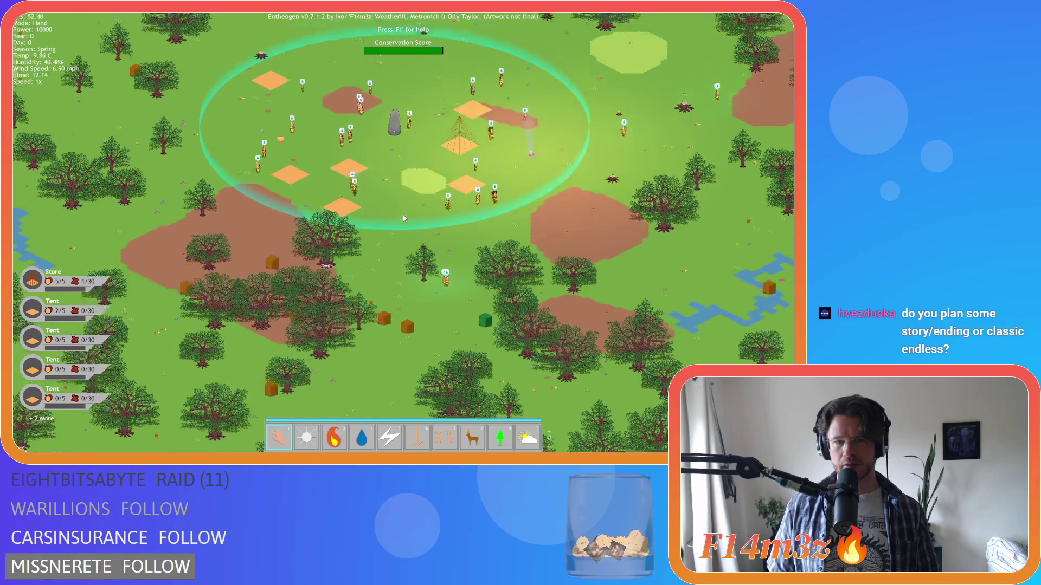
pyautogui.press('a')
pyautogui.press('w')
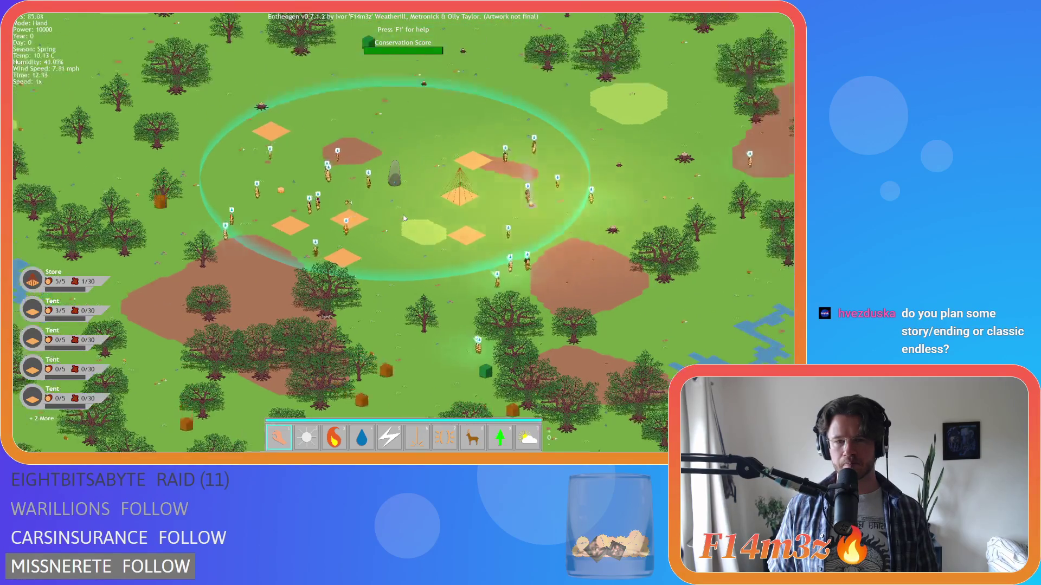
pyautogui.press('s')
pyautogui.press('a')
pyautogui.press('a')
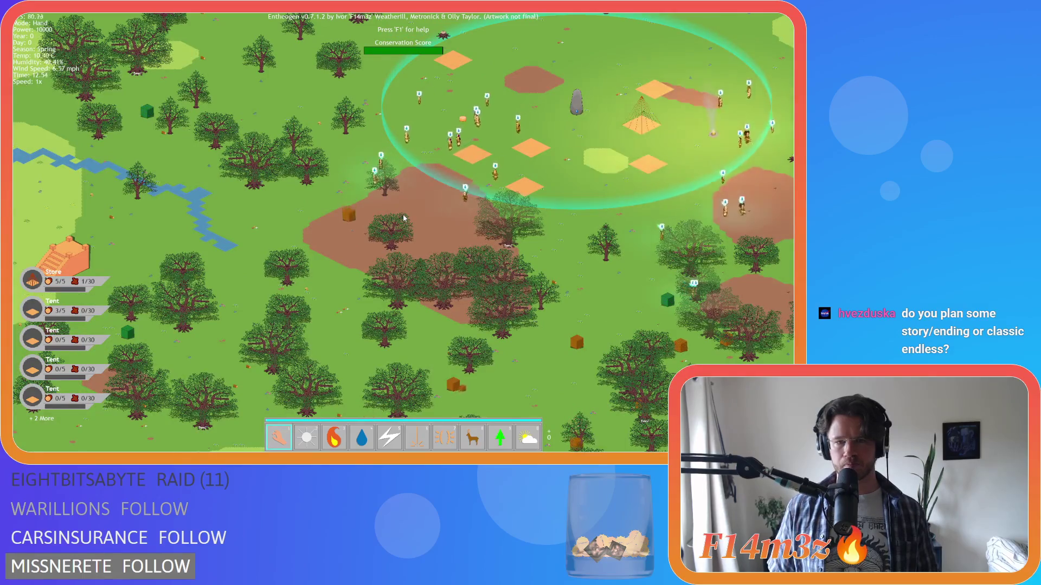
pyautogui.press('a')
pyautogui.press('s')
pyautogui.press('a')
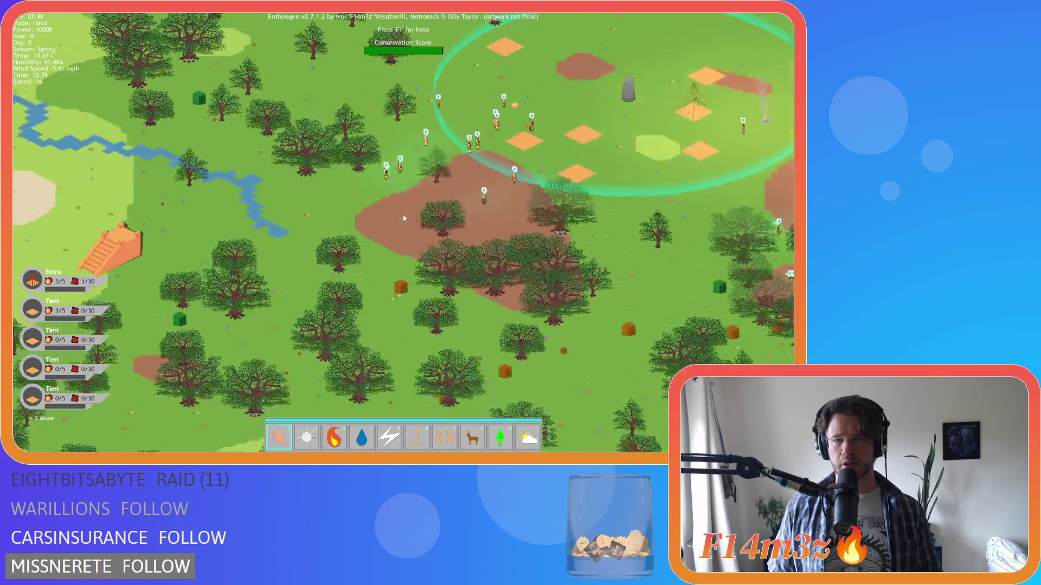
pyautogui.press('d')
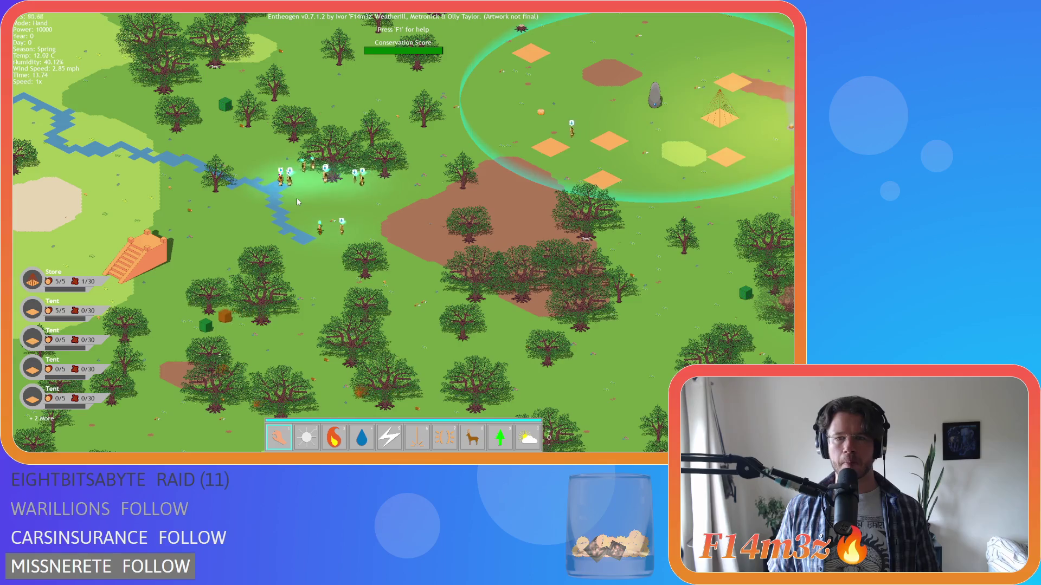
pyautogui.press('w')
pyautogui.press('d')
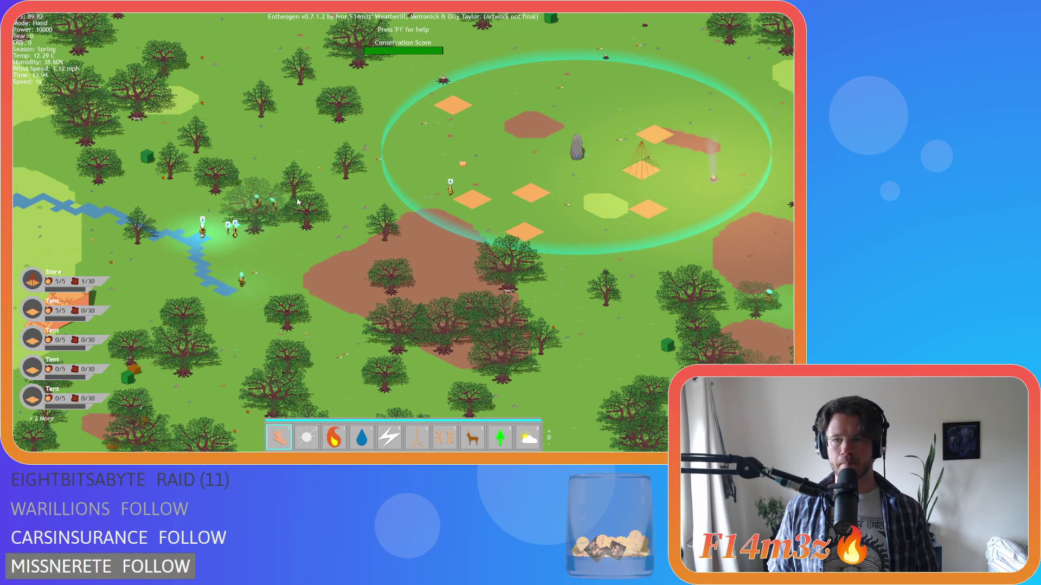
pyautogui.press('d')
pyautogui.press('s')
pyautogui.press('w')
pyautogui.press('d')
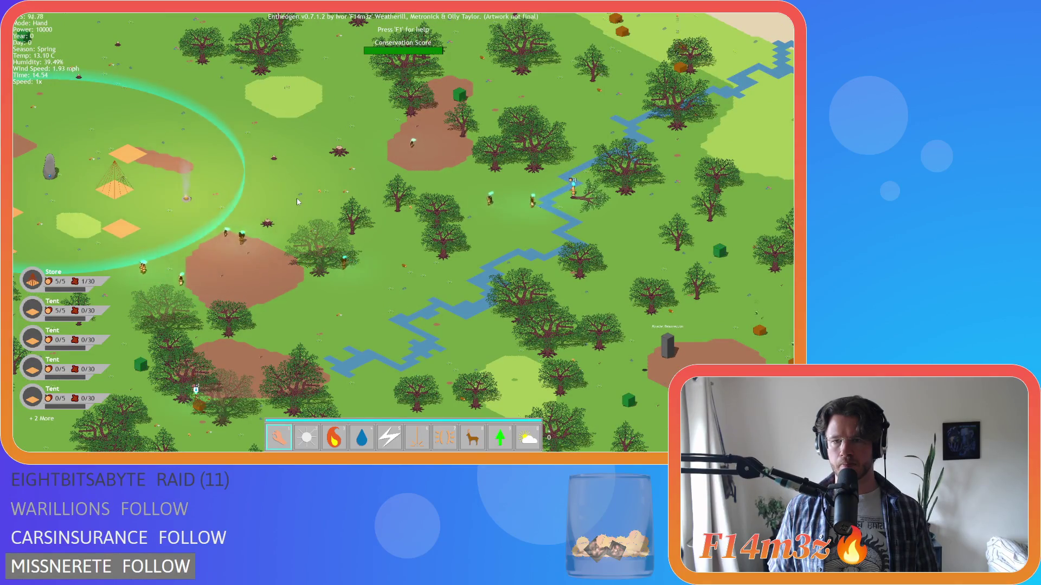
pyautogui.press('a')
pyautogui.press('a')
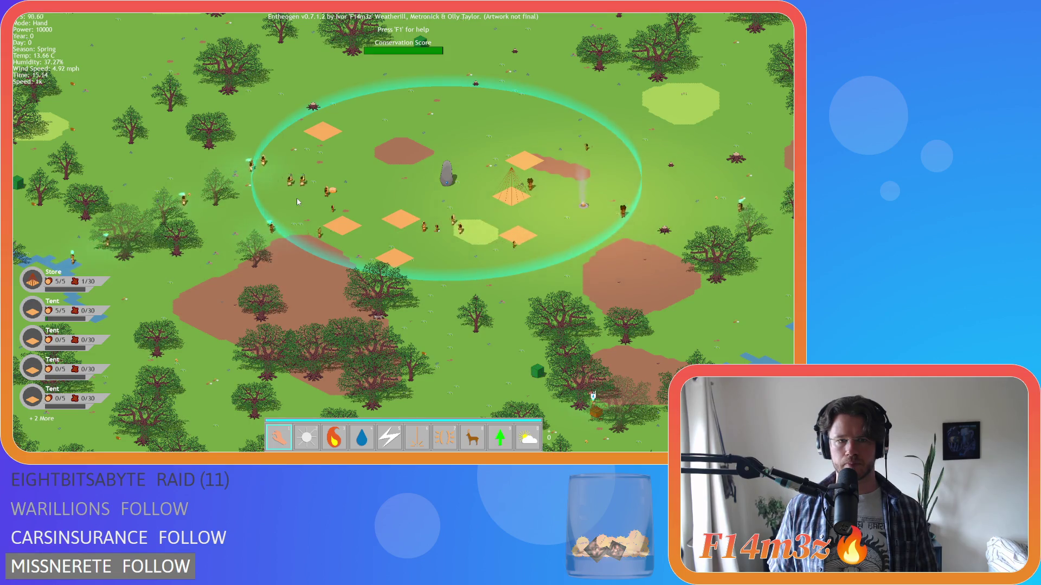
pyautogui.press('a')
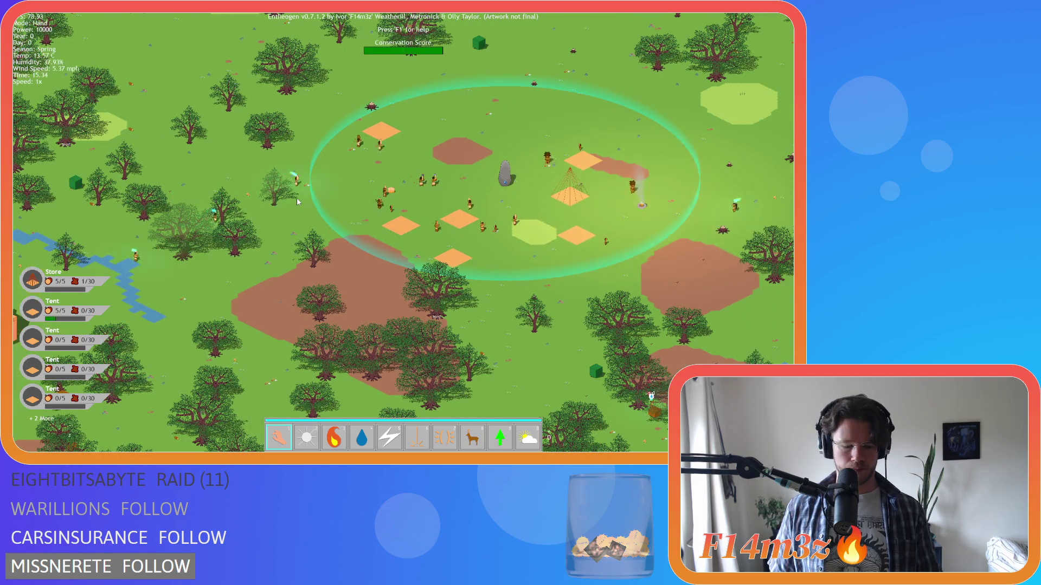
pyautogui.press('Escape')
pyautogui.press('Return')
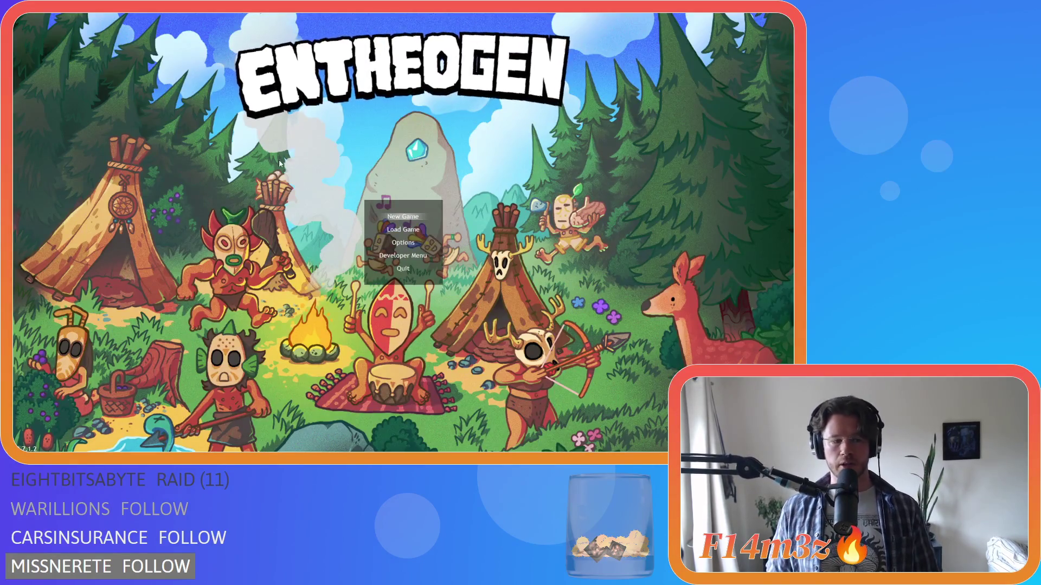
# Quit the game from its title menu and comment out the Bees! if-block on lines 16–18 with Ctrl+K.
pyautogui.press('Up')
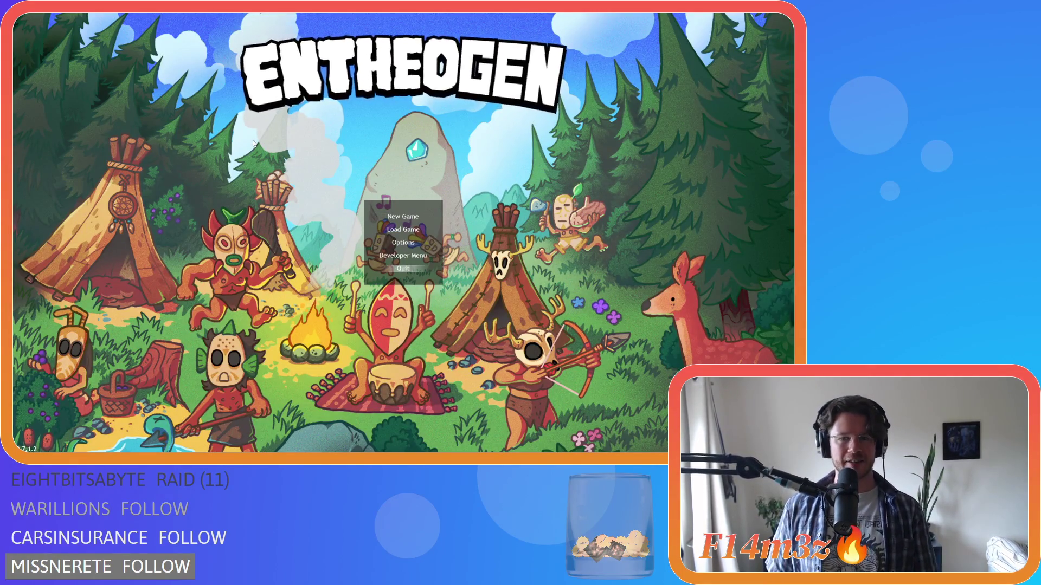
pyautogui.press('Return')
pyautogui.moveTo(321, 231); pyautogui.dragTo(301, 186)
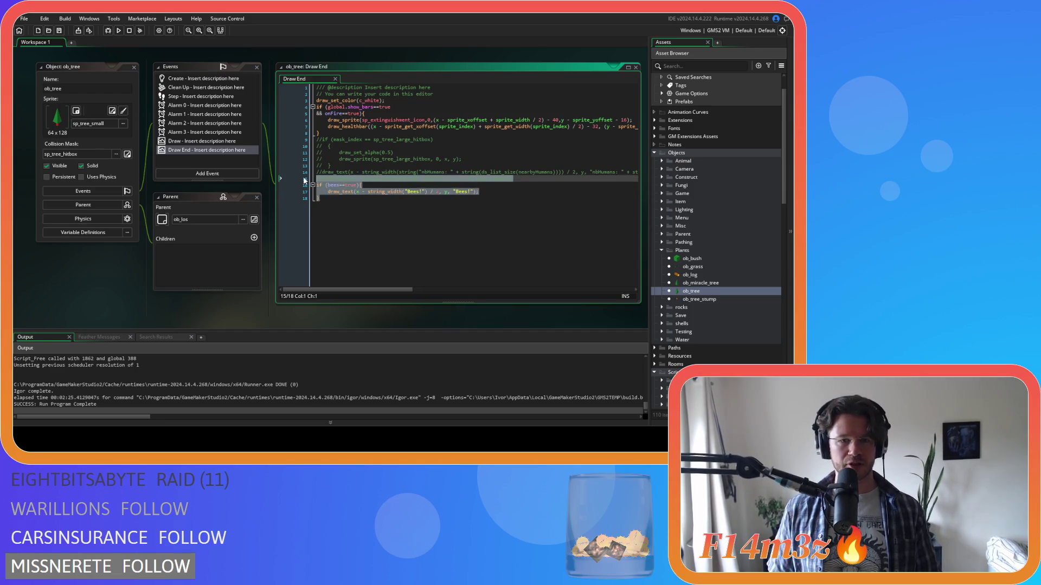
pyautogui.hotkey('ctrl', 'k')
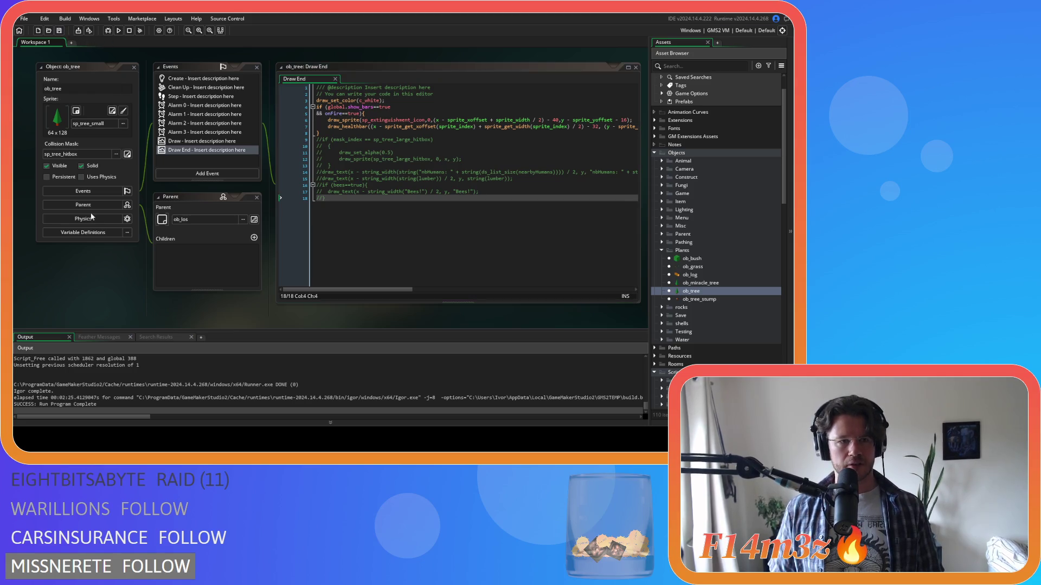
# Close all open editor windows via the workspace's Windows > Close All.
pyautogui.rightClick(74, 274)
pyautogui.moveTo(100, 290)
pyautogui.click(127, 321)
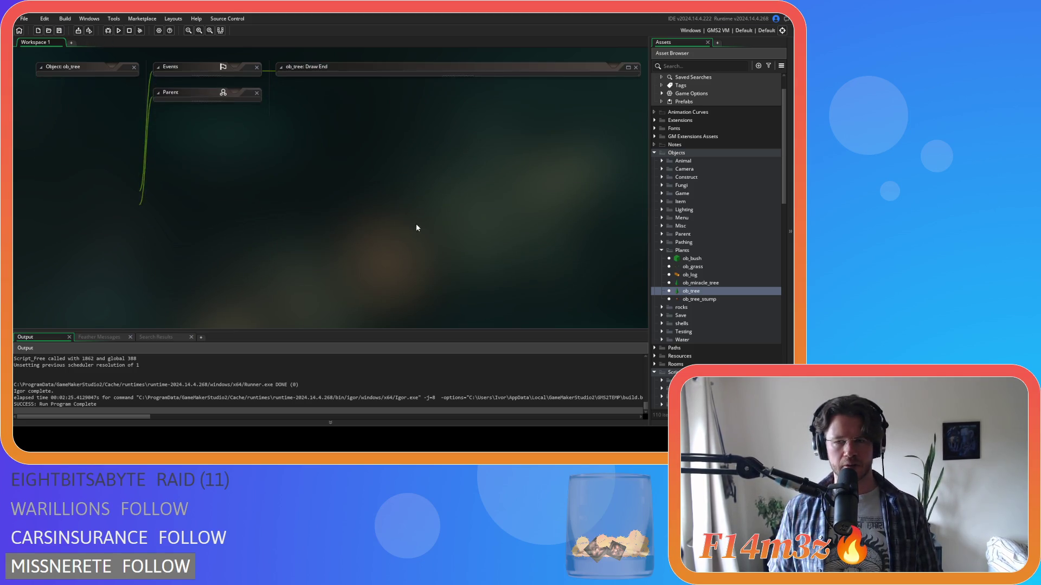
# Collapse the Pathing, Plants, Miracles, Scripts and Objects folders, then build and run the game.
pyautogui.scroll(-3, 683, 259)
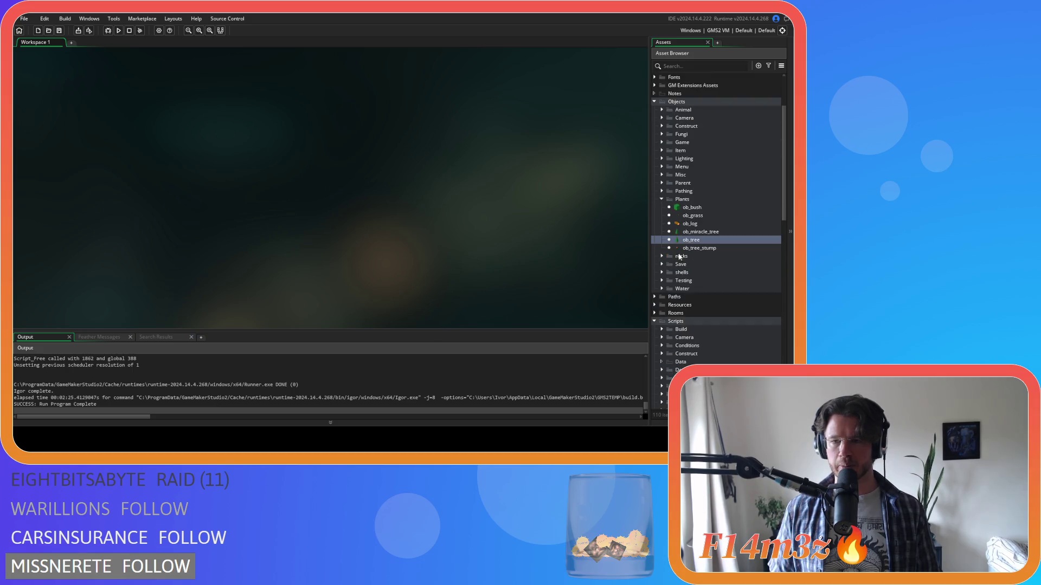
pyautogui.click(662, 192)
pyautogui.click(662, 191)
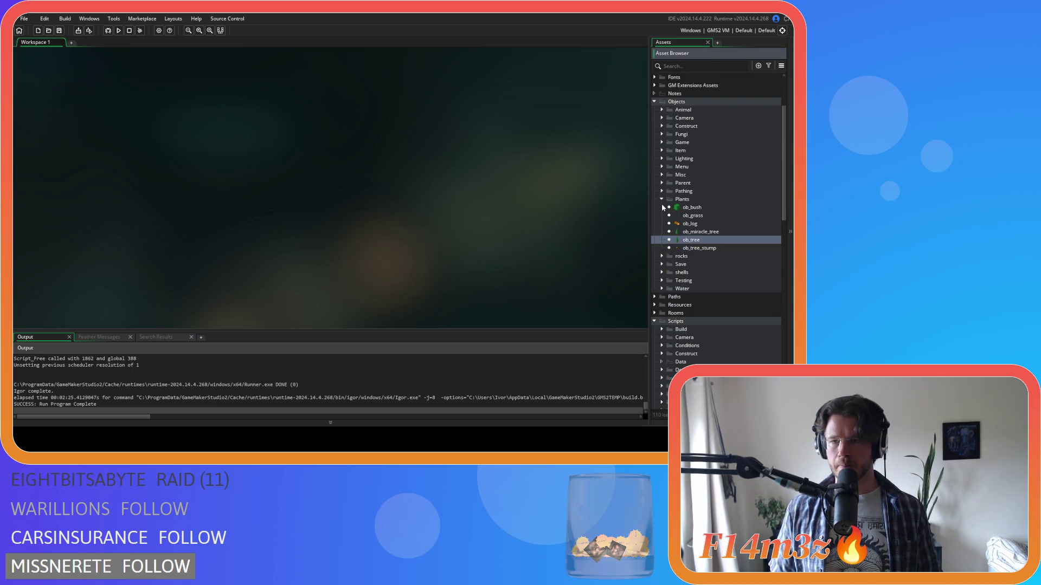
pyautogui.click(662, 200)
pyautogui.scroll(-3, 660, 205)
pyautogui.scroll(-5, 662, 217)
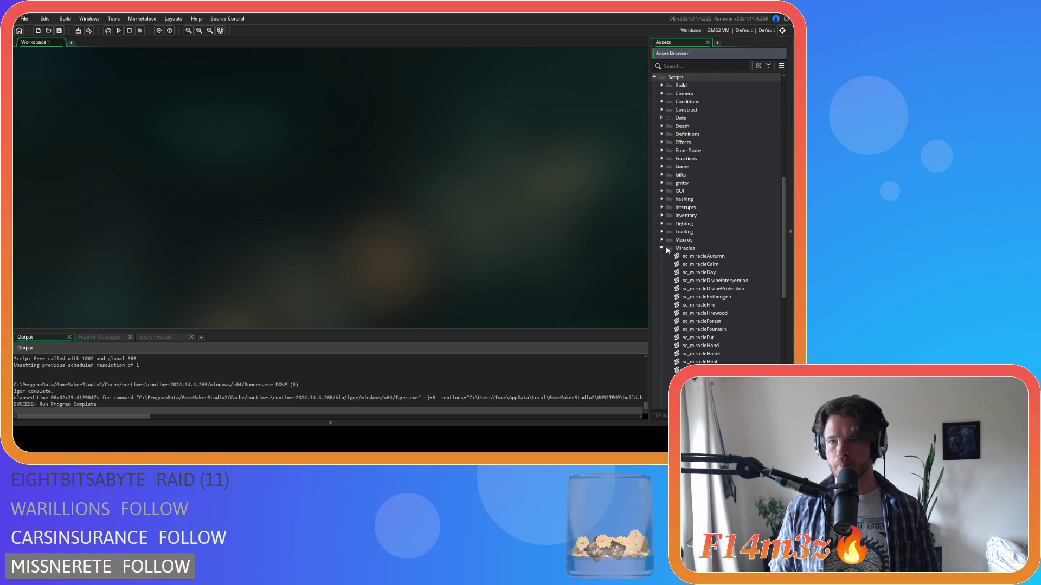
pyautogui.click(661, 248)
pyautogui.scroll(-3, 659, 265)
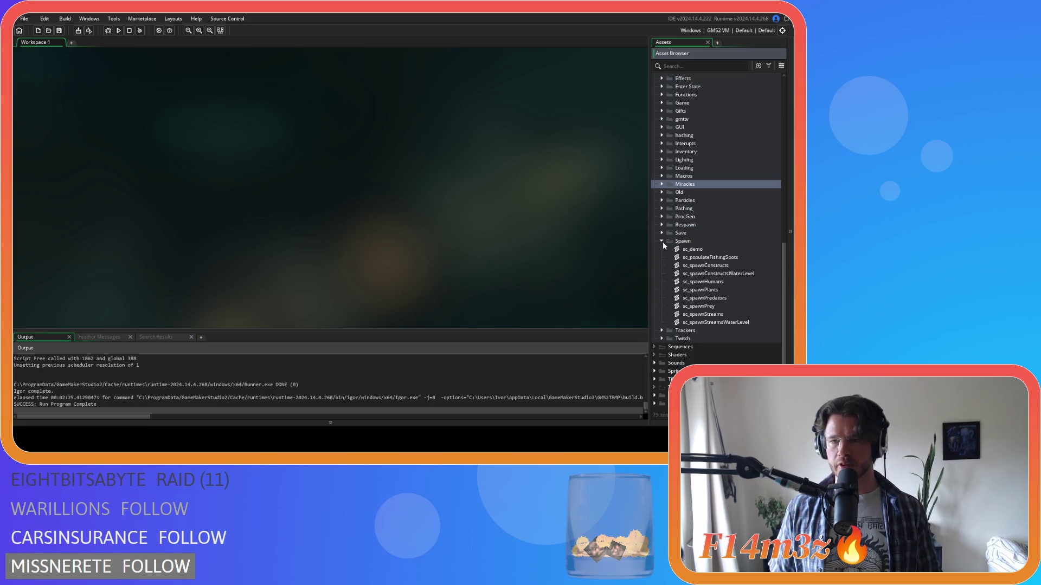
pyautogui.scroll(5, 662, 242)
pyautogui.click(654, 194)
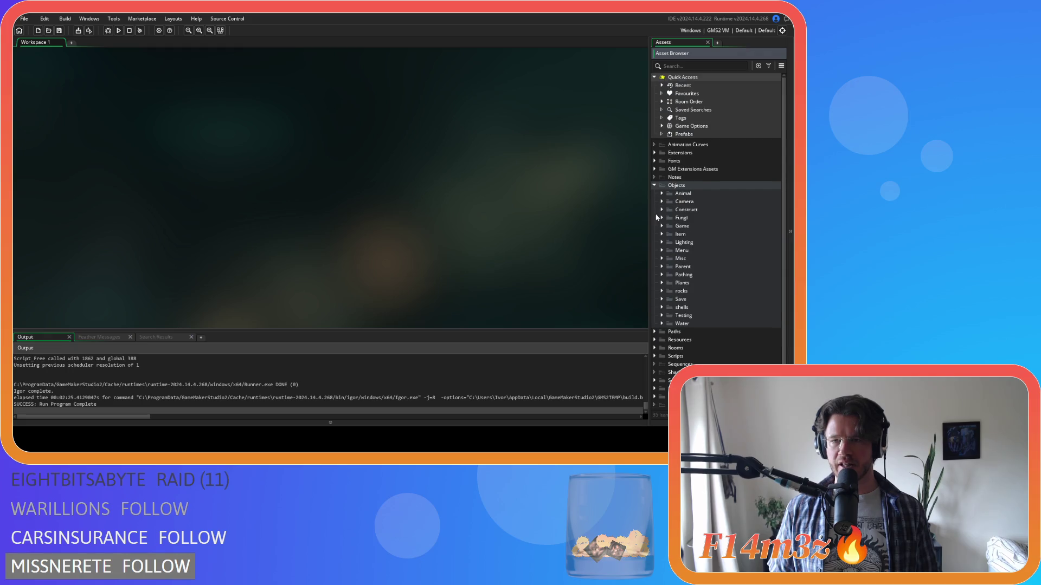
pyautogui.click(655, 186)
pyautogui.click(444, 214)
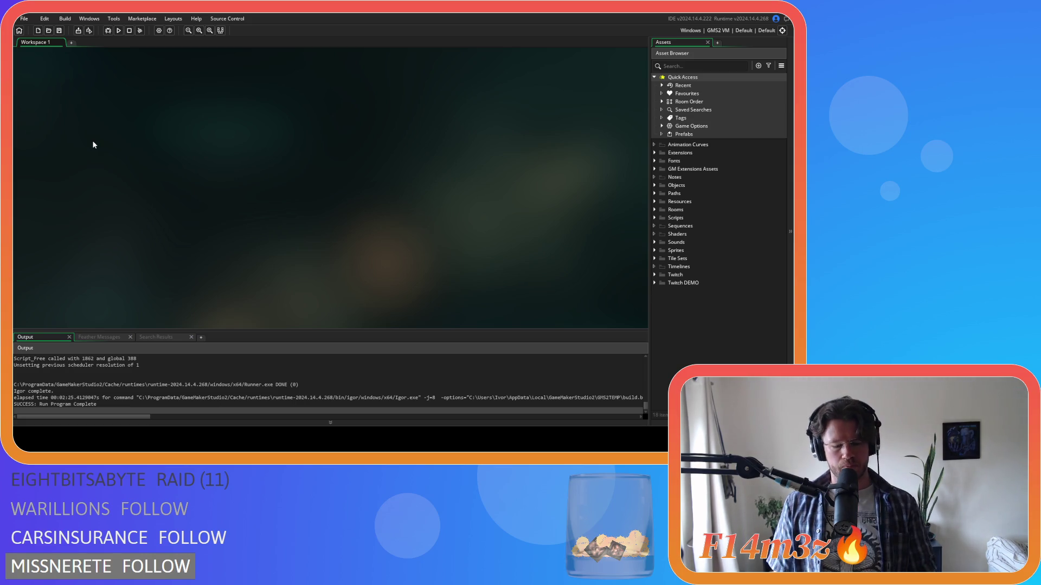
pyautogui.press('F5')
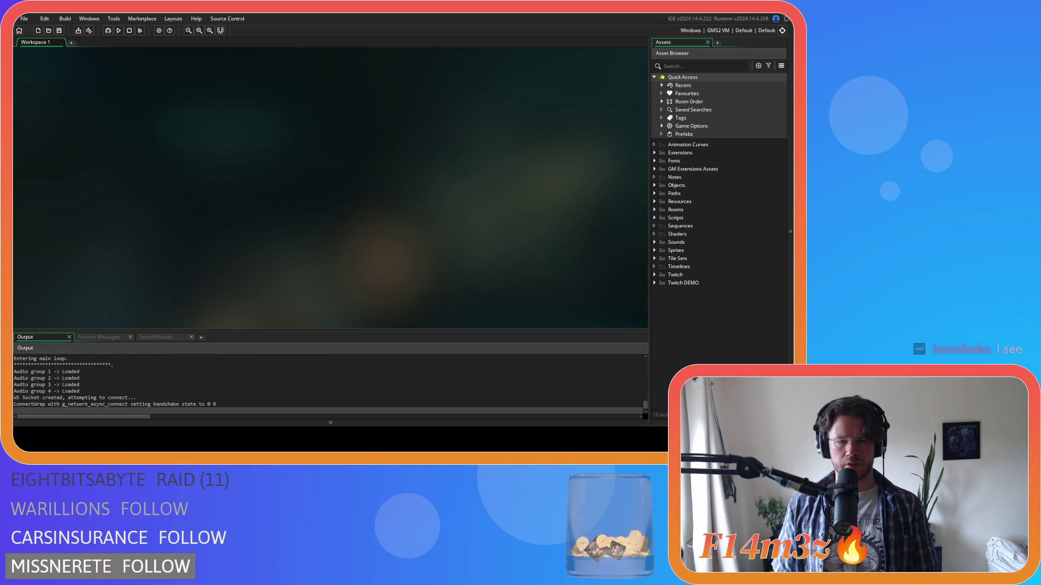
# Expand Objects > Plants and open ob_tree again.
pyautogui.click(654, 184)
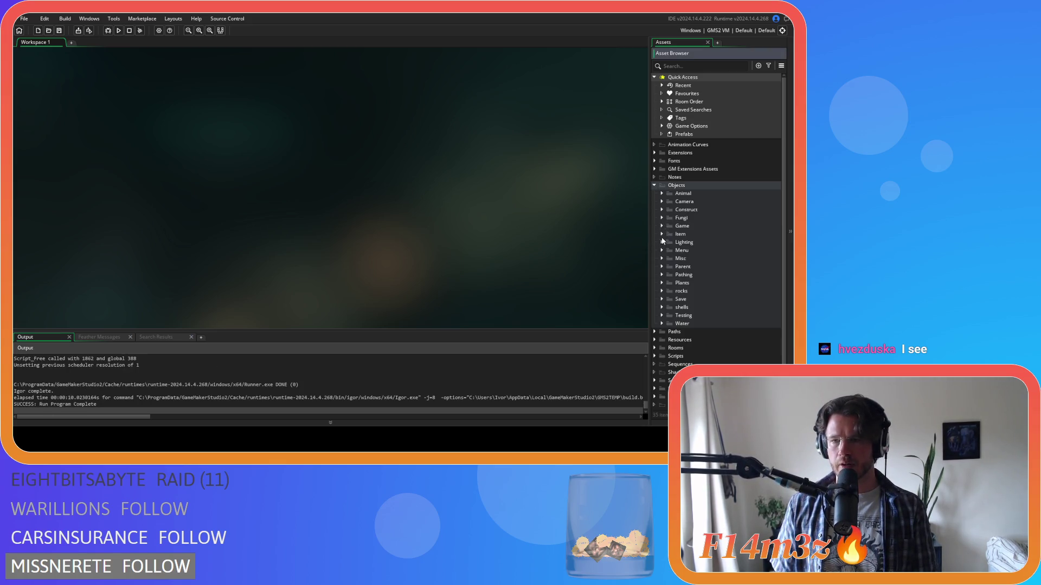
pyautogui.click(662, 282)
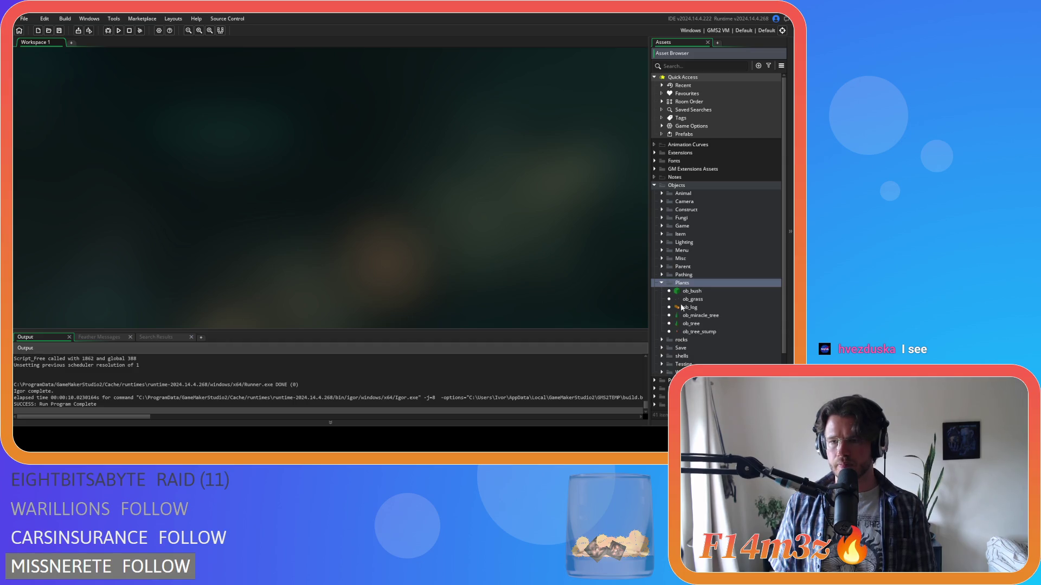
pyautogui.doubleClick(690, 324)
# Uncomment the Bees! lines 16–18 with Ctrl+Shift+K and rebuild and run the game.
pyautogui.moveTo(337, 274)
pyautogui.mouseDown()
pyautogui.moveTo(262, 216)
pyautogui.moveTo(257, 227)
pyautogui.mouseUp()
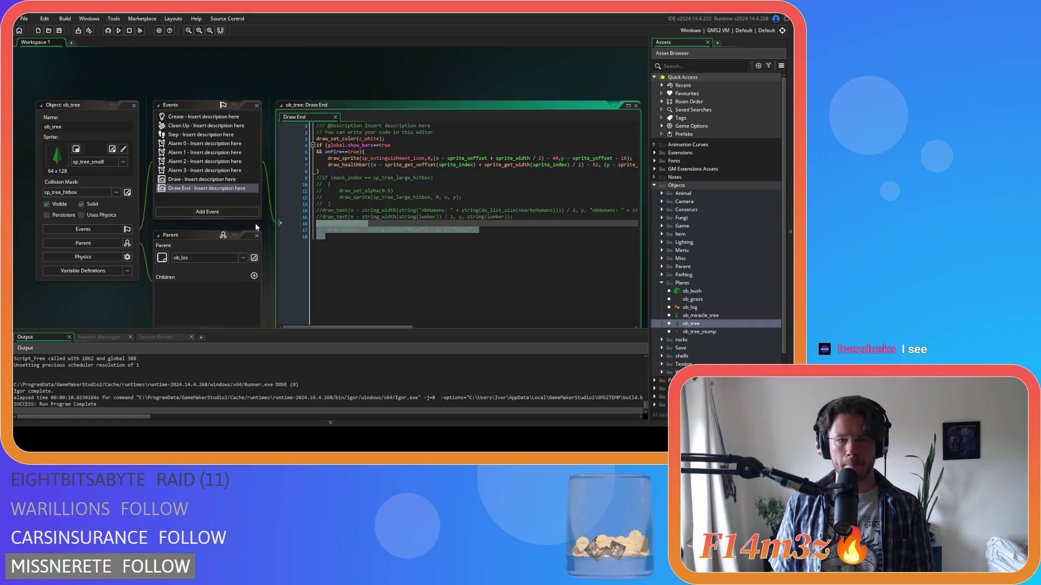
pyautogui.hotkey('ctrl', 'shift', 'k')
pyautogui.press('F5')
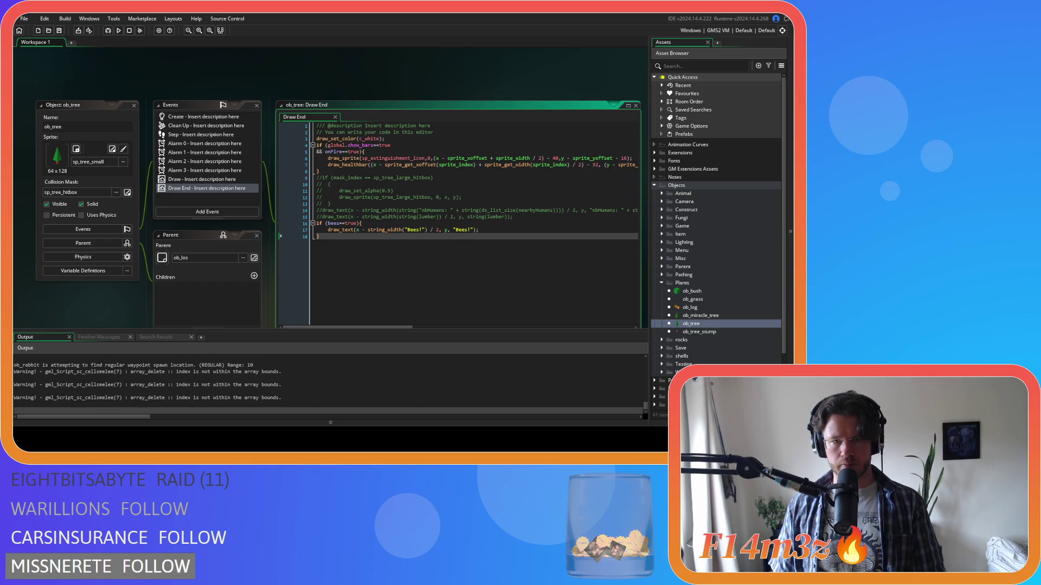
# Pan the camera over the settlement toward the lake, pause, then quit the game with Escape and Y.
pyautogui.press('s')
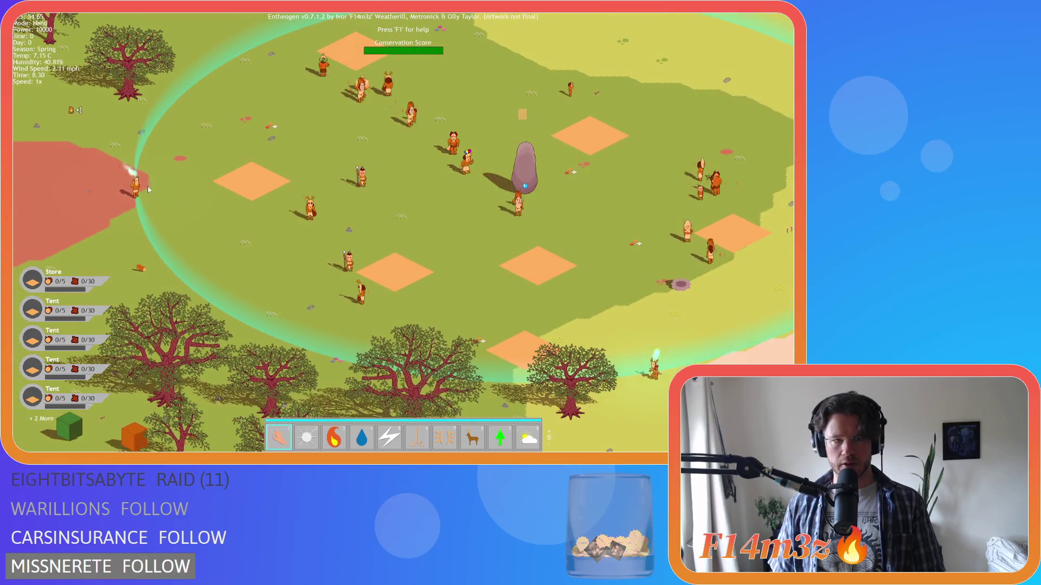
pyautogui.press('d')
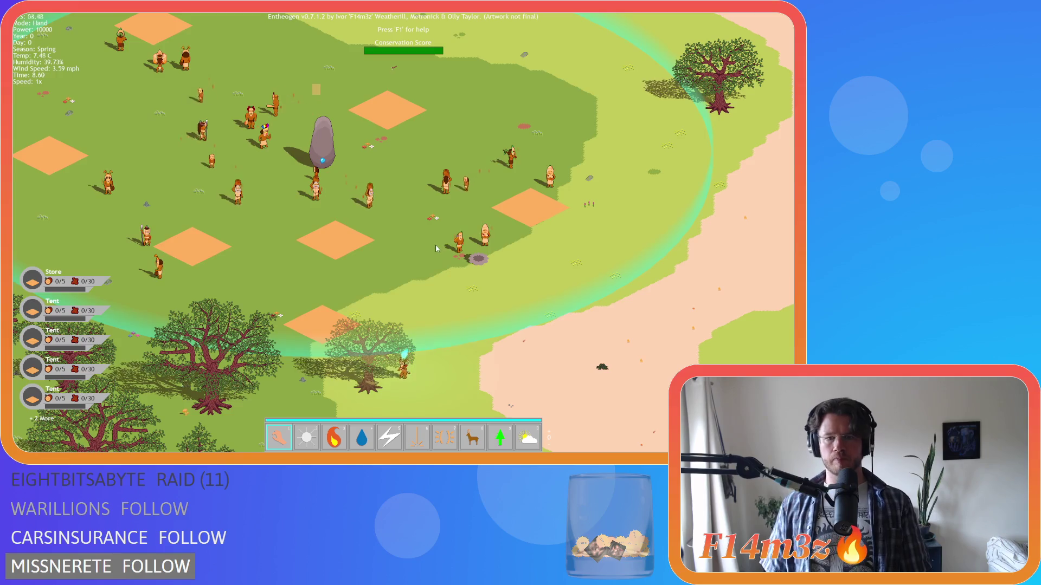
pyautogui.press('s')
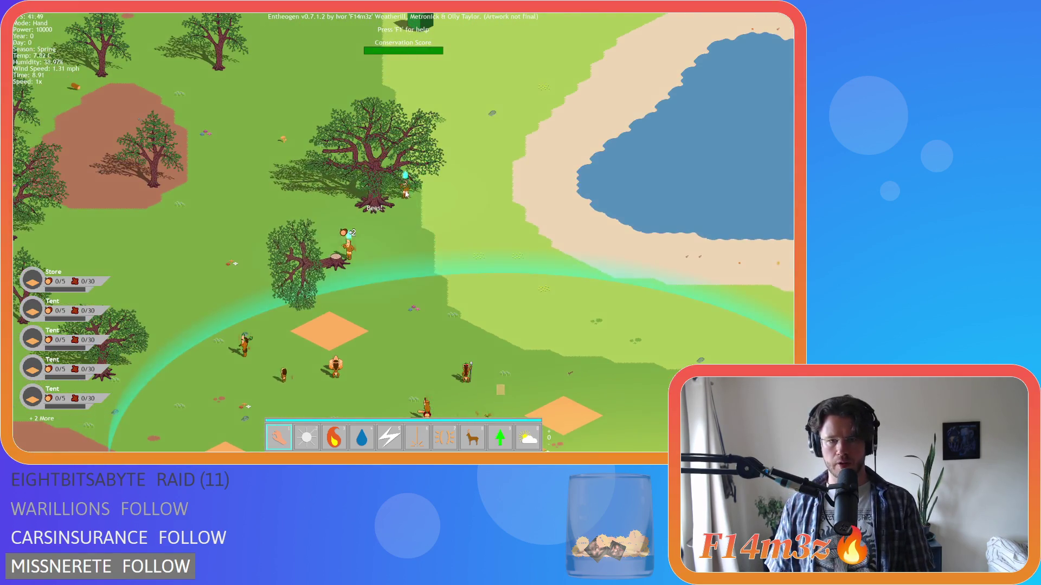
pyautogui.scroll(4, 431, 259)
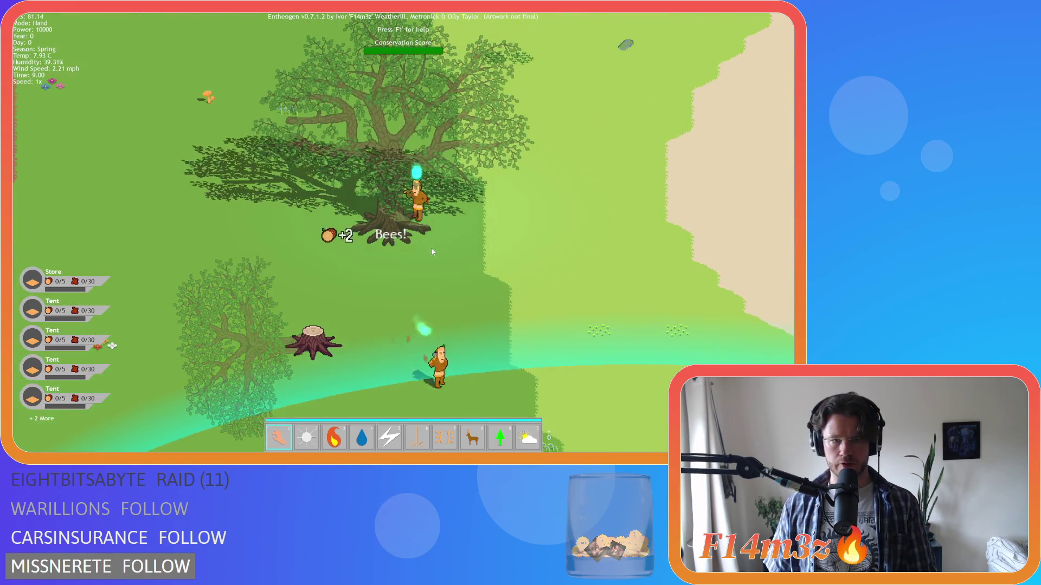
pyautogui.scroll(-4, 435, 249)
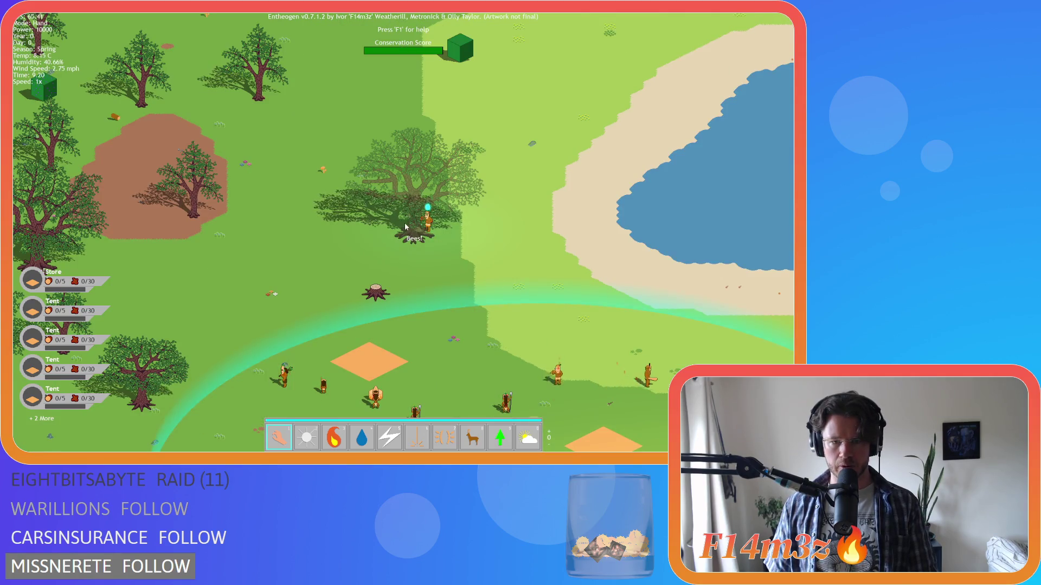
pyautogui.press('space')
pyautogui.scroll(-5, 406, 216)
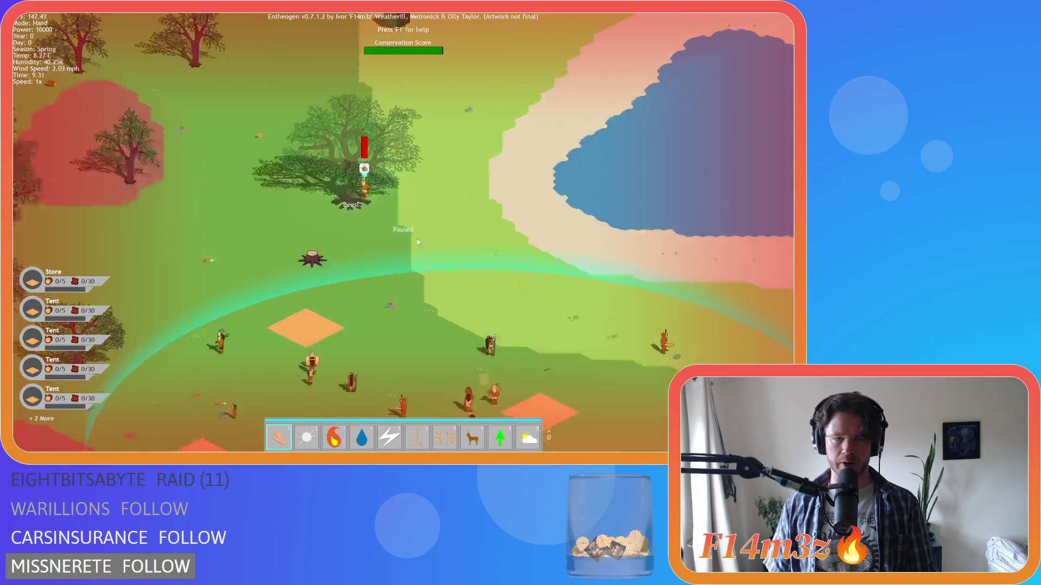
pyautogui.scroll(-3, 408, 247)
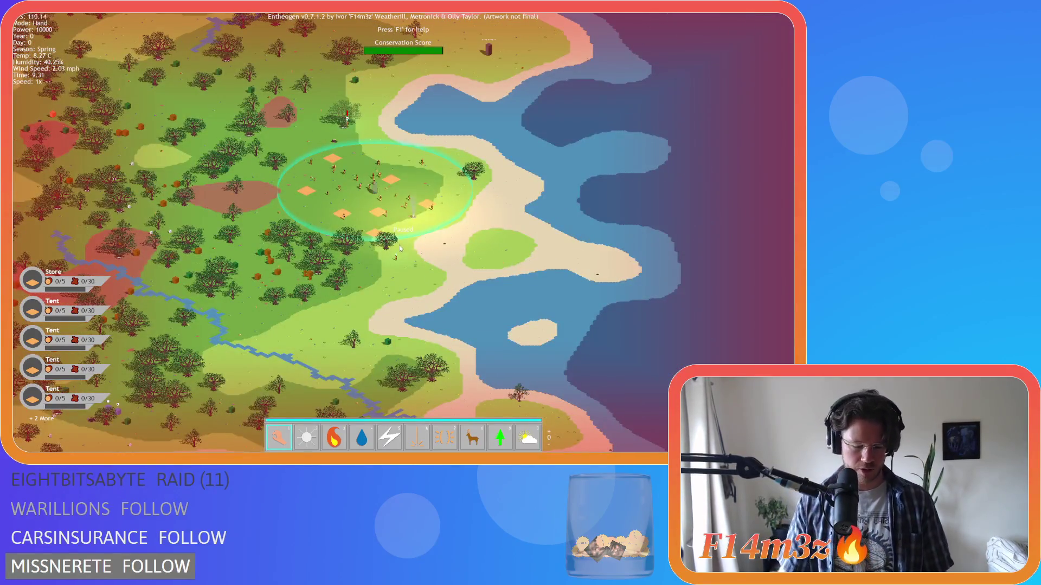
pyautogui.press('Escape')
pyautogui.press('y')
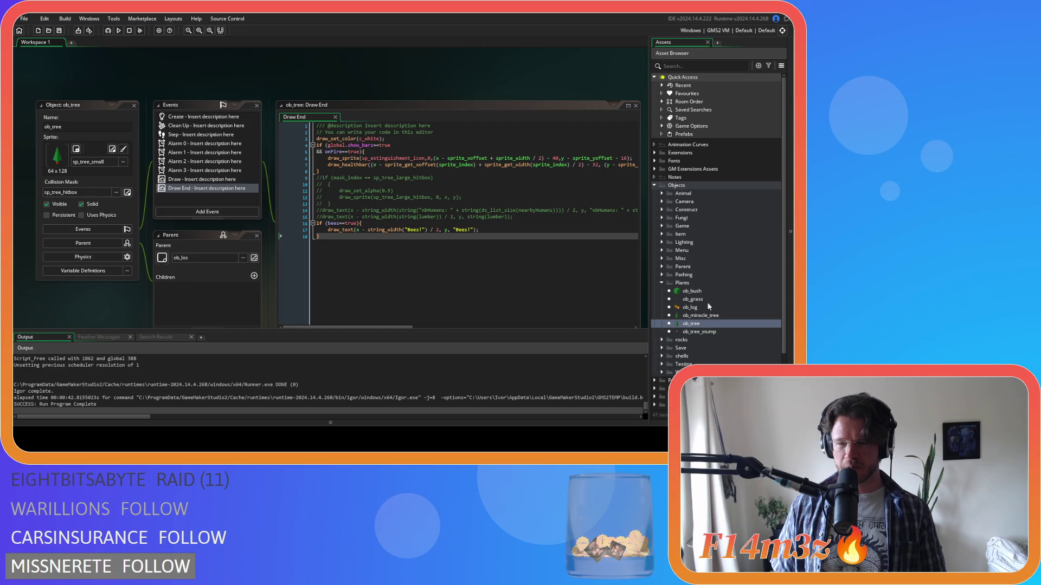
# Expand the Construct group, open ob_sphere and bring up its Create event code.
pyautogui.scroll(-3, 700, 304)
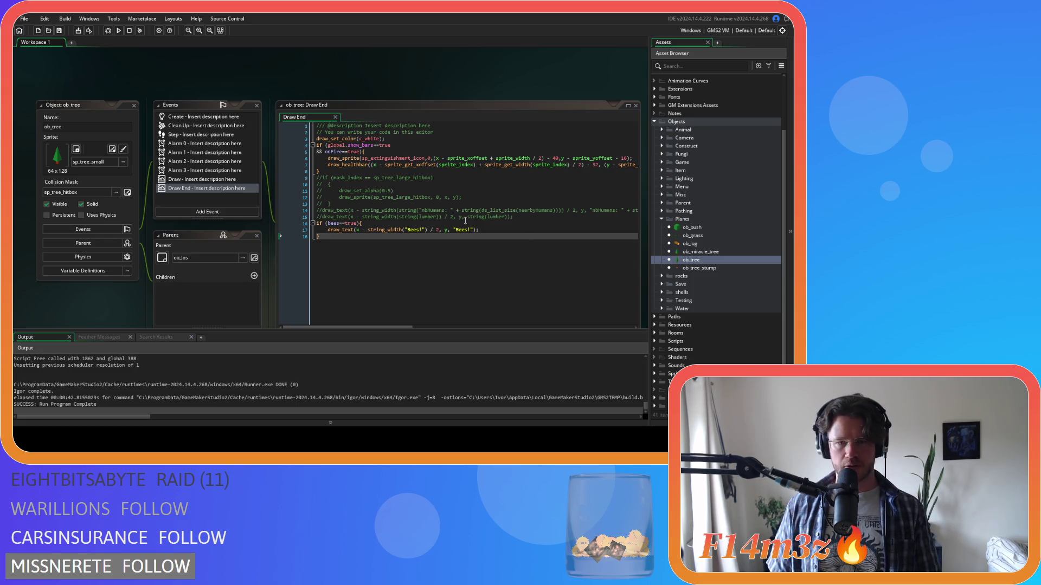
pyautogui.scroll(3, 705, 261)
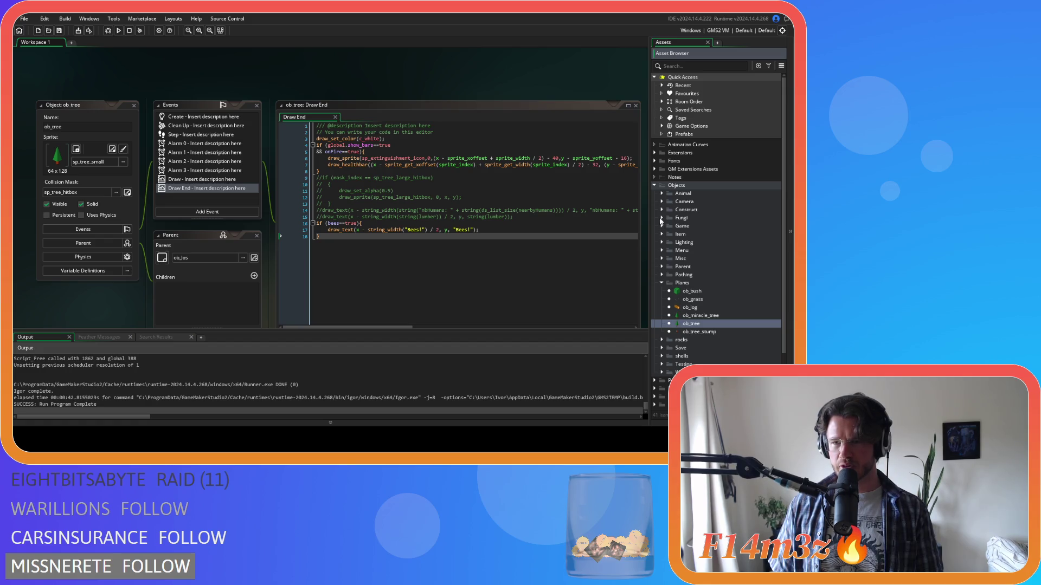
pyautogui.scroll(-3, 703, 242)
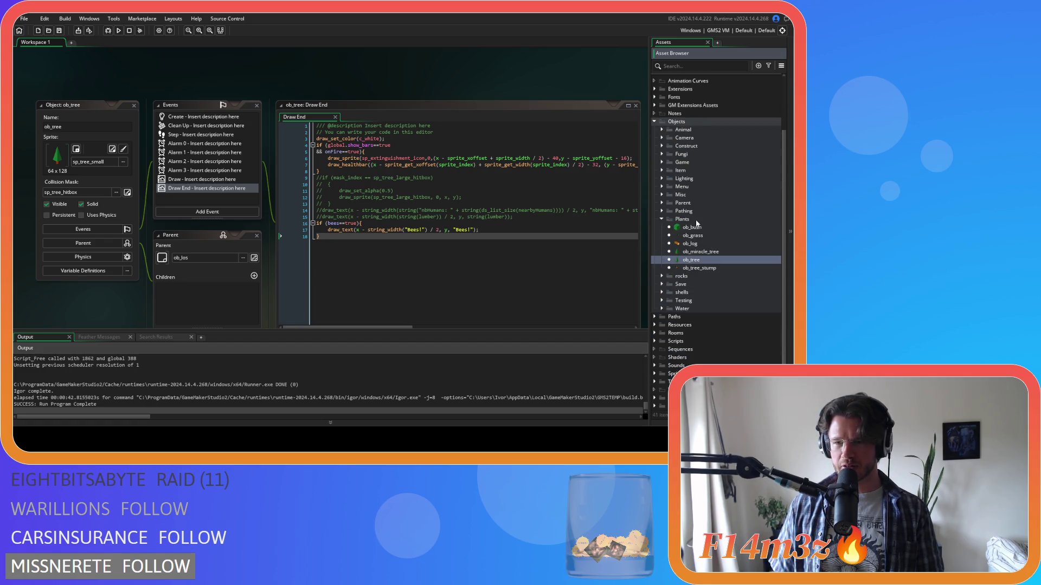
pyautogui.scroll(2, 671, 163)
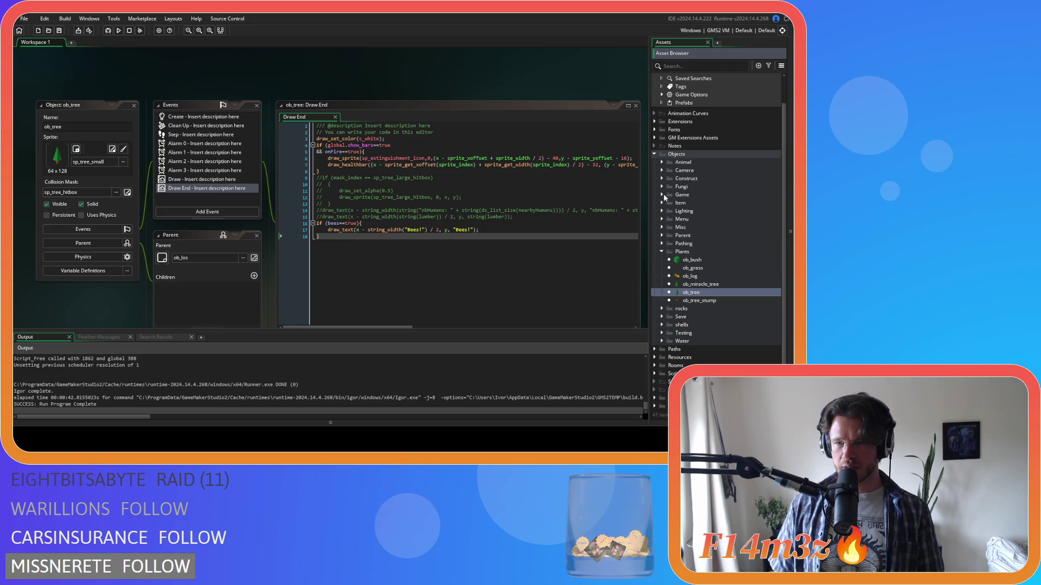
pyautogui.click(661, 178)
pyautogui.doubleClick(694, 301)
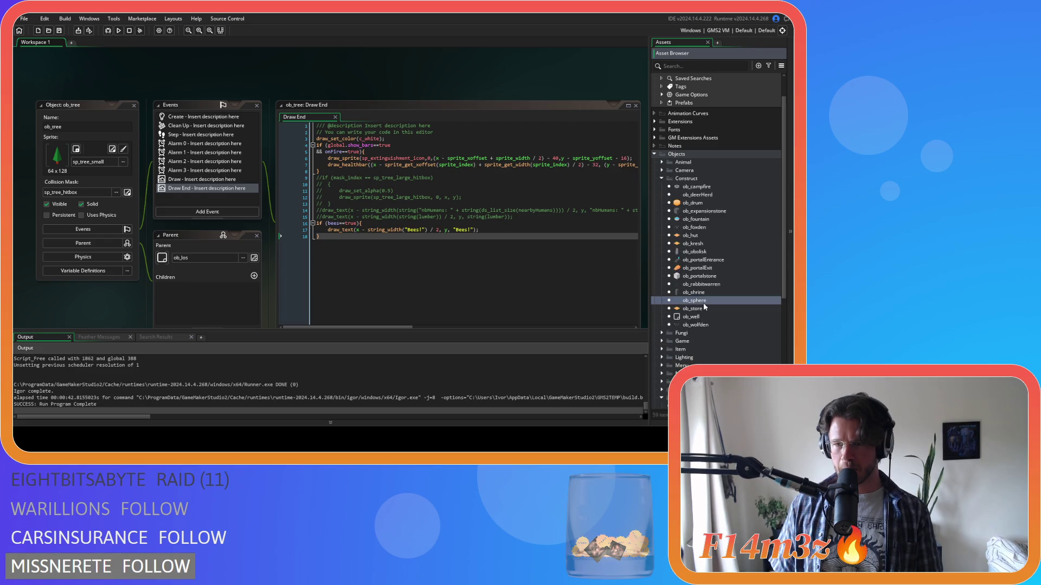
pyautogui.doubleClick(184, 109)
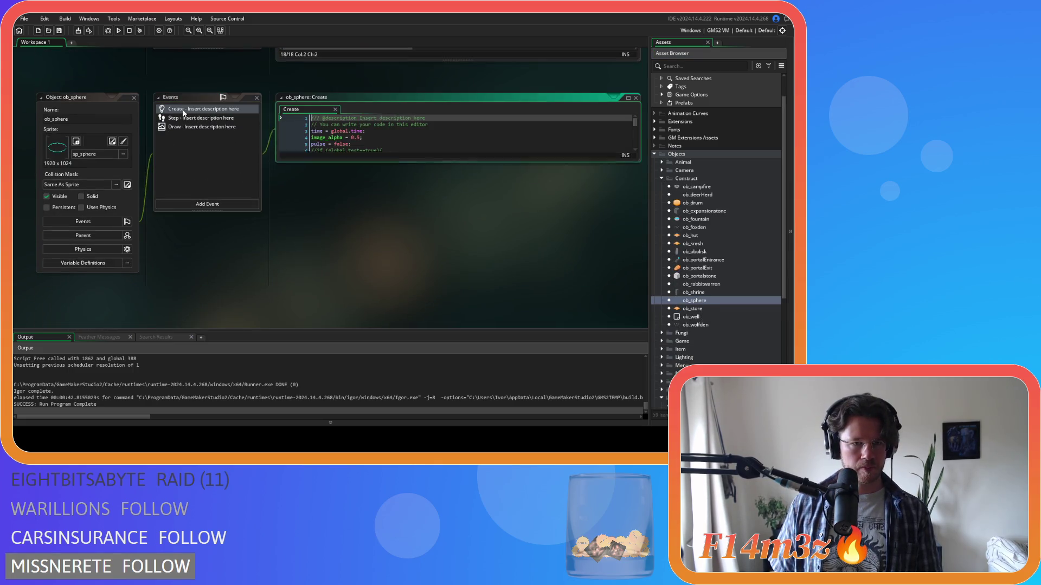
# Uncomment the global.test sphereRange block on lines 6–12 of the Create event and run the game.
pyautogui.click(342, 194)
pyautogui.hotkey('ctrl', 'shift', 'k')
pyautogui.press('Up')
pyautogui.press('Up')
pyautogui.press('End')
pyautogui.hotkey('shift', 'Up')
pyautogui.hotkey('shift', 'Up')
pyautogui.hotkey('shift', 'Up')
pyautogui.hotkey('shift', 'Home')
pyautogui.hotkey('ctrl', 'shift', 'k')
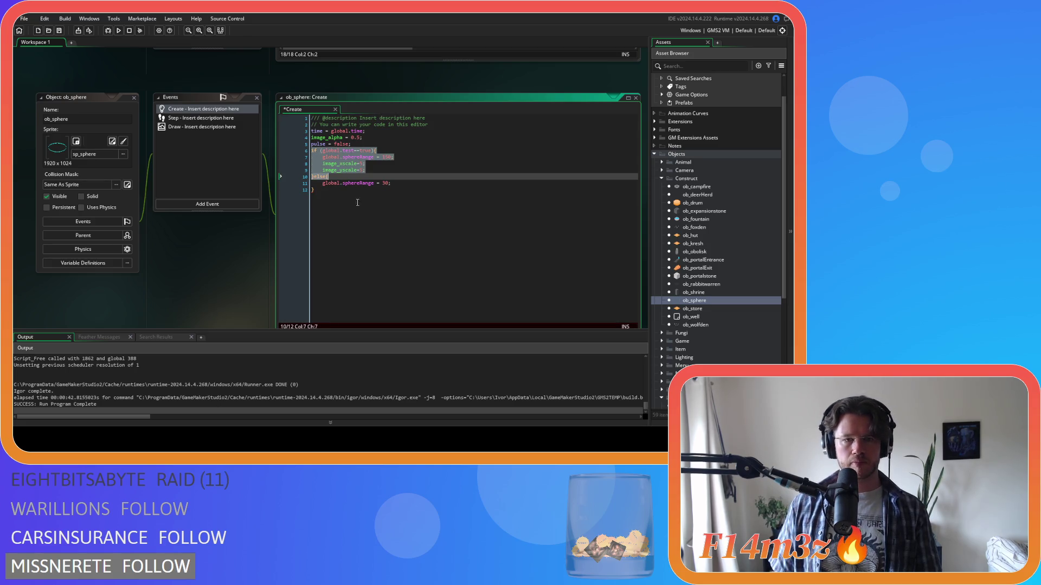
pyautogui.click(357, 202)
pyautogui.press('F5')
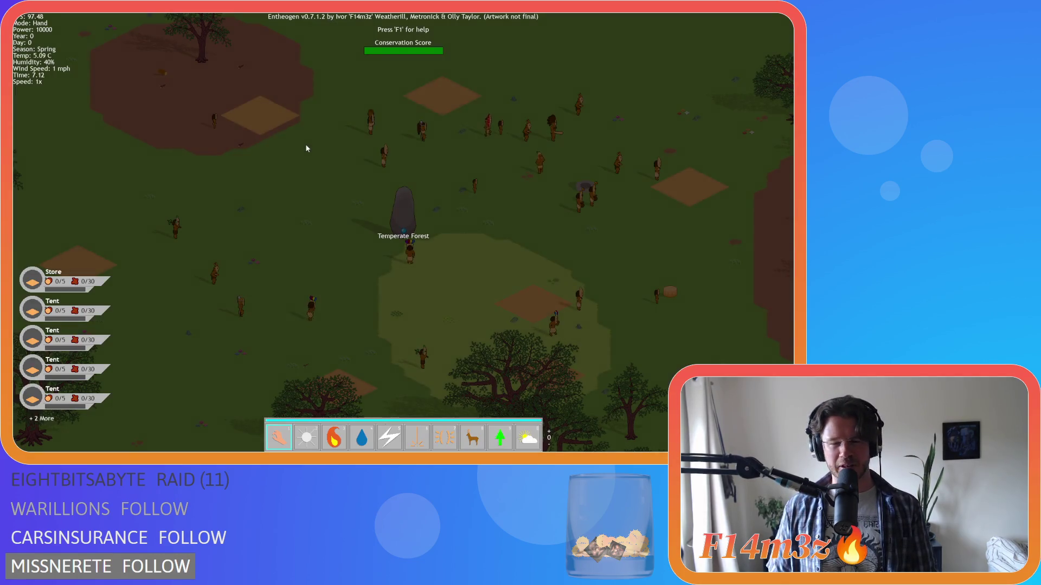
# Look back and forth between the villagers' camp and the river to the north-east.
pyautogui.scroll(-5, 337, 174)
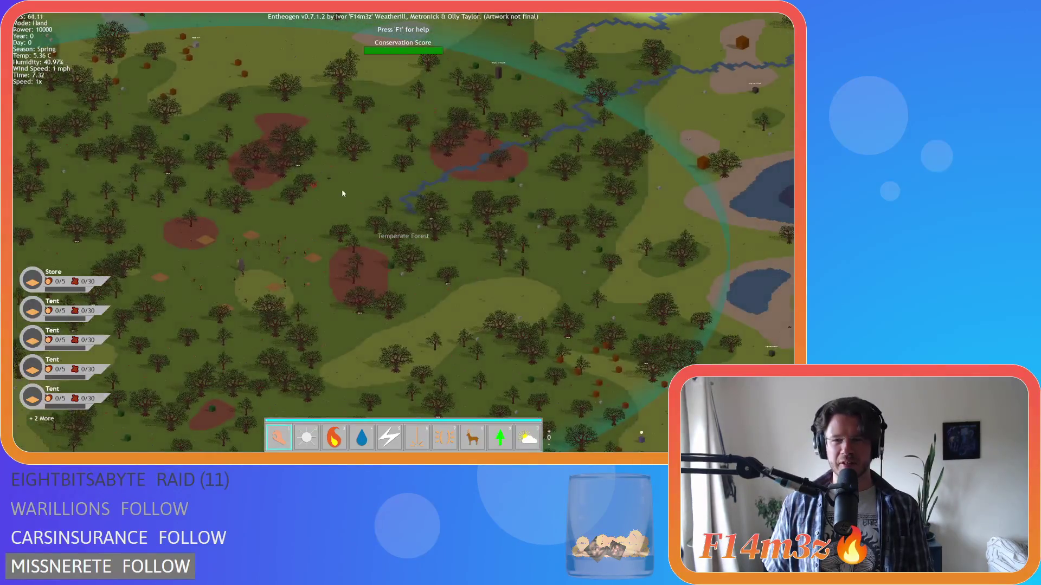
pyautogui.scroll(5, 355, 208)
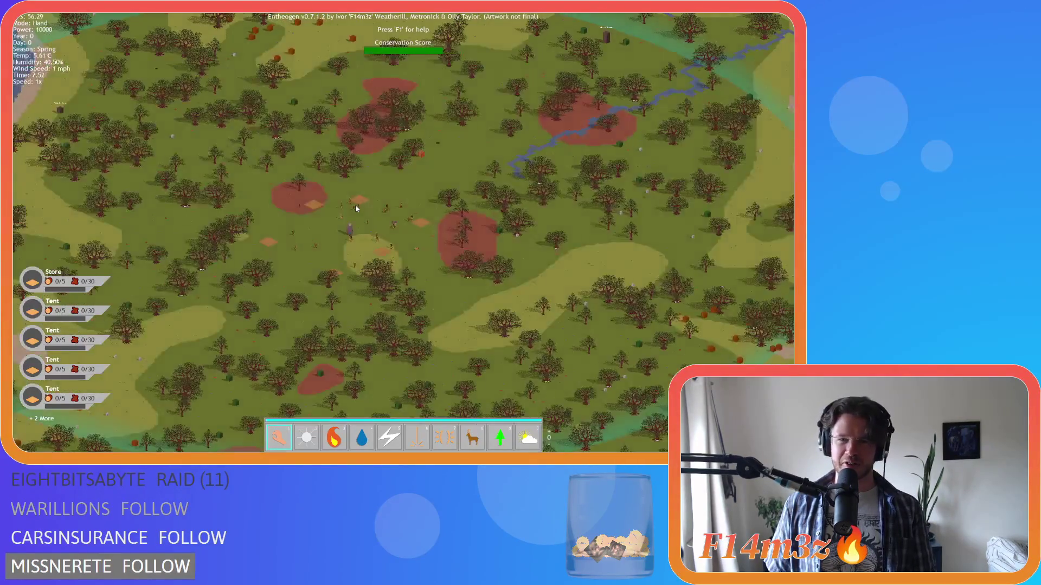
pyautogui.scroll(4, 356, 208)
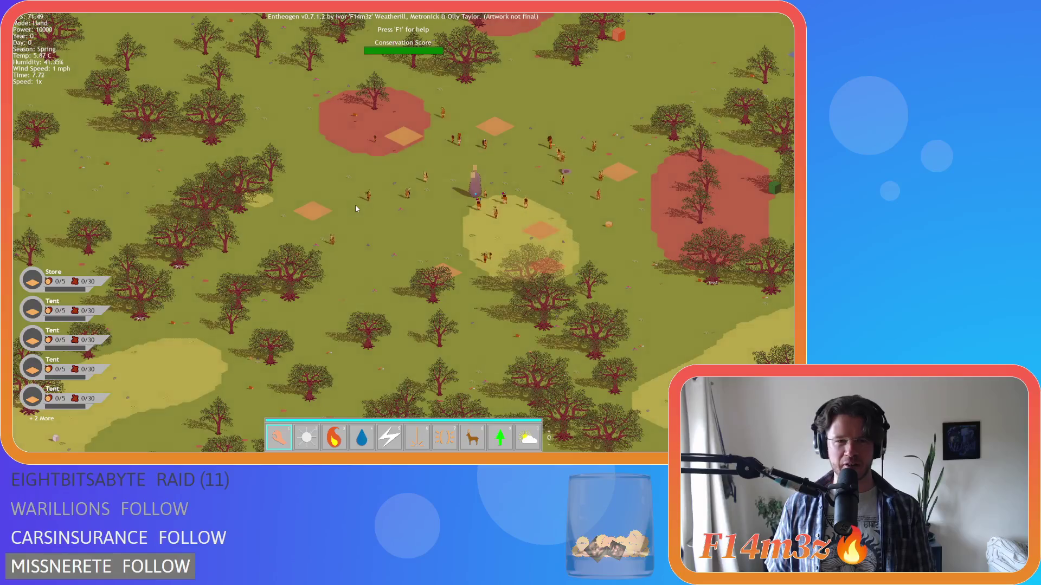
pyautogui.scroll(-5, 356, 208)
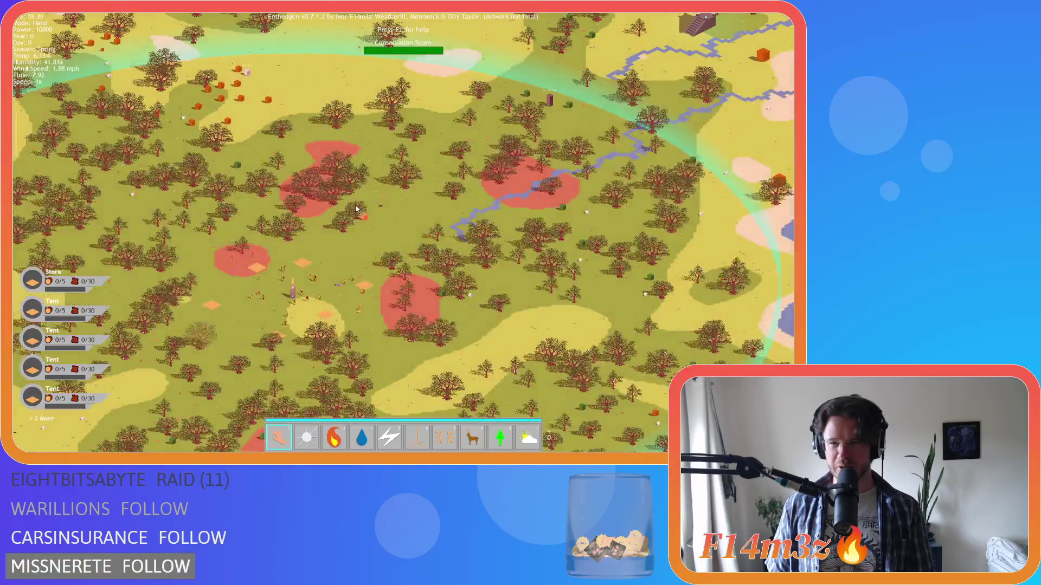
pyautogui.scroll(5, 356, 208)
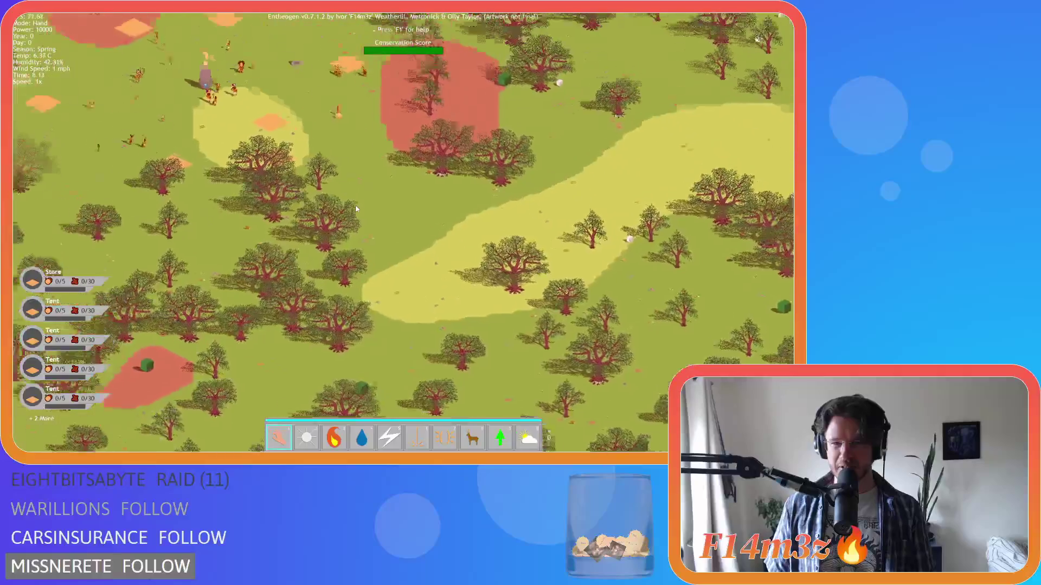
pyautogui.scroll(-2, 357, 208)
pyautogui.scroll(-3, 356, 208)
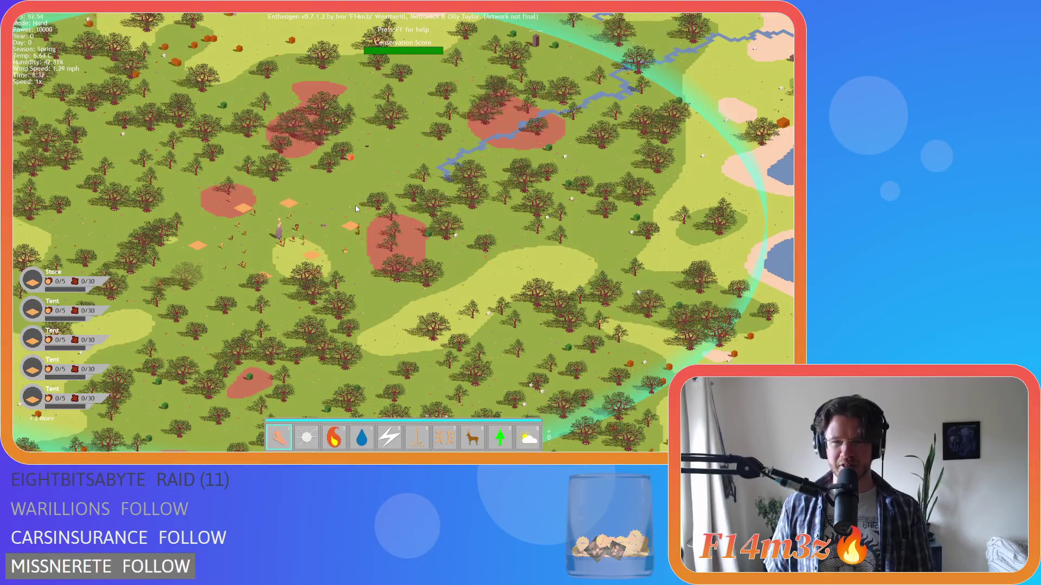
pyautogui.scroll(3, 355, 205)
pyautogui.scroll(2, 356, 205)
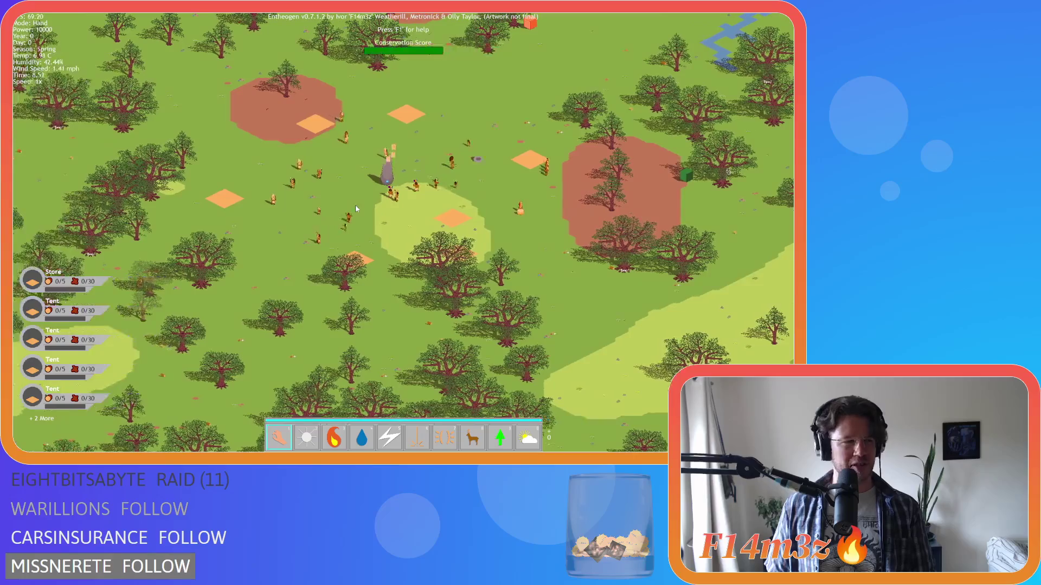
pyautogui.press('w')
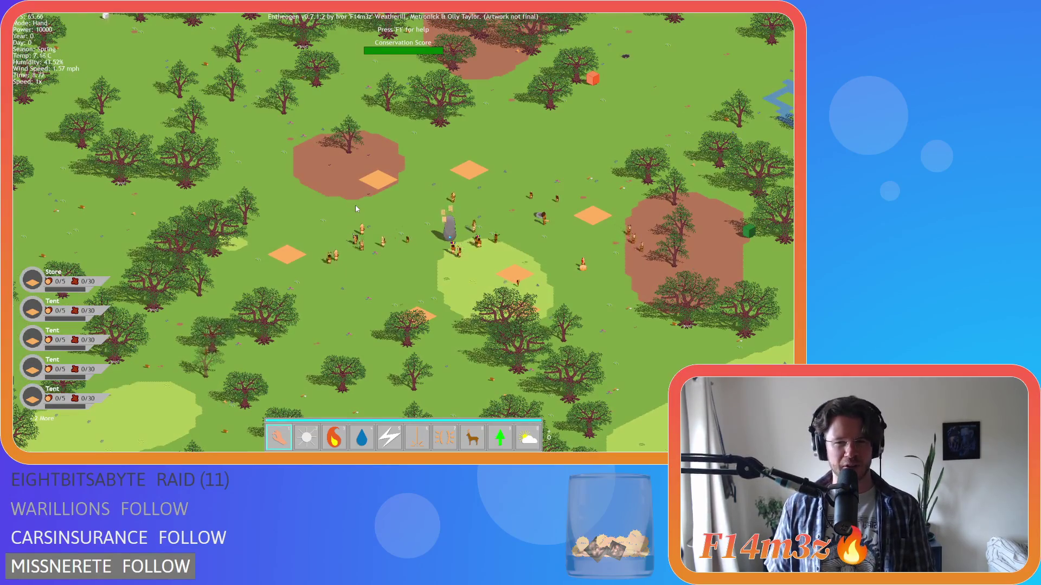
pyautogui.press('w')
pyautogui.press('d')
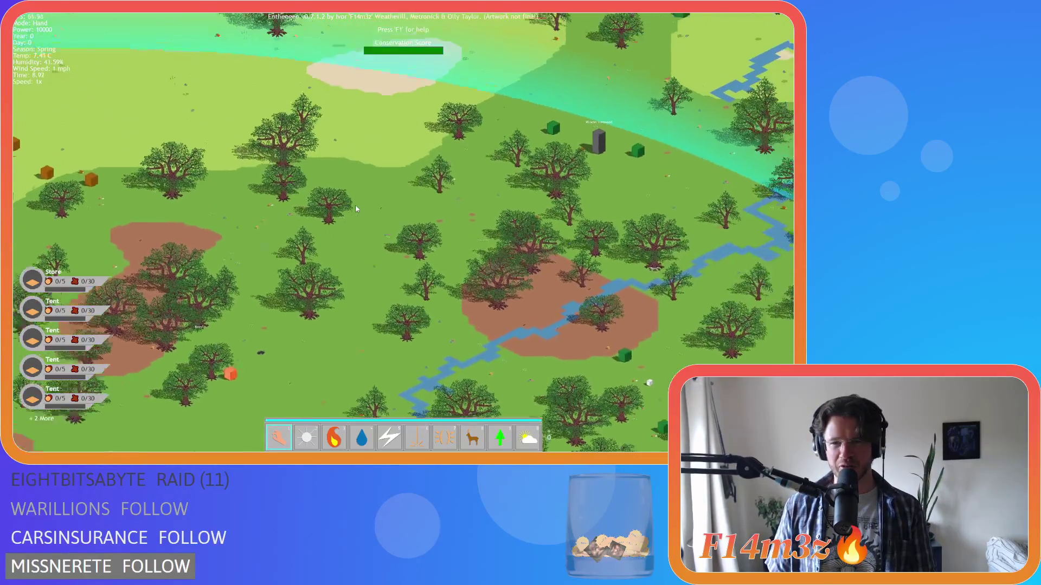
pyautogui.press('s')
pyautogui.press('a')
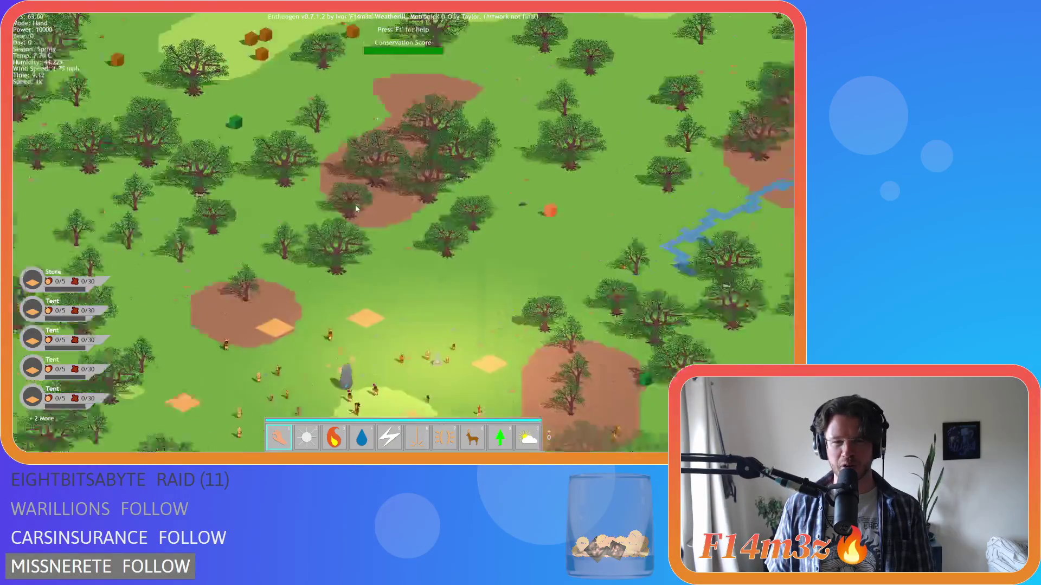
pyautogui.press('s')
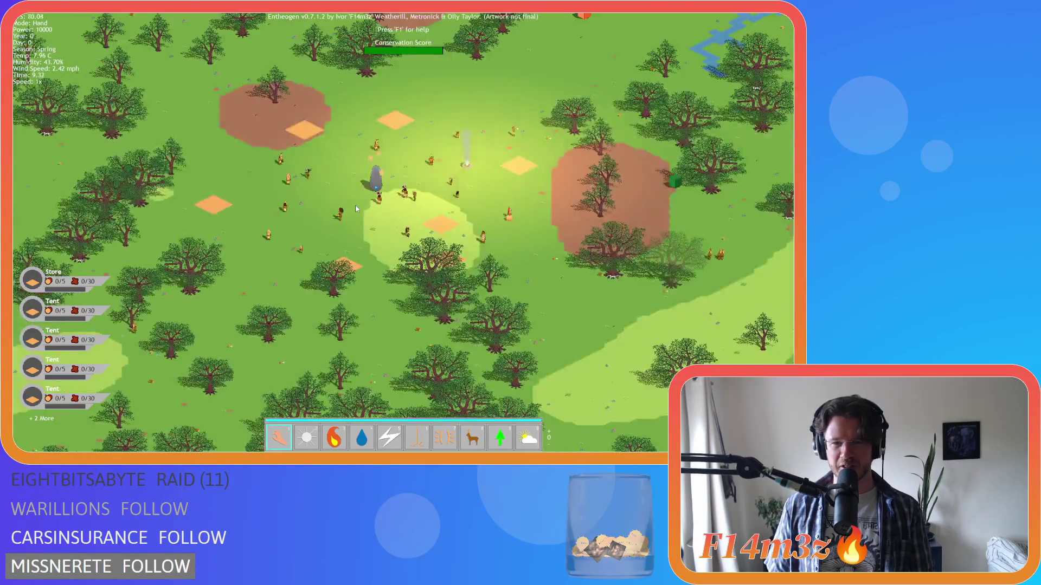
pyautogui.press('w')
pyautogui.press('d')
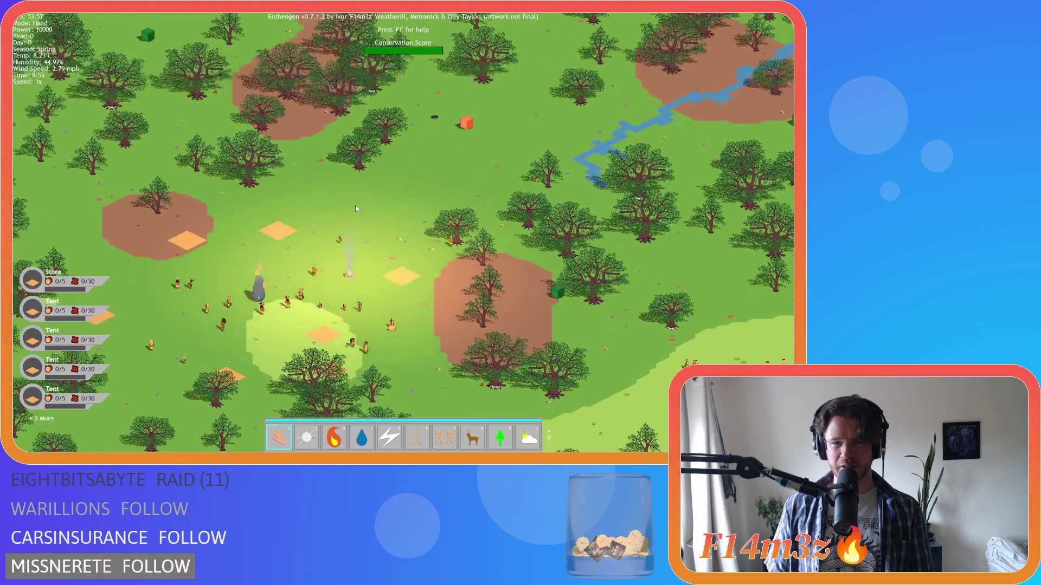
pyautogui.press('s')
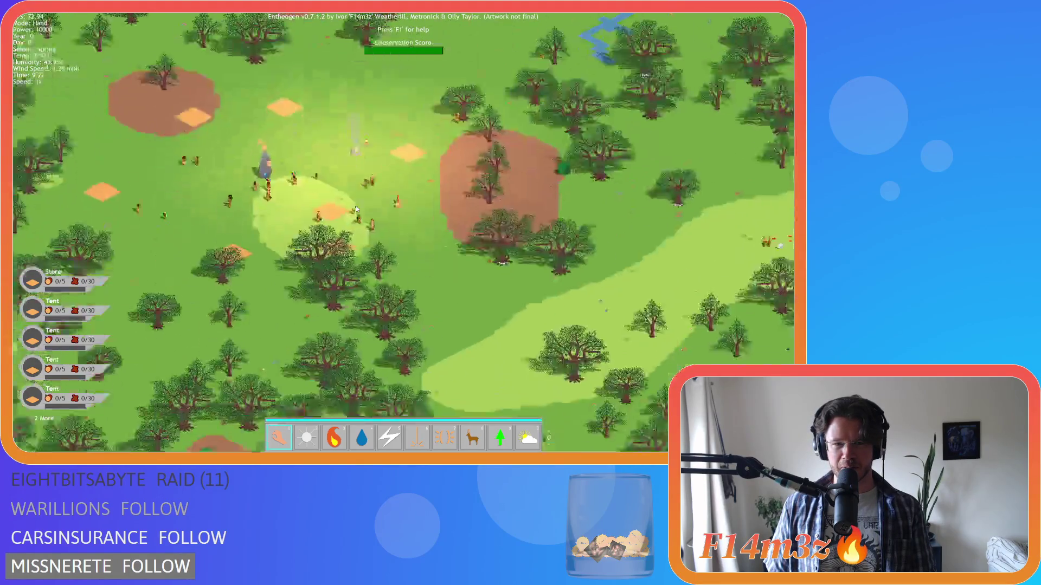
pyautogui.press('a')
pyautogui.press('w')
pyautogui.scroll(5, 399, 213)
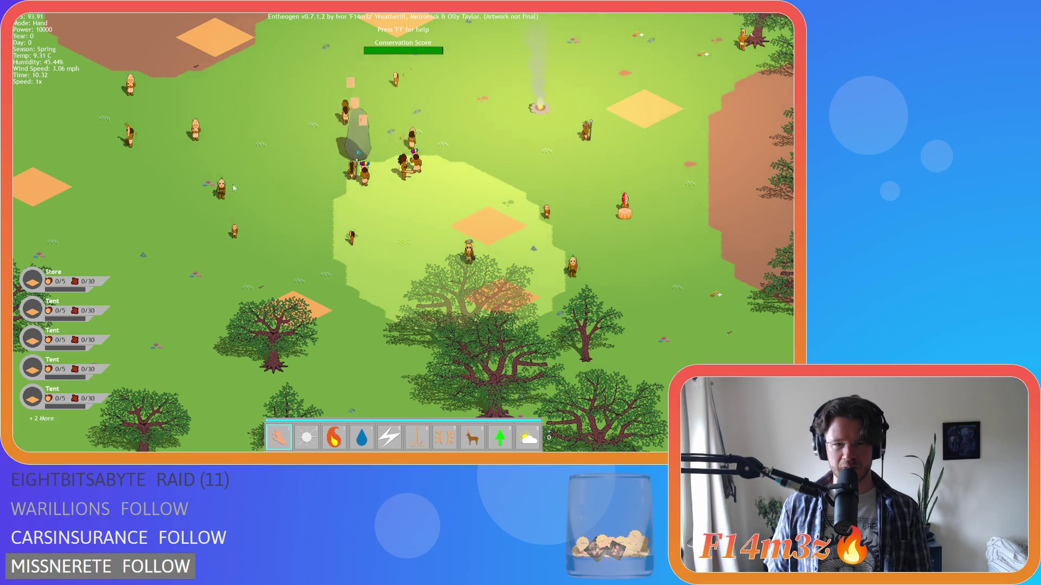
# Survey the forest far to the left, then the campfire, stone and nearby villagers.
pyautogui.press('a')
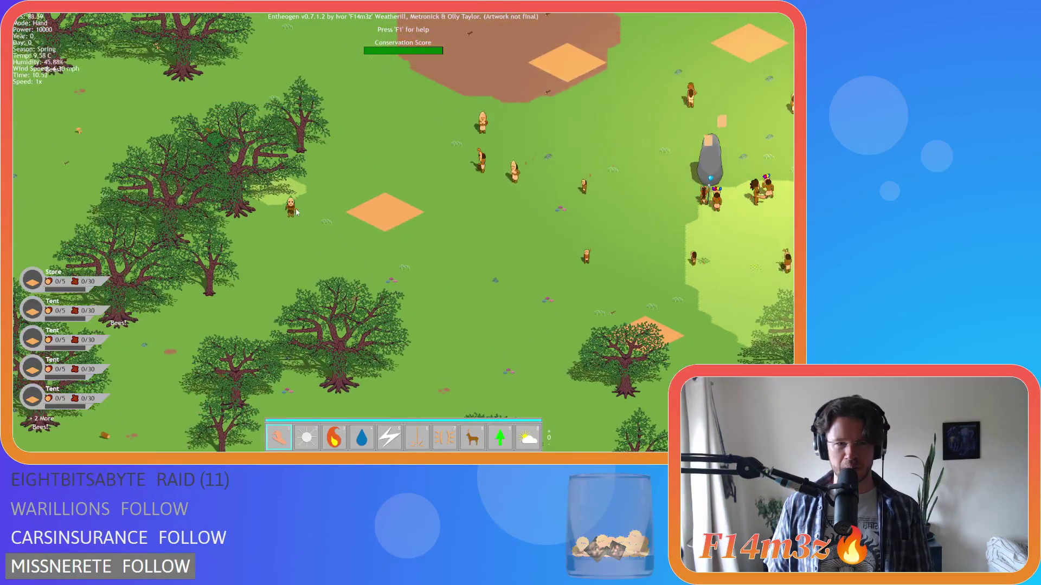
pyautogui.press('a')
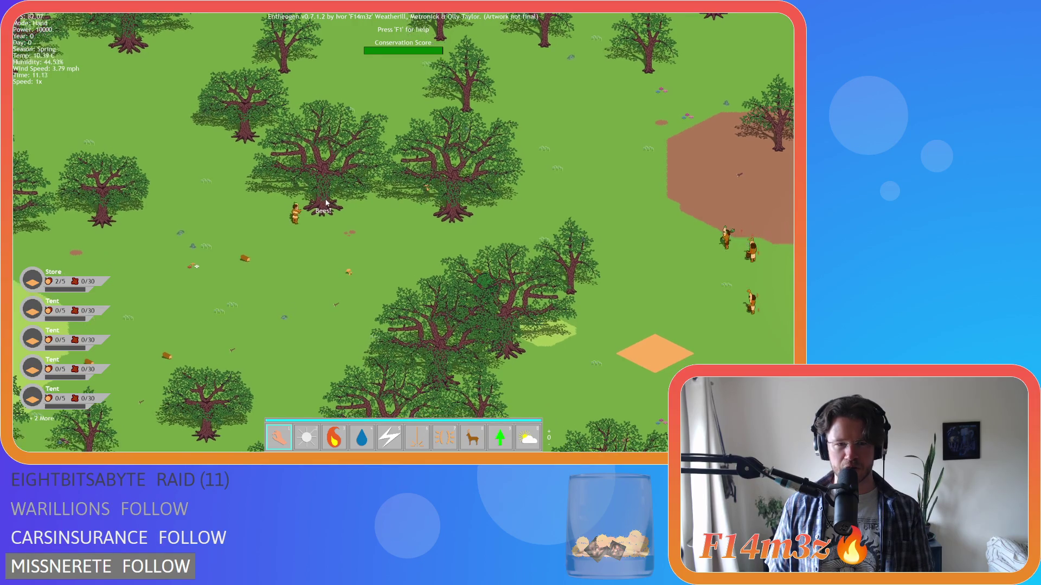
pyautogui.press('d')
pyautogui.press('d')
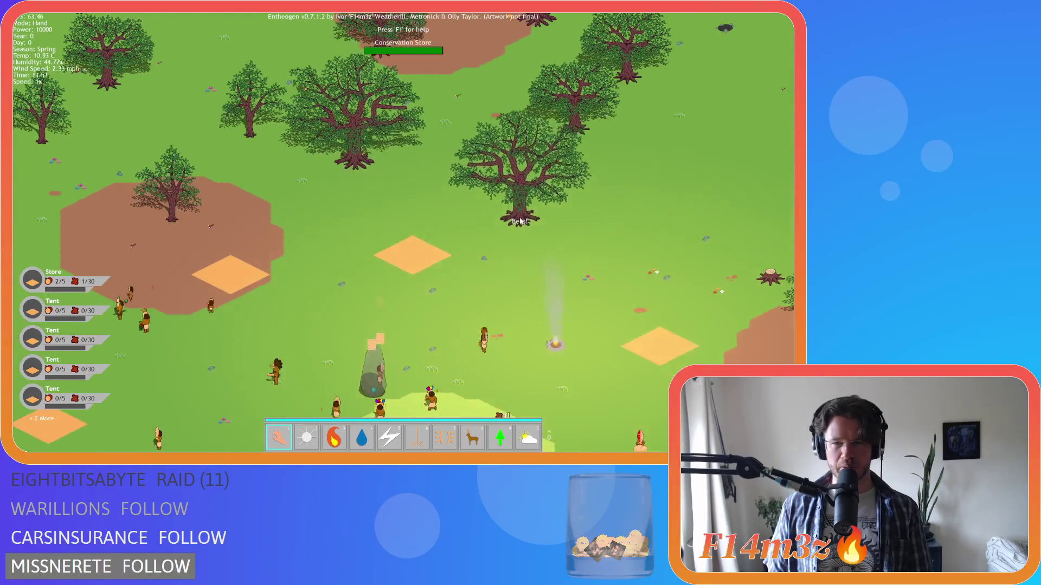
pyautogui.press('s')
pyautogui.press('a')
pyautogui.press('w')
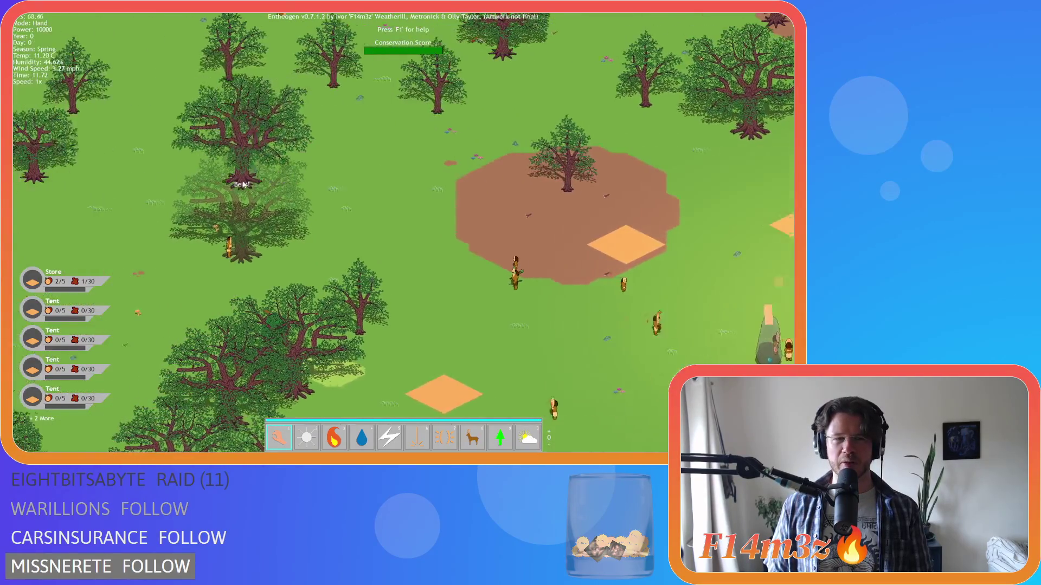
pyautogui.press('s')
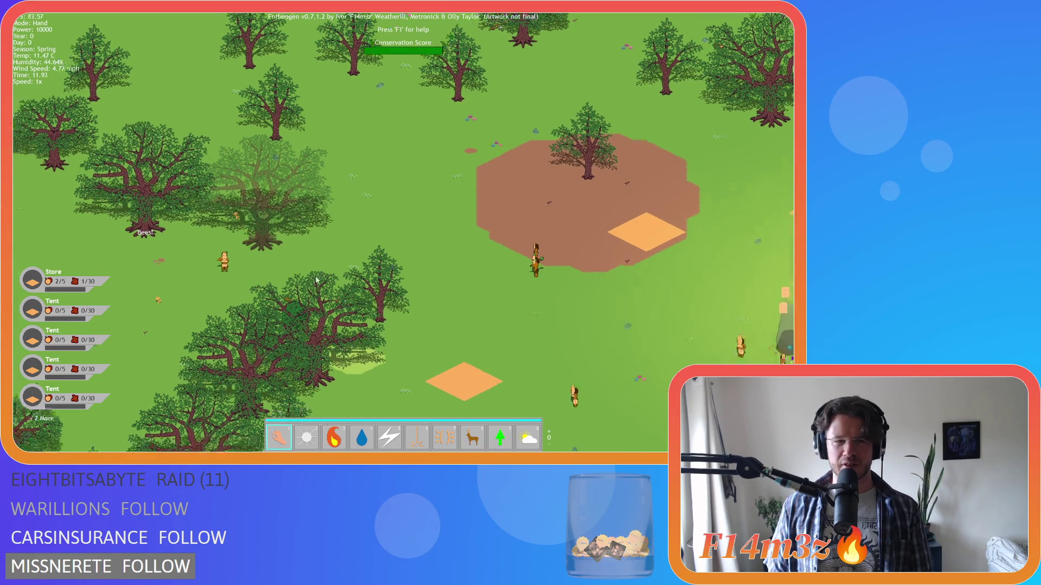
pyautogui.press('d')
pyautogui.press('s')
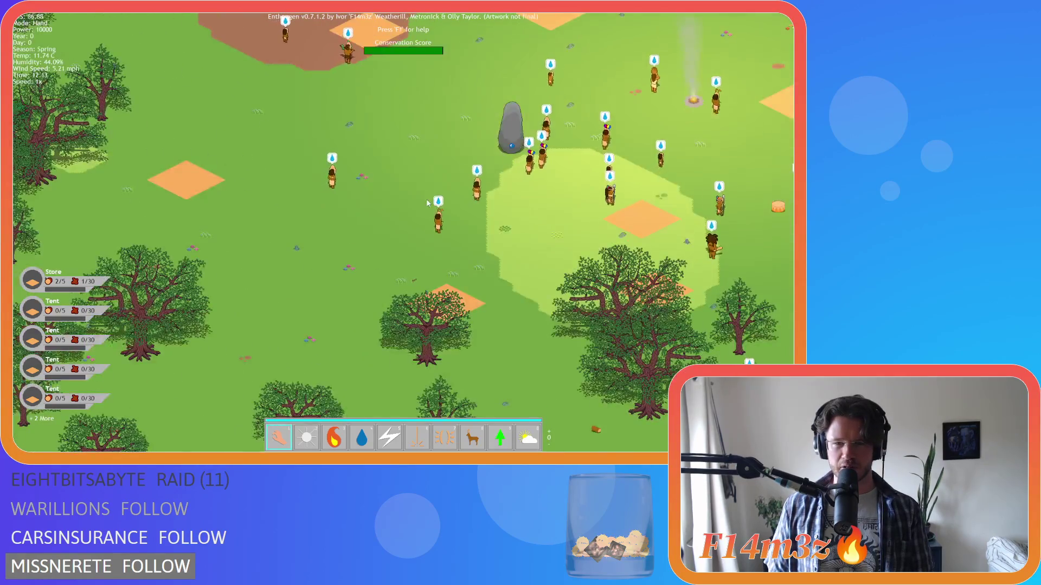
pyautogui.press('w')
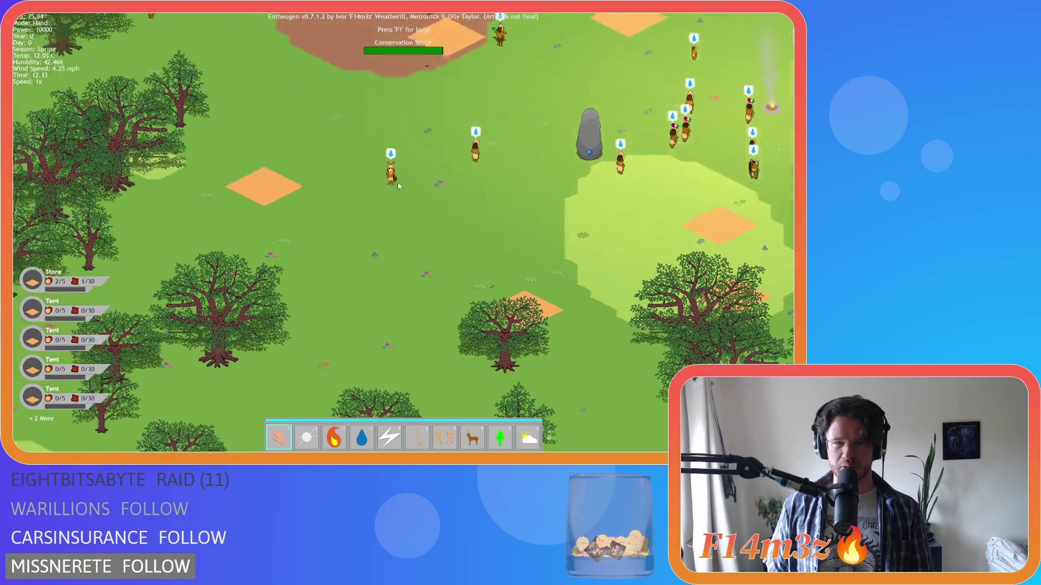
pyautogui.press('a')
pyautogui.scroll(-3, 434, 182)
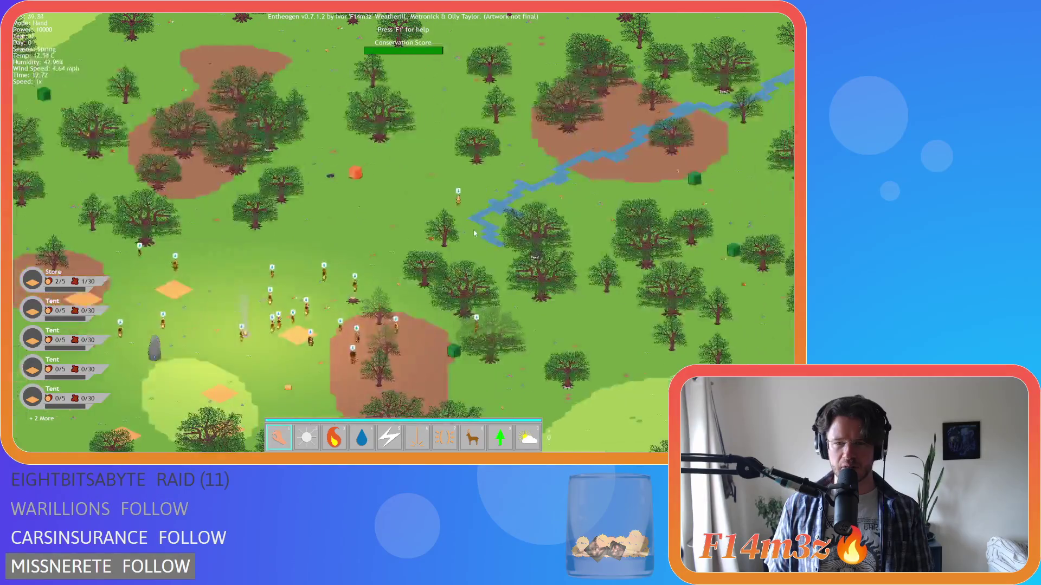
pyautogui.scroll(3, 408, 200)
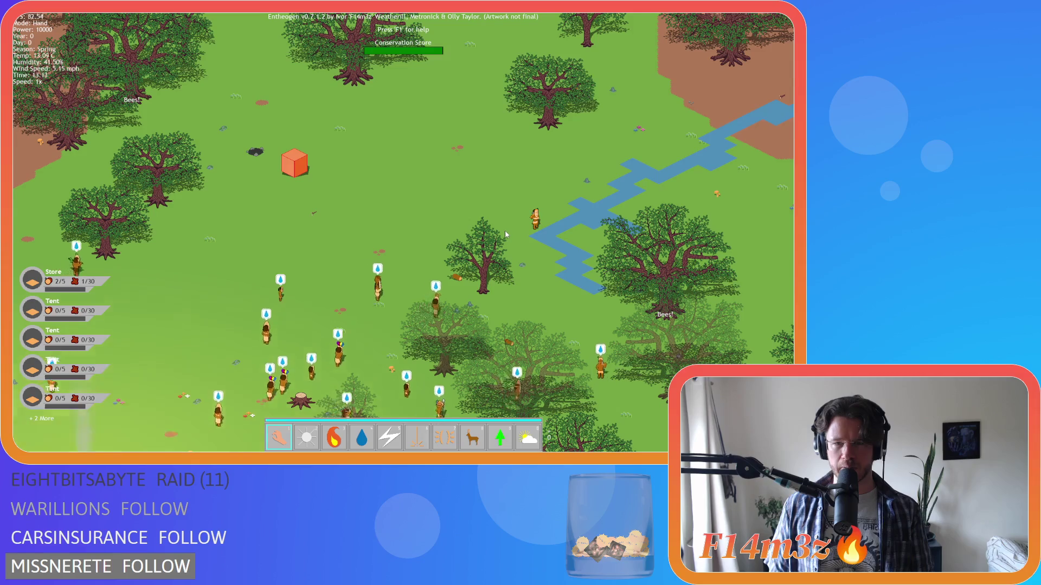
pyautogui.scroll(-3, 506, 230)
pyautogui.scroll(5, 388, 230)
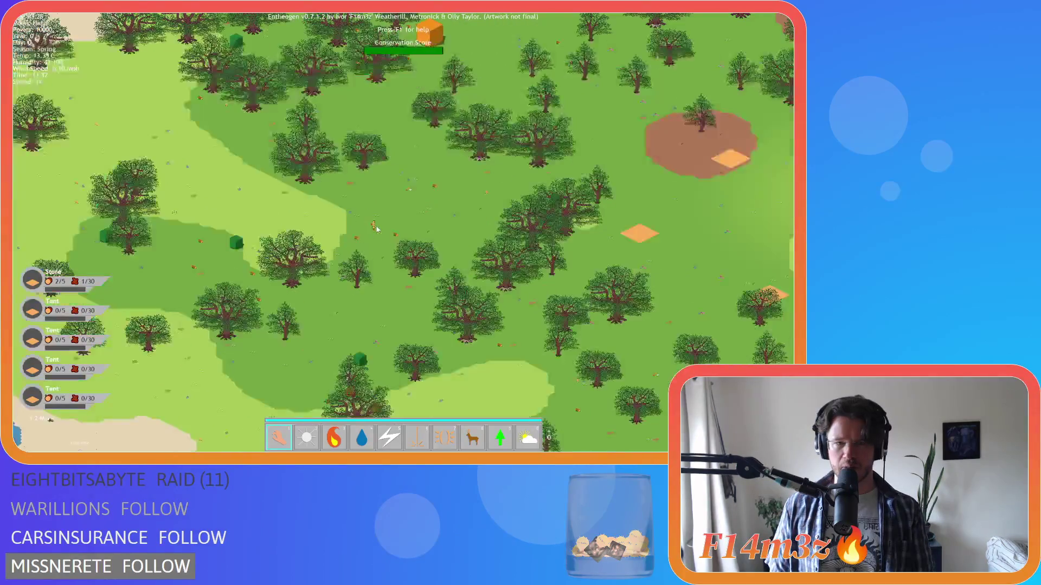
pyautogui.scroll(2, 389, 250)
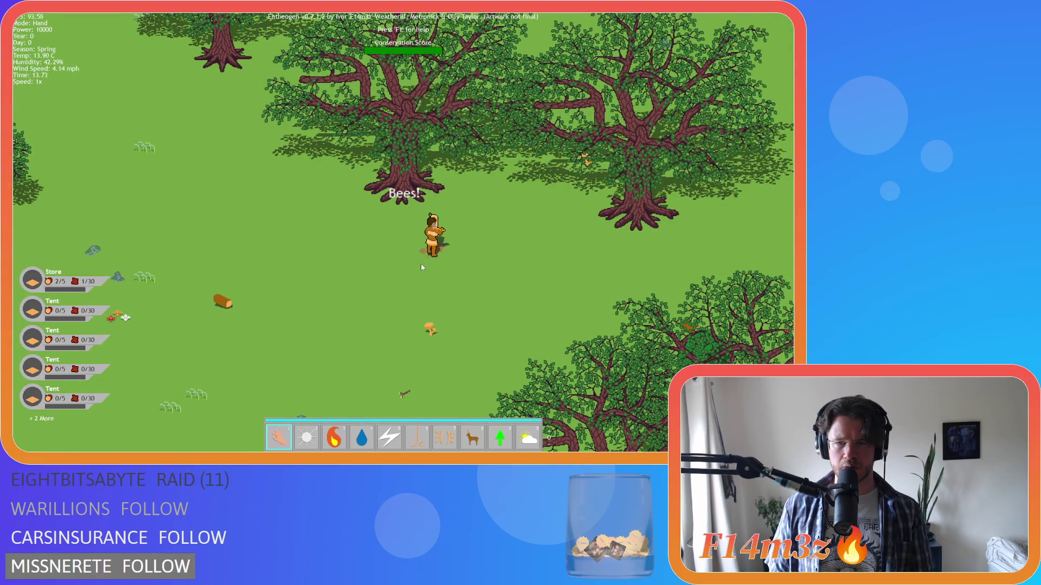
# Pan over the large trees toward the river, then past the stone and fire.
pyautogui.press('d')
pyautogui.press('w')
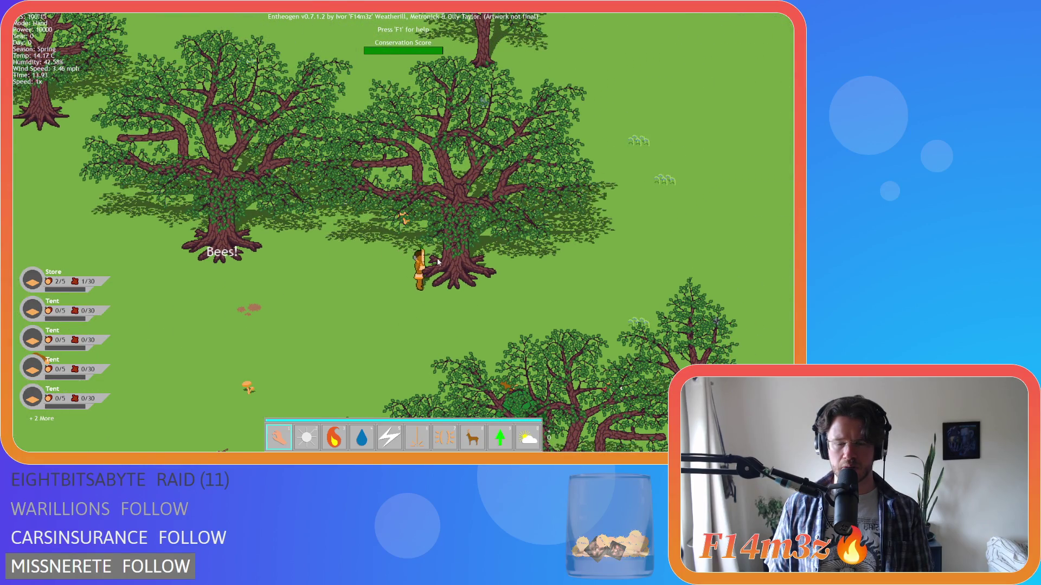
pyautogui.scroll(-7, 437, 258)
pyautogui.press('d')
pyautogui.press('w')
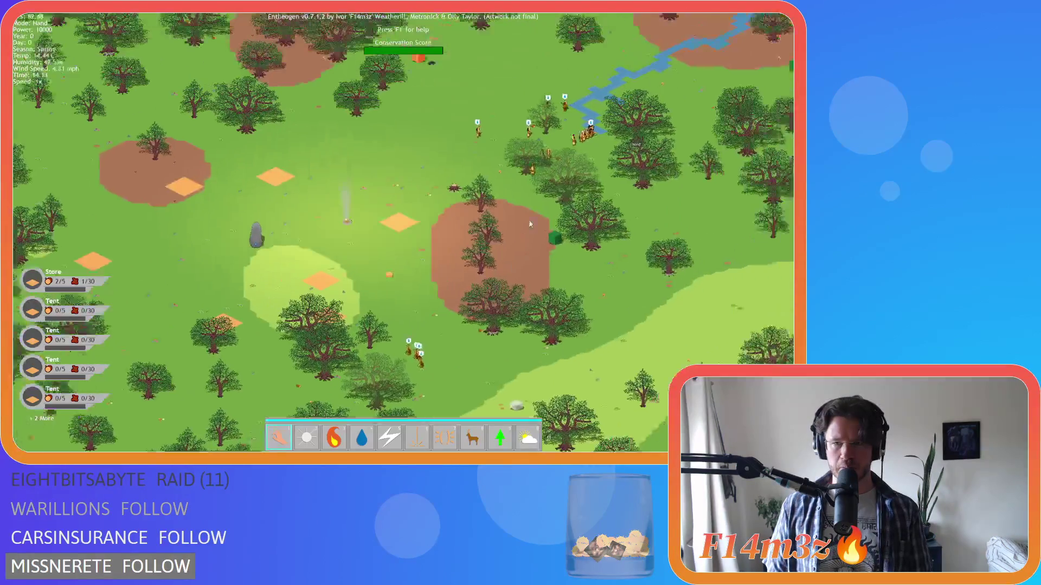
pyautogui.scroll(3, 512, 217)
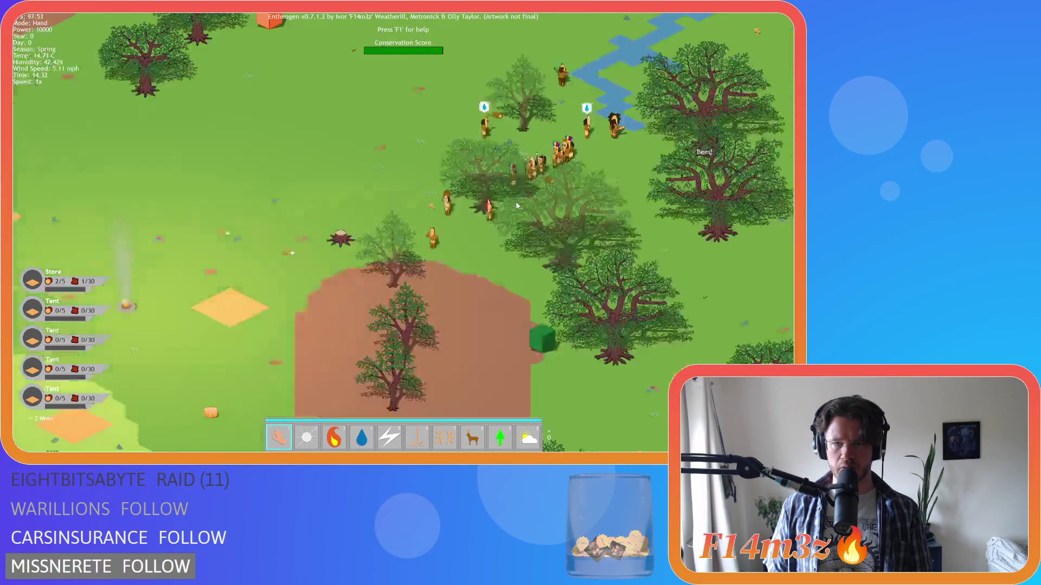
pyautogui.press('a')
pyautogui.scroll(-5, 386, 264)
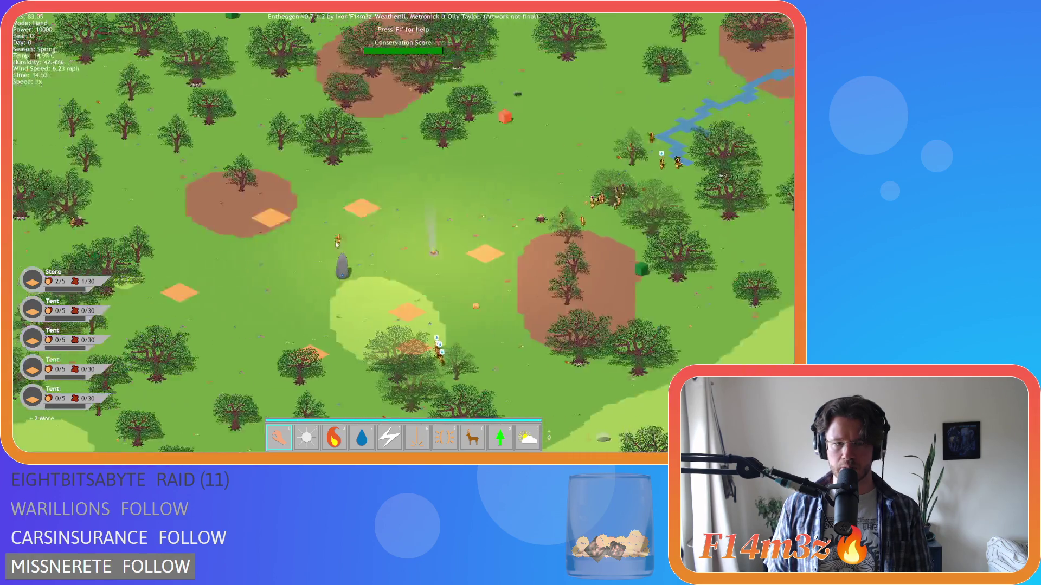
pyautogui.press('a')
pyautogui.scroll(5, 269, 190)
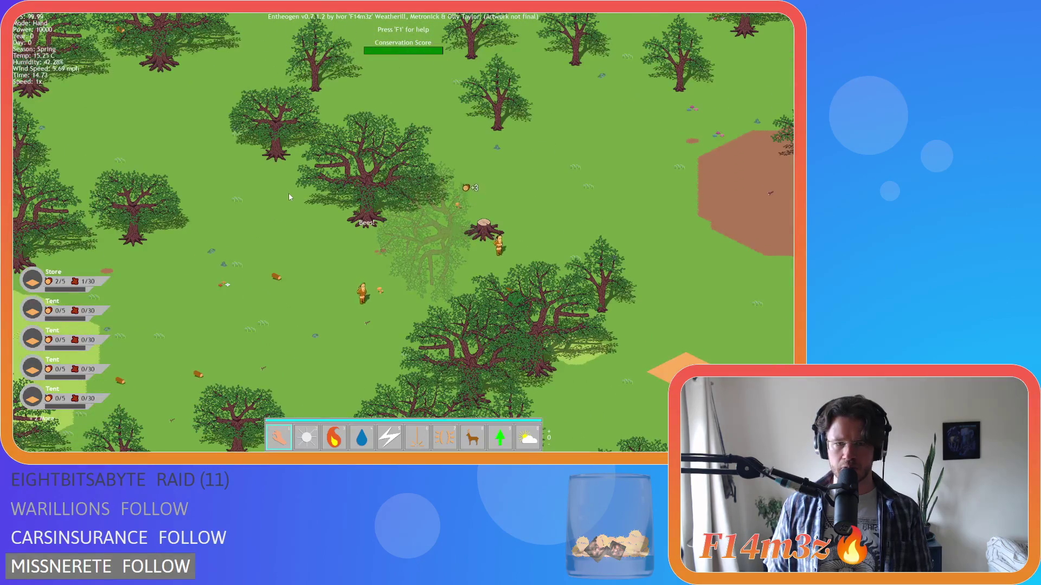
pyautogui.press('d')
pyautogui.press('s')
pyautogui.scroll(-5, 629, 286)
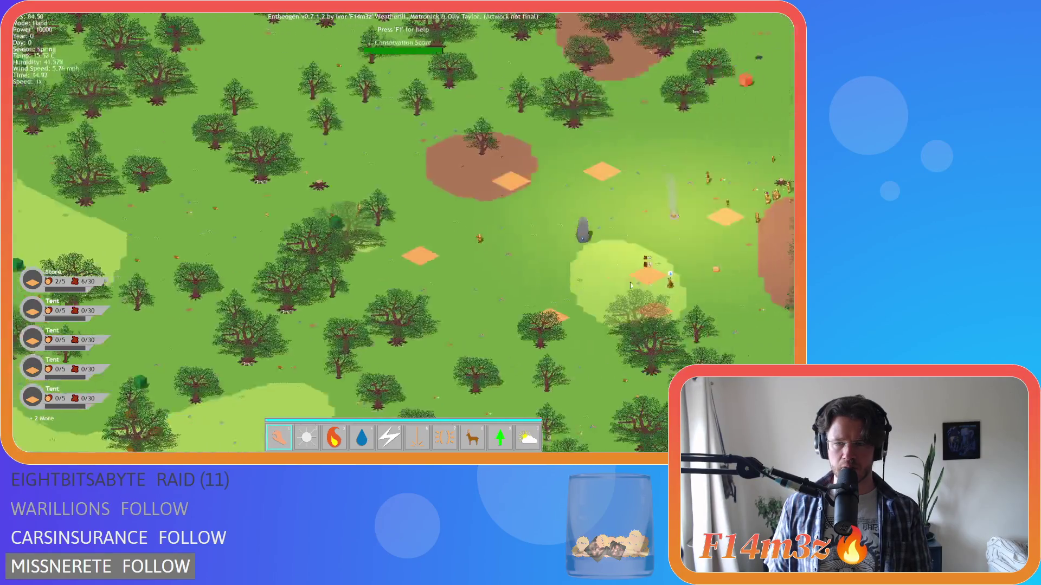
pyautogui.scroll(5, 568, 273)
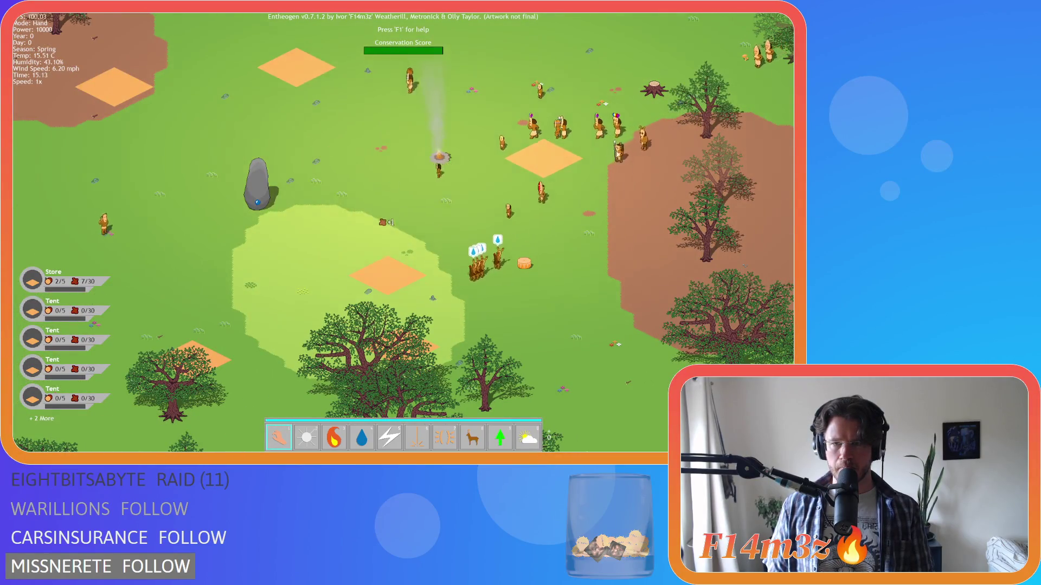
pyautogui.press('s')
pyautogui.press('d')
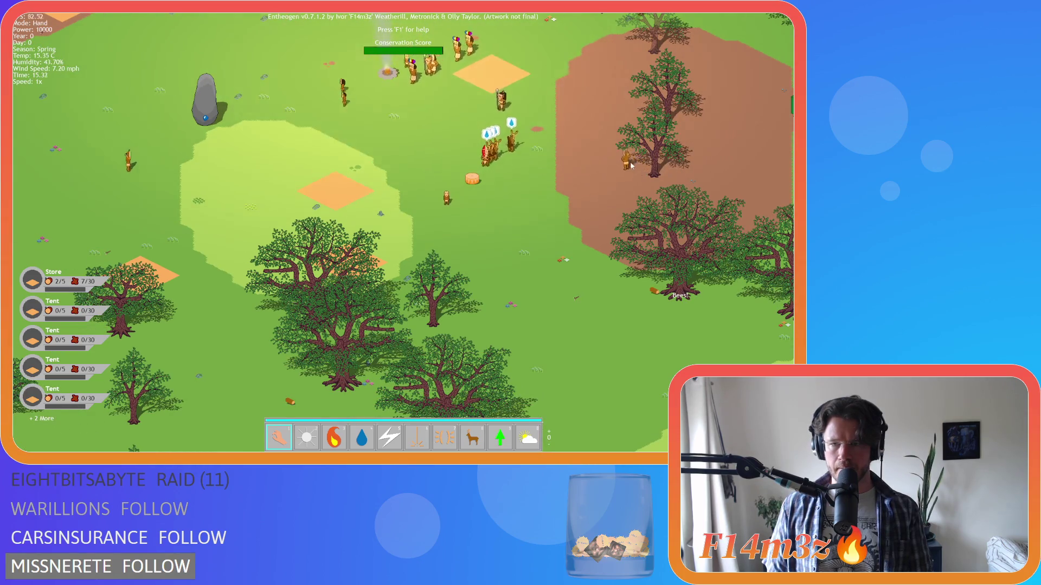
pyautogui.press('a')
# Check a water-carrying villager's tribe details, then close the Tribe window.
pyautogui.click(662, 201)
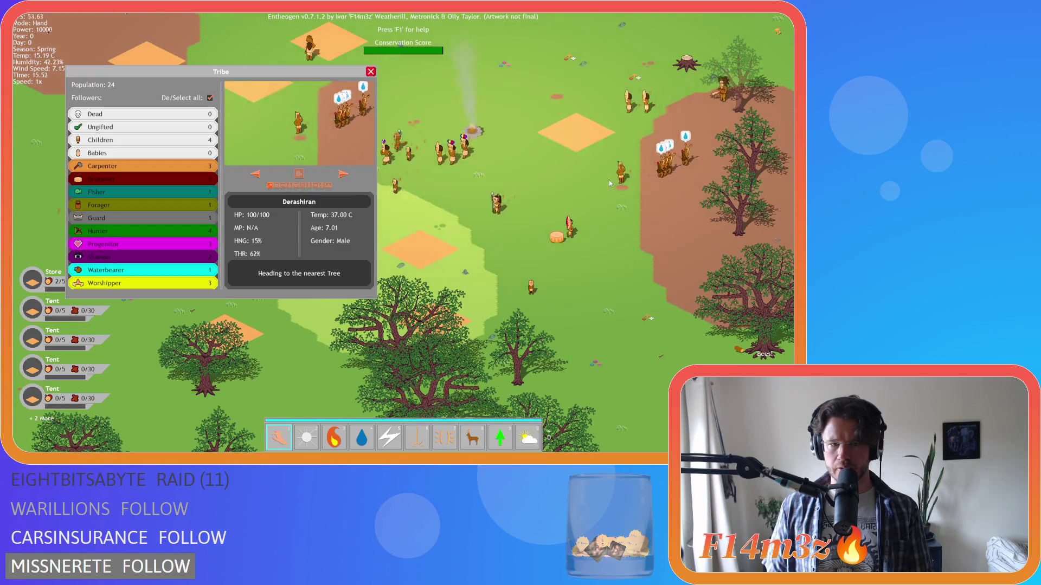
pyautogui.press('w')
pyautogui.press('a')
pyautogui.click(366, 74)
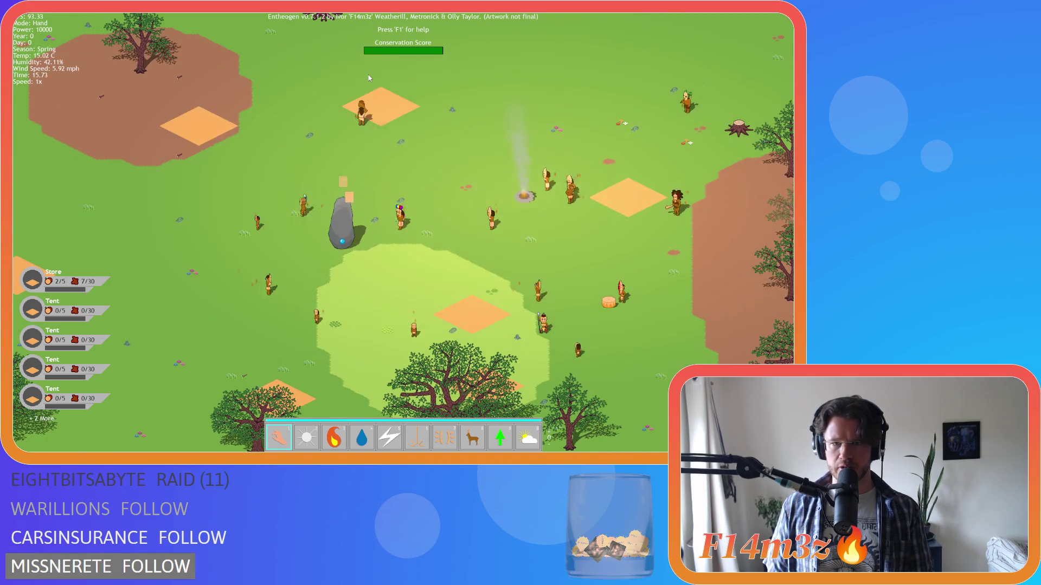
# Move left across the forest and check another villager's tribe details before closing them.
pyautogui.press('a')
pyautogui.press('w')
pyautogui.scroll(-5, 601, 239)
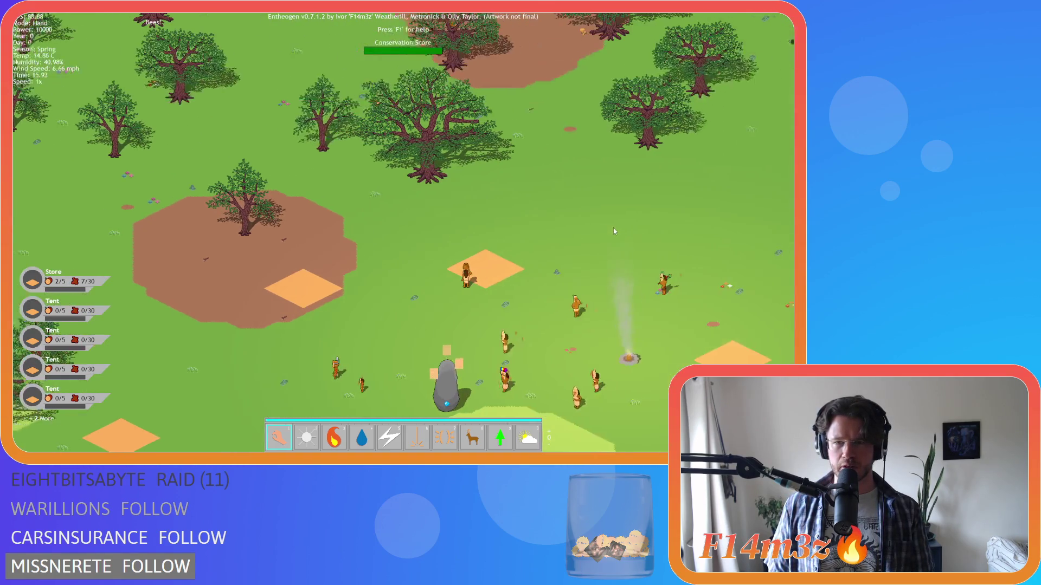
pyautogui.press('a')
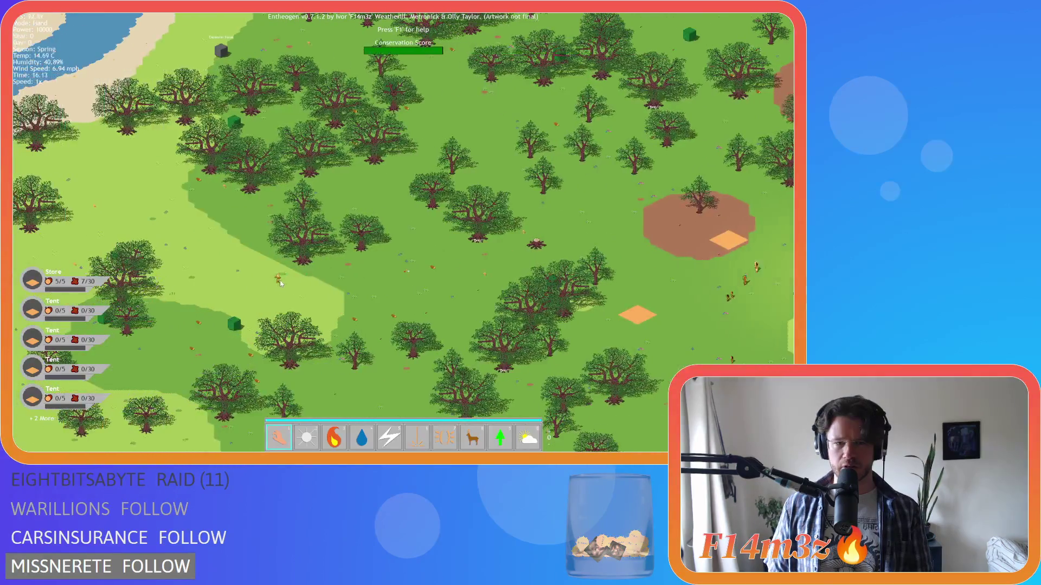
pyautogui.scroll(4, 441, 275)
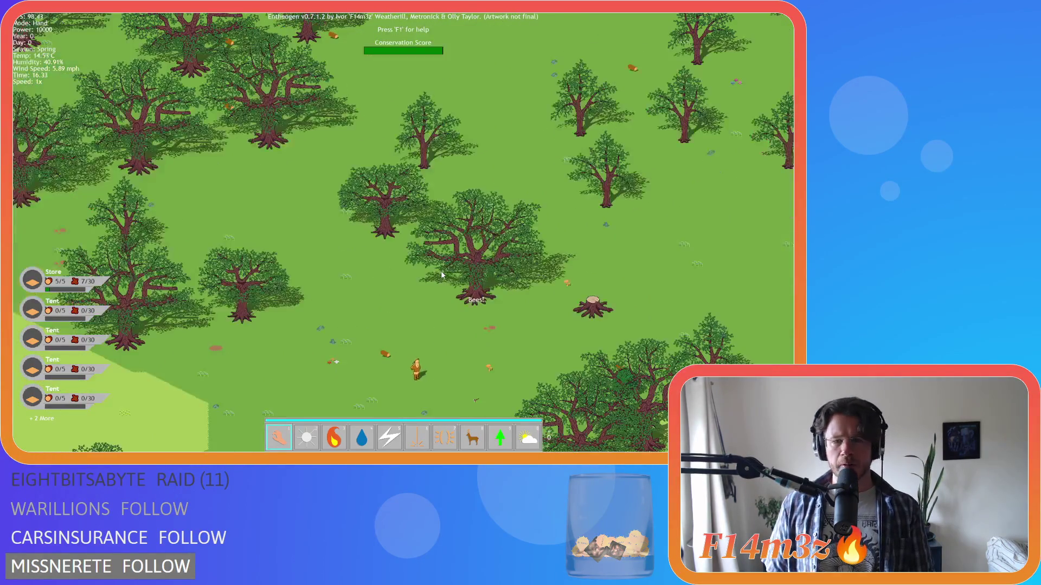
pyautogui.scroll(-3, 410, 221)
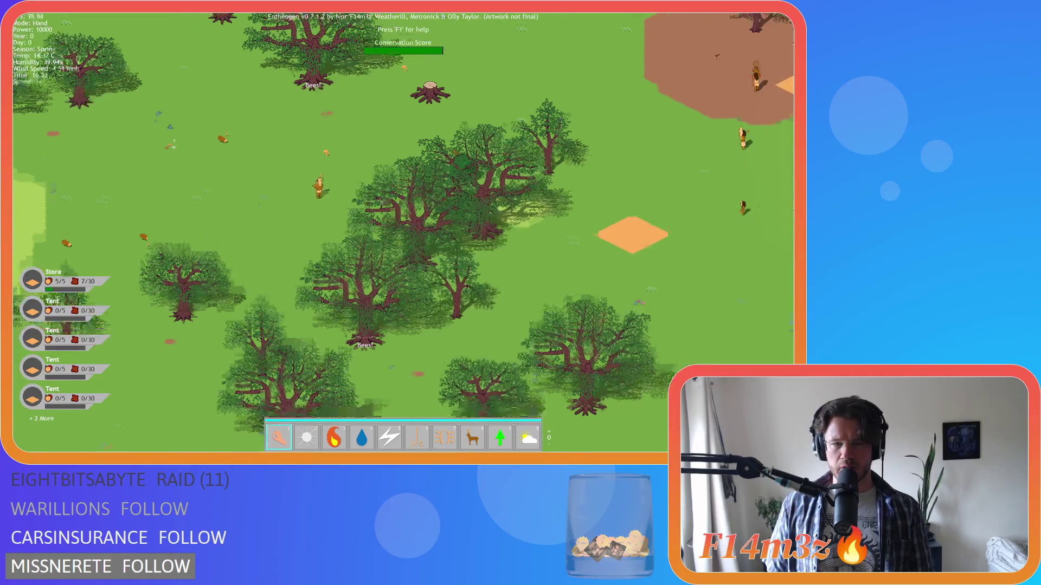
pyautogui.scroll(5, 371, 196)
pyautogui.click(371, 196)
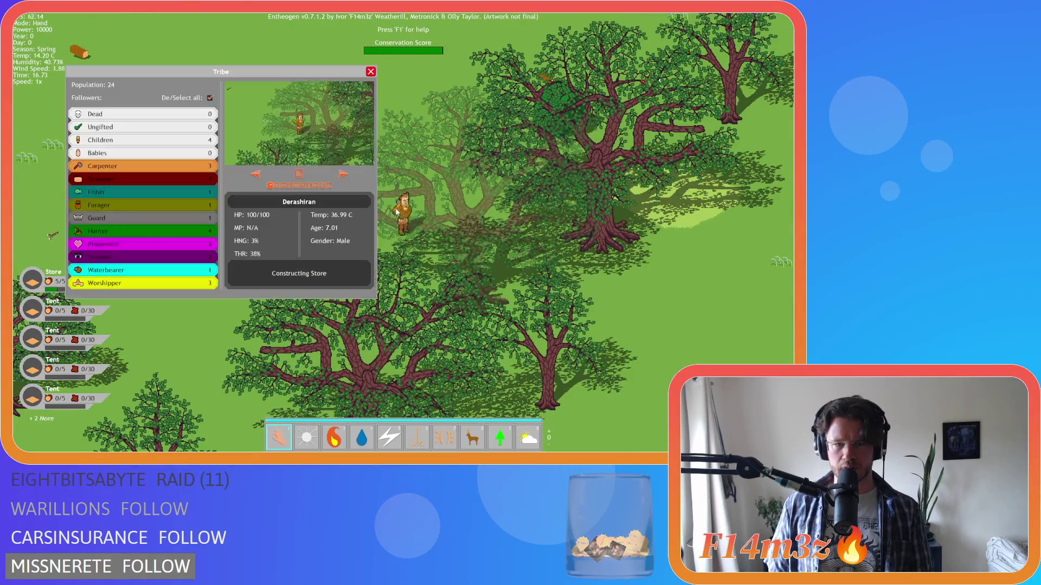
pyautogui.press('d')
pyautogui.click(371, 72)
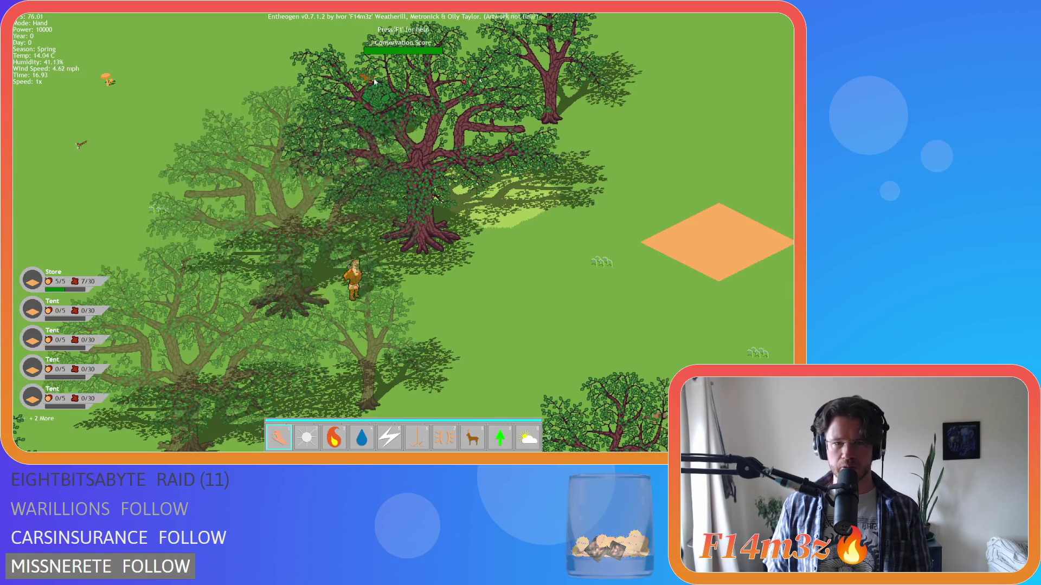
# Pan back over the village grassland around the stone to show the new tent.
pyautogui.scroll(-3, 387, 159)
pyautogui.press('w')
pyautogui.press('d')
pyautogui.press('w')
pyautogui.press('d')
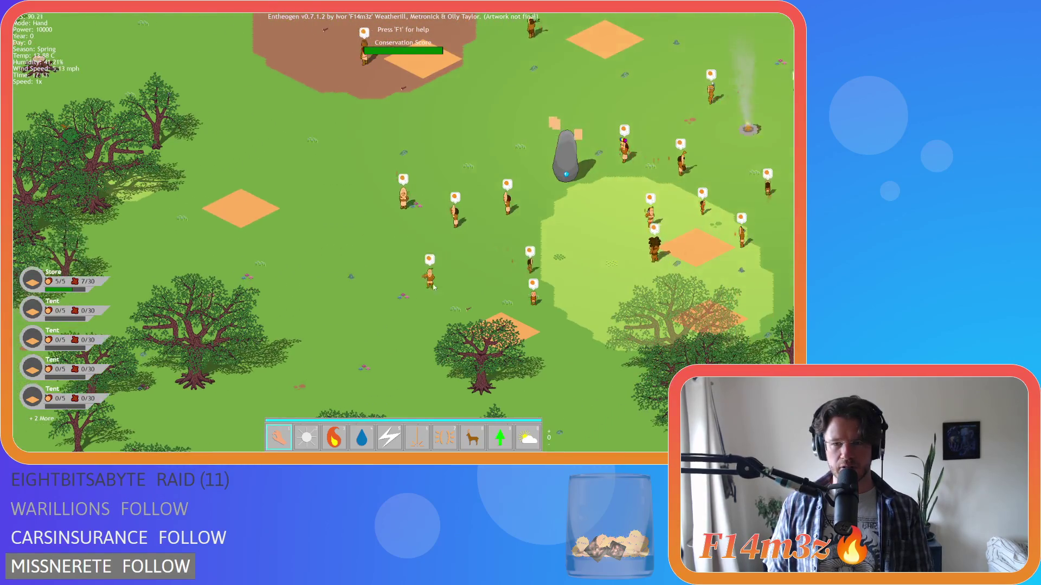
pyautogui.press('d')
pyautogui.press('w')
pyautogui.press('d')
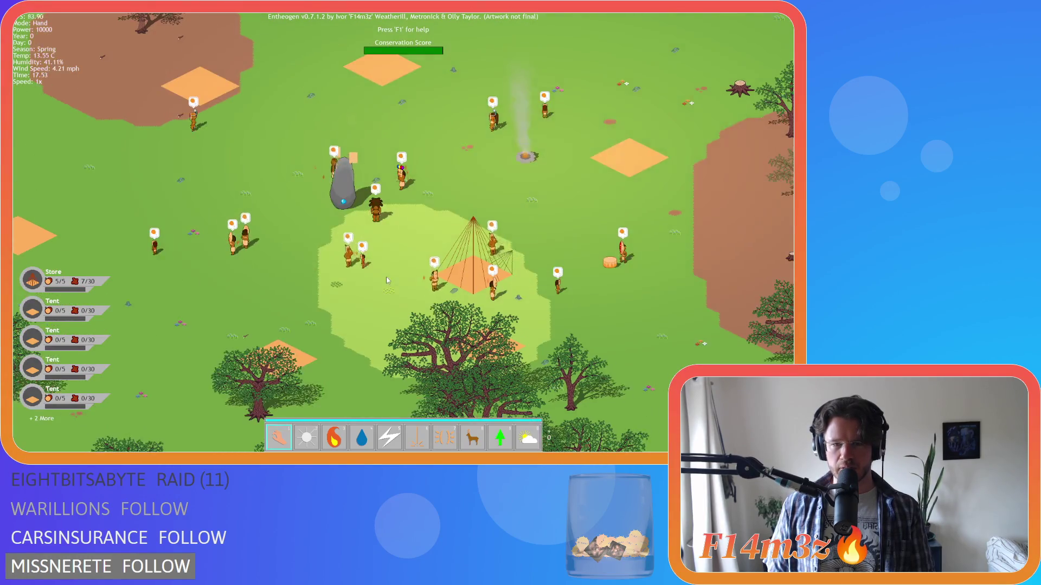
pyautogui.scroll(-3, 270, 218)
# Pan over the forest and bring the villager camp back to the centre of view.
pyautogui.press('a')
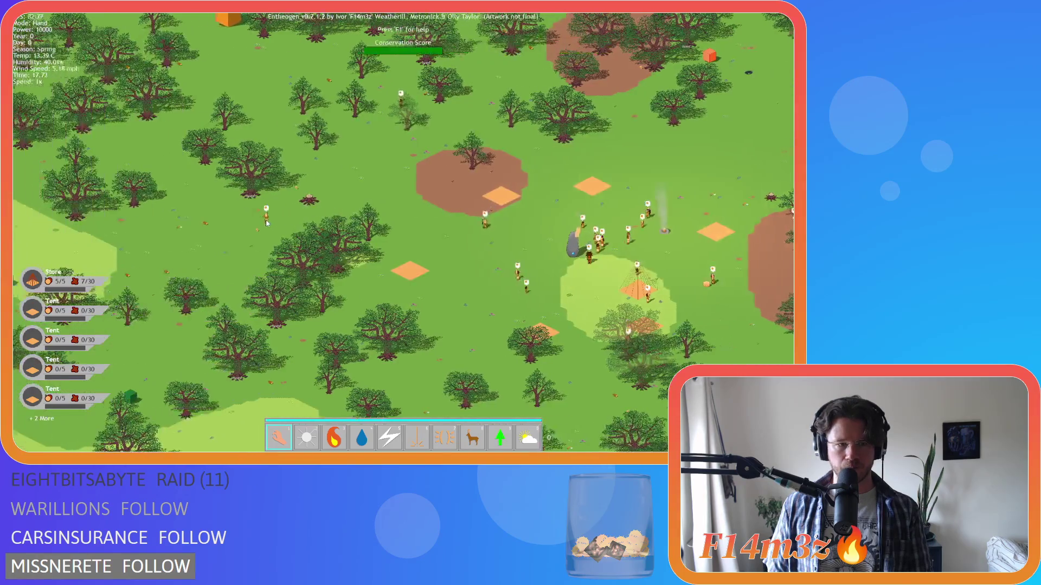
pyautogui.scroll(3, 287, 230)
pyautogui.press('a')
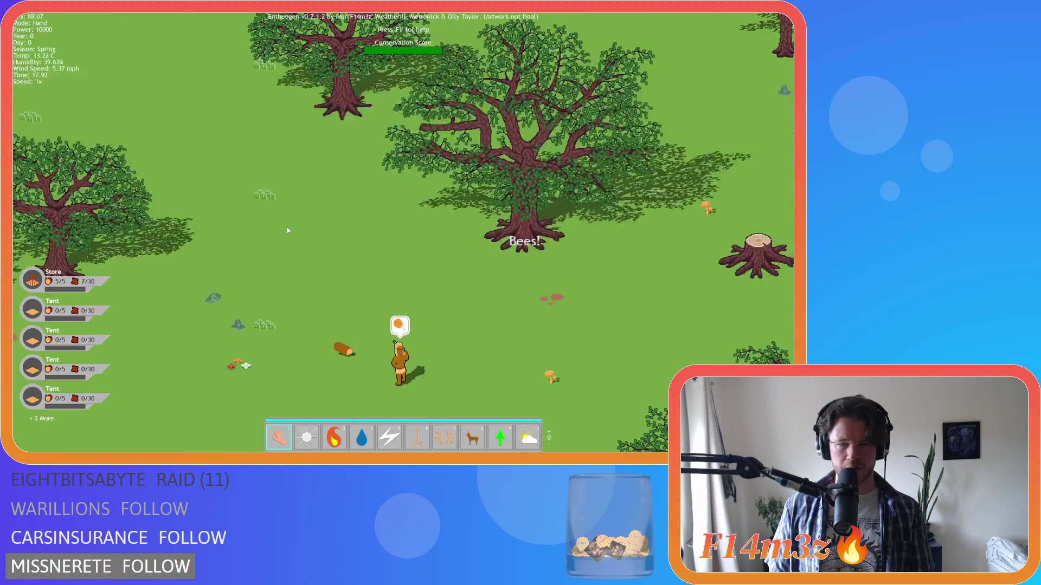
pyautogui.scroll(-2, 386, 255)
pyautogui.press('d')
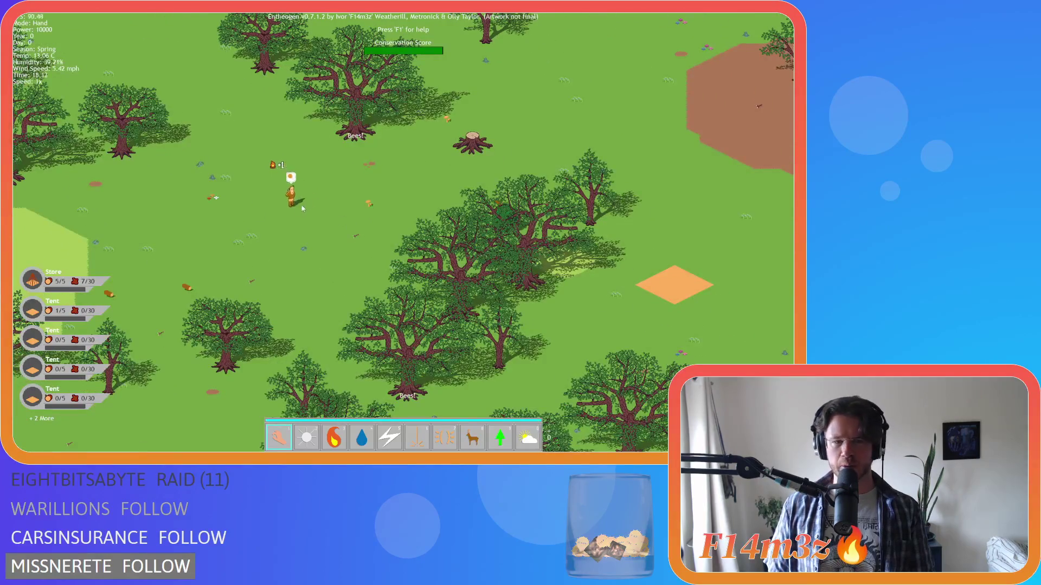
pyautogui.scroll(-2, 303, 208)
pyautogui.press('d')
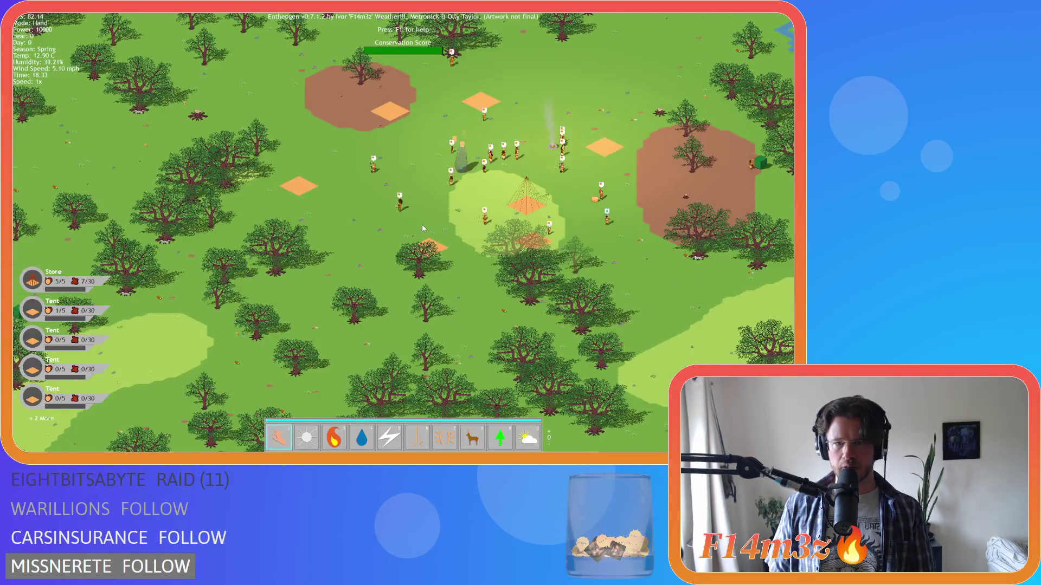
pyautogui.press('w')
pyautogui.press('a')
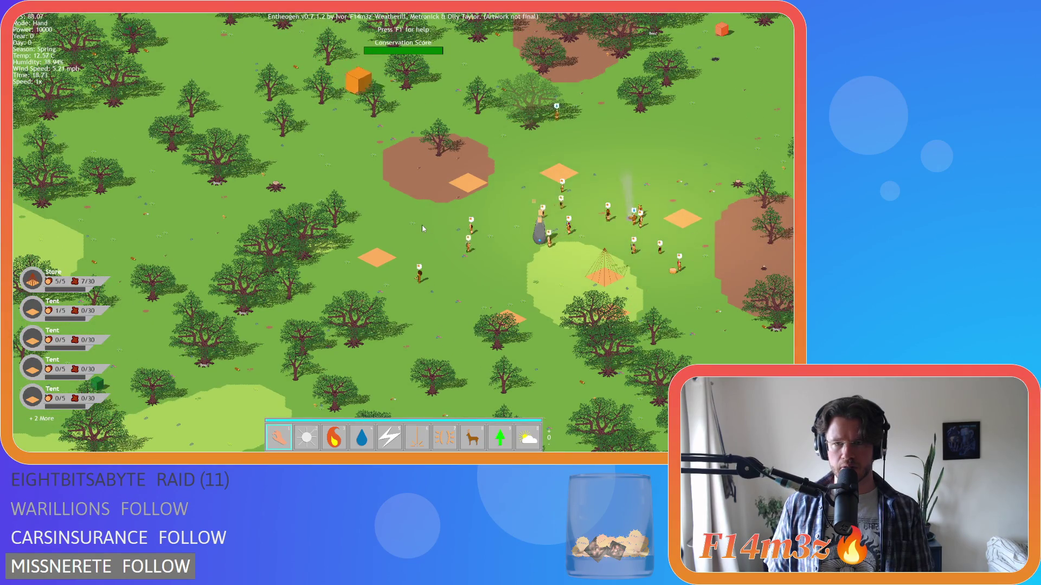
pyautogui.scroll(5, 434, 220)
pyautogui.scroll(-6, 473, 213)
pyautogui.scroll(2, 472, 213)
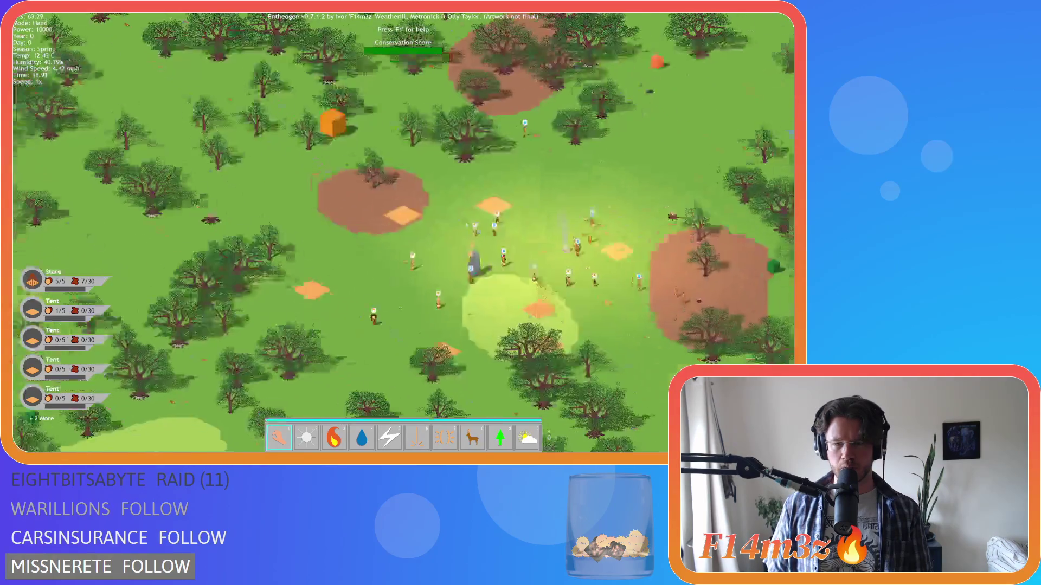
pyautogui.scroll(2, 472, 213)
pyautogui.scroll(3, 610, 277)
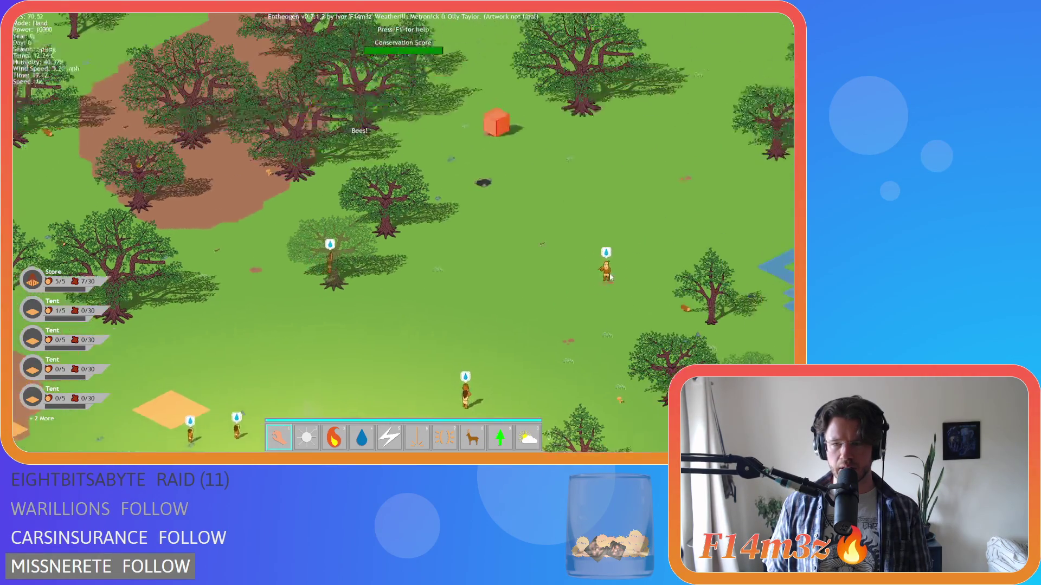
# Explore along the river and around the camp, ending zoomed in on the 'Bees!' tree.
pyautogui.press('d')
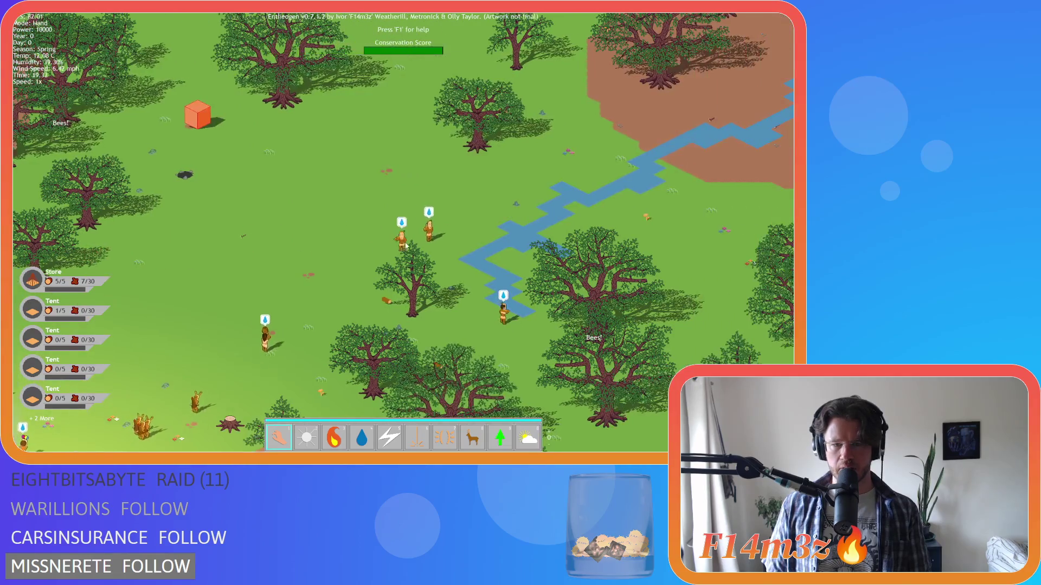
pyautogui.press('d')
pyautogui.press('s')
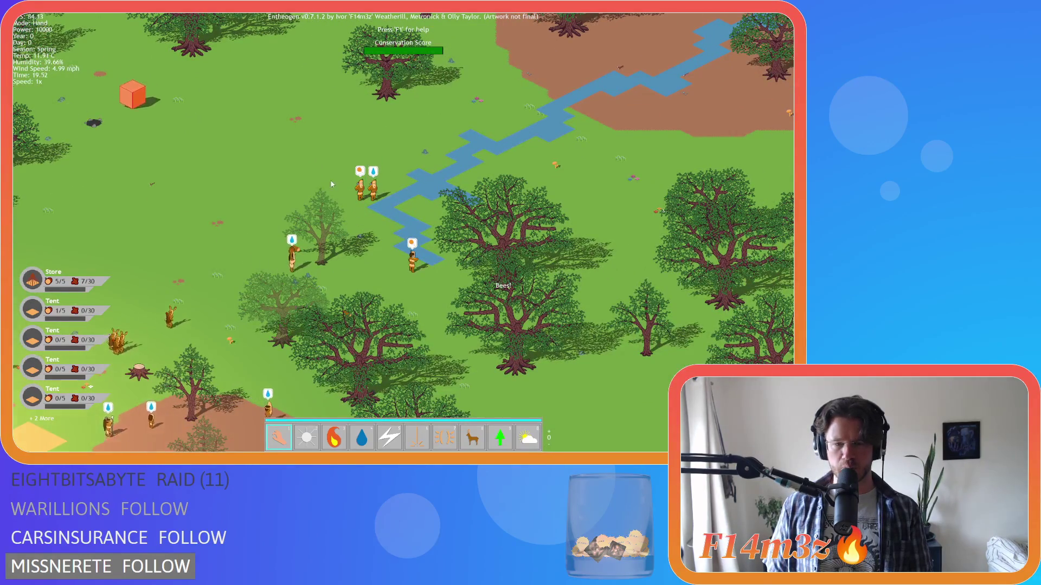
pyautogui.press('a')
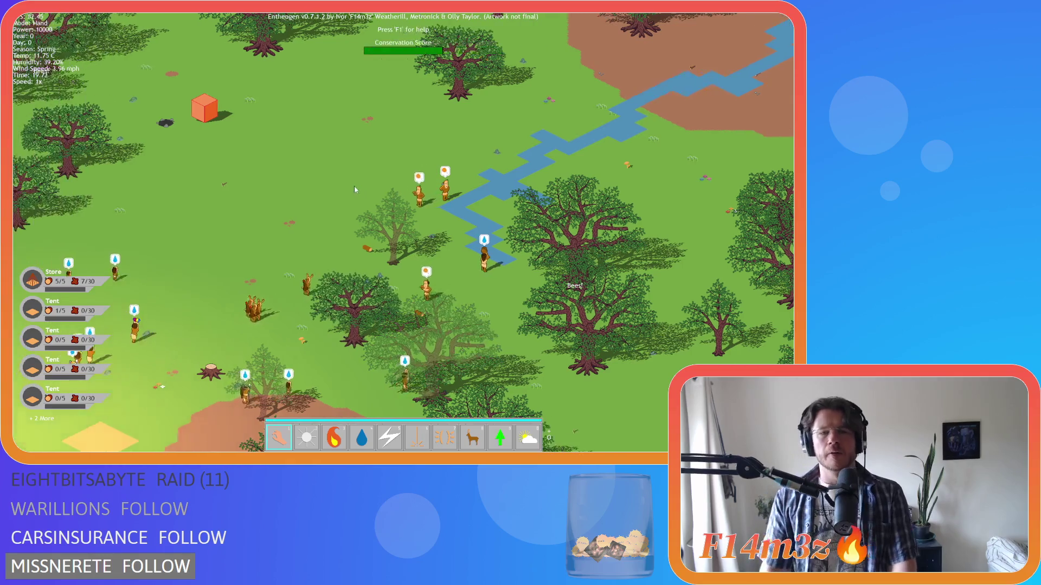
pyautogui.press('a')
pyautogui.press('s')
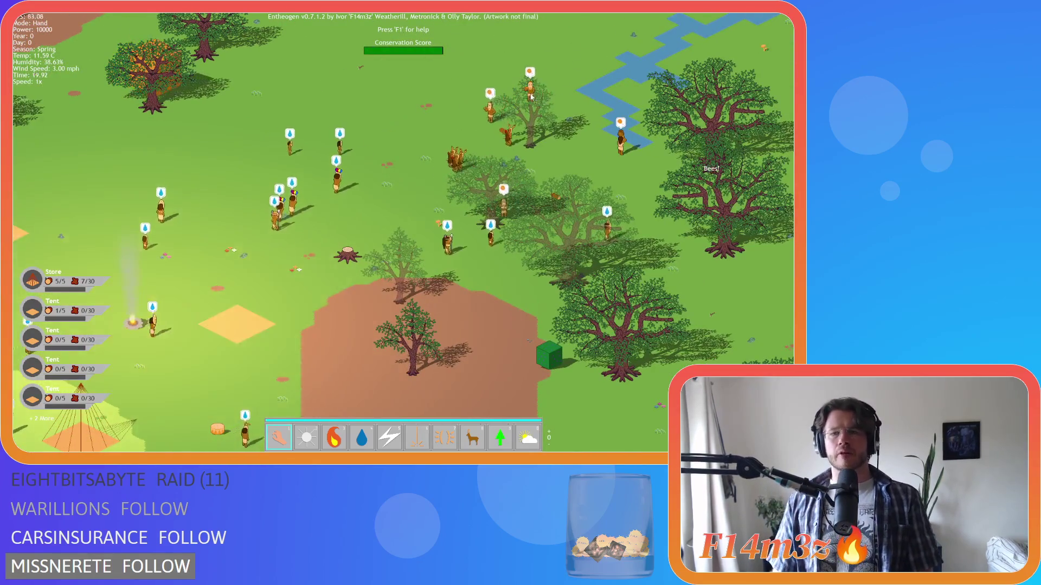
pyautogui.scroll(-3, 532, 97)
pyautogui.press('a')
pyautogui.press('w')
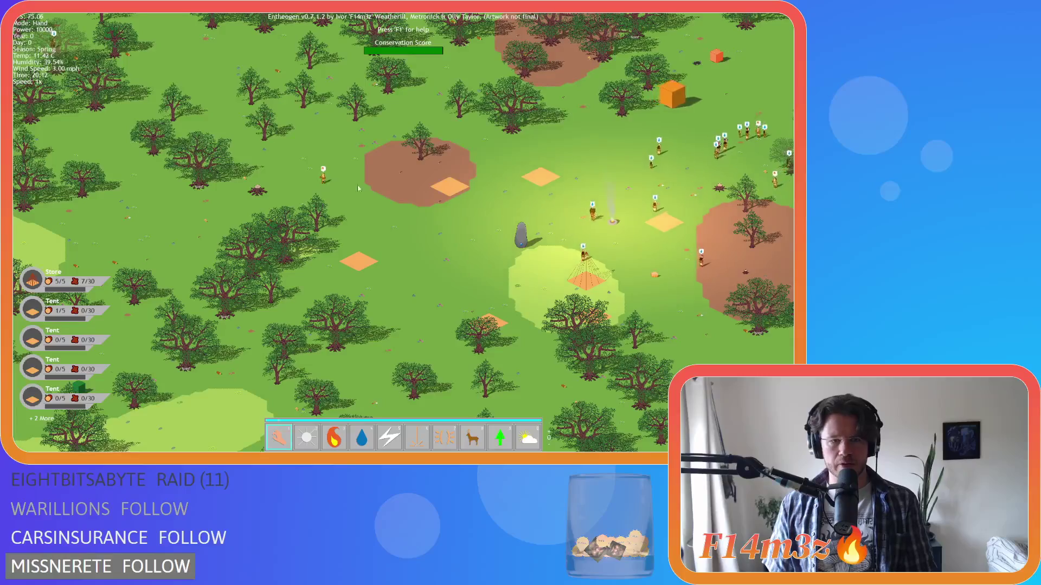
pyautogui.press('w')
pyautogui.press('d')
pyautogui.press('d')
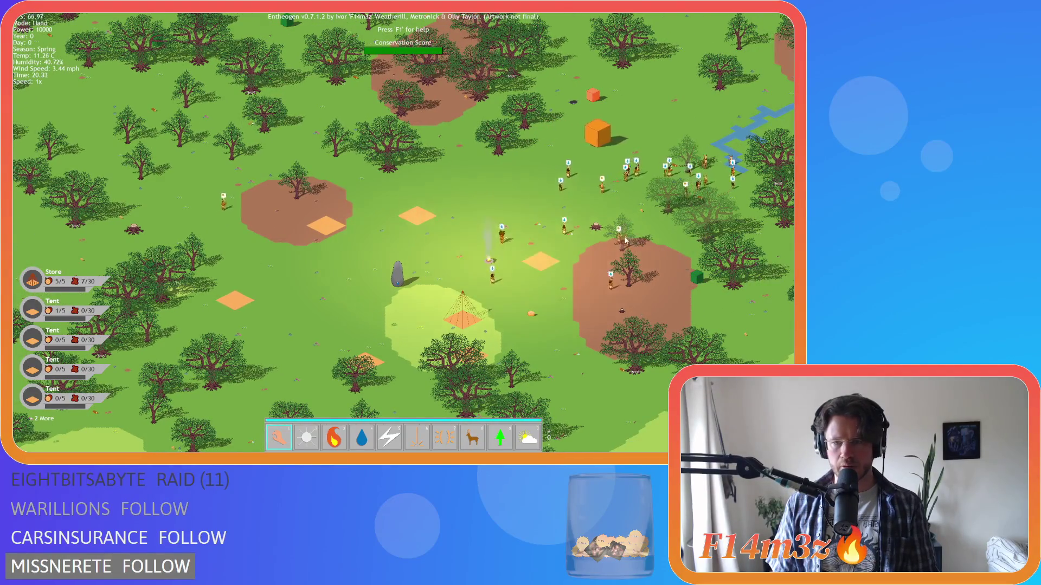
pyautogui.press('a')
pyautogui.moveTo(414, 252); pyautogui.dragTo(609, 243)
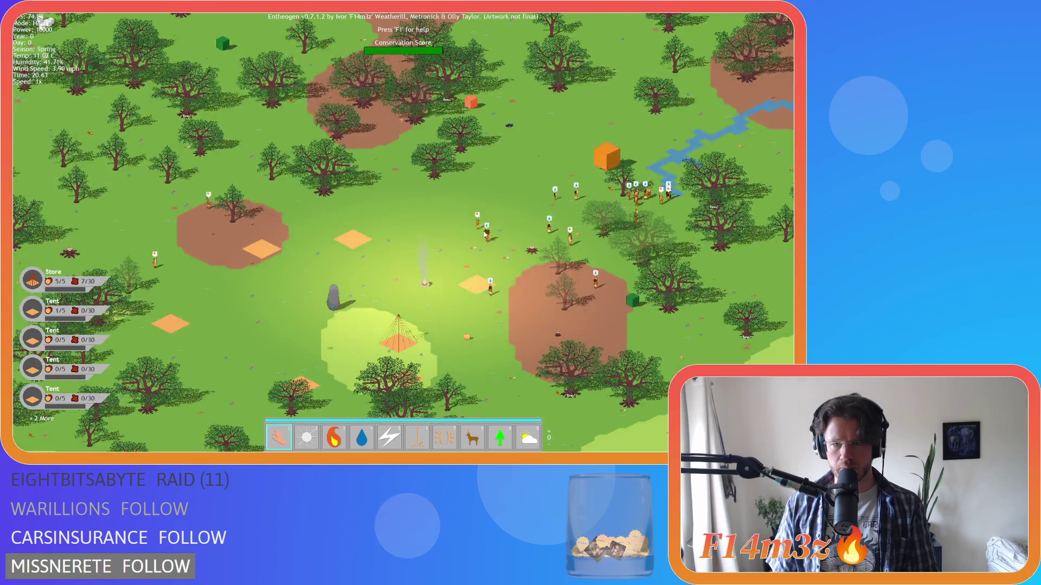
pyautogui.moveTo(485, 234); pyautogui.dragTo(302, 242)
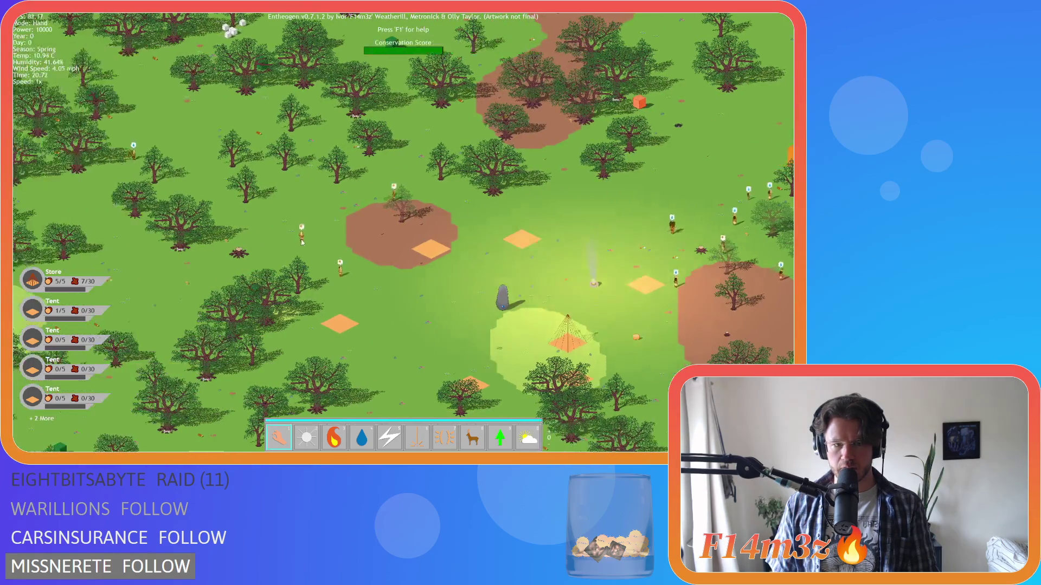
pyautogui.scroll(8, 342, 245)
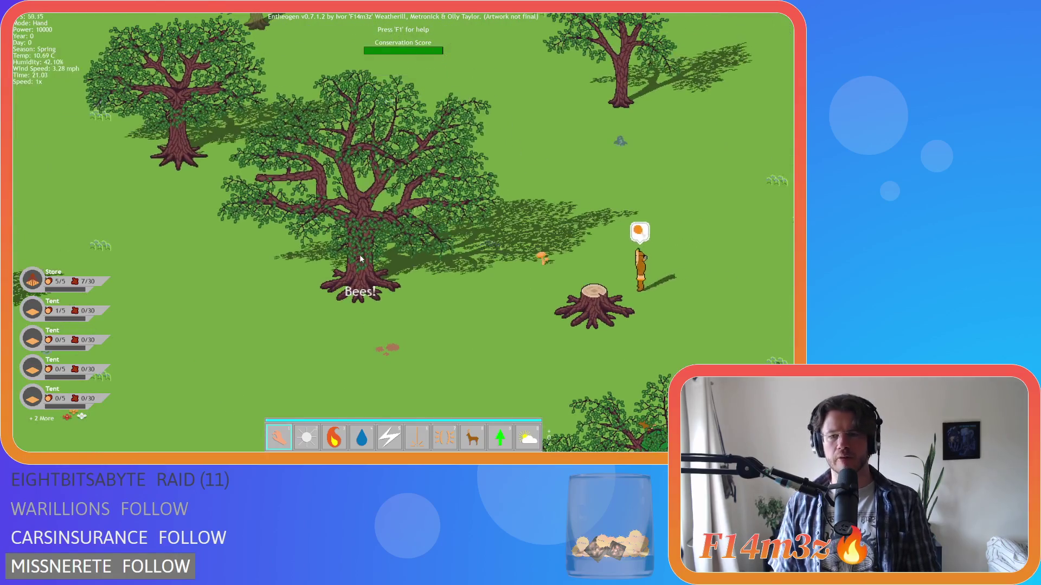
# Shift left to the bee-flagged villager under the 'Bees!' tree, then zoom out over the camp.
pyautogui.press('a')
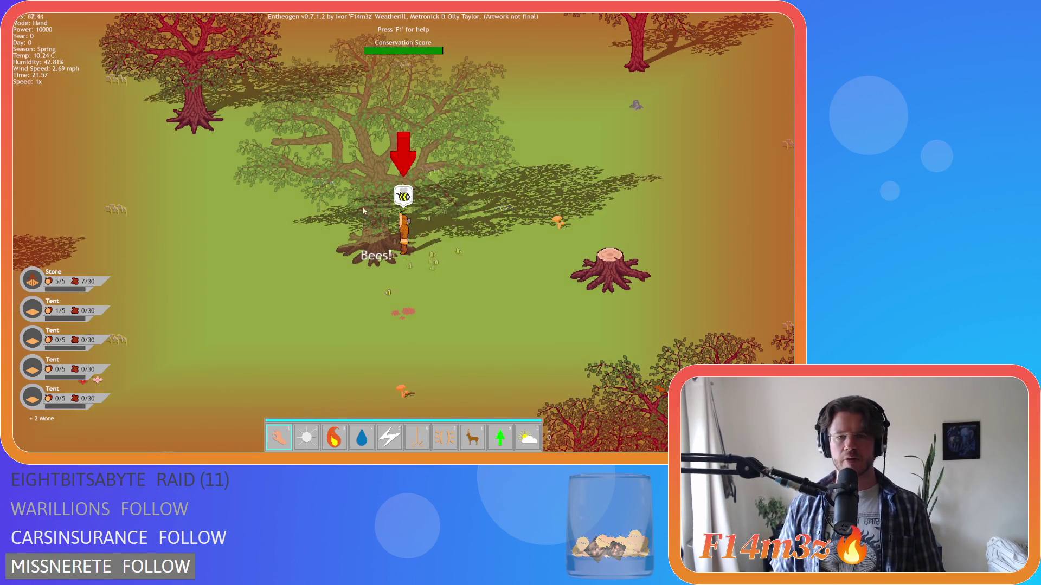
pyautogui.scroll(-5, 363, 210)
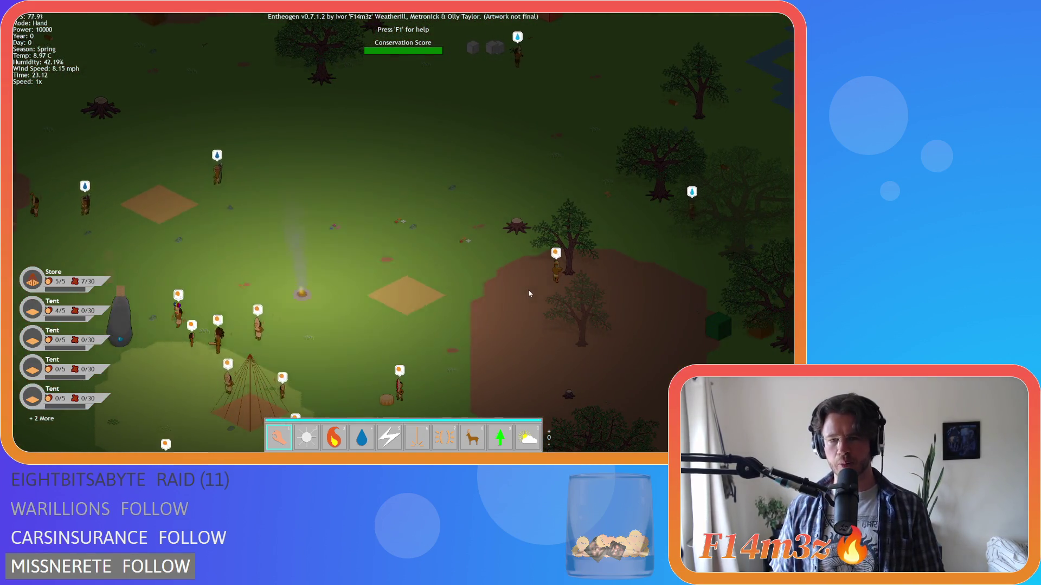
pyautogui.scroll(2, 529, 293)
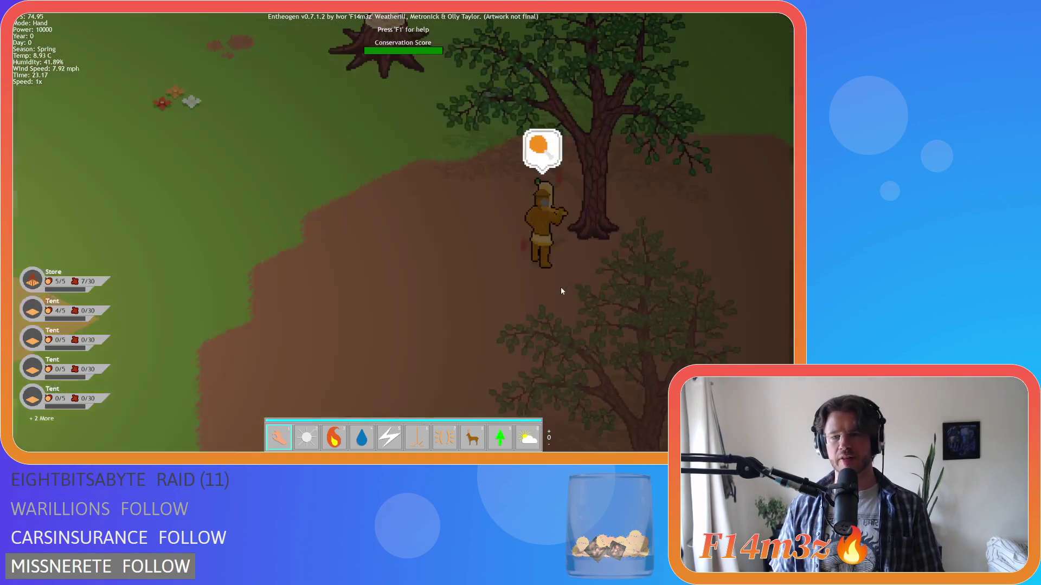
pyautogui.scroll(-5, 560, 288)
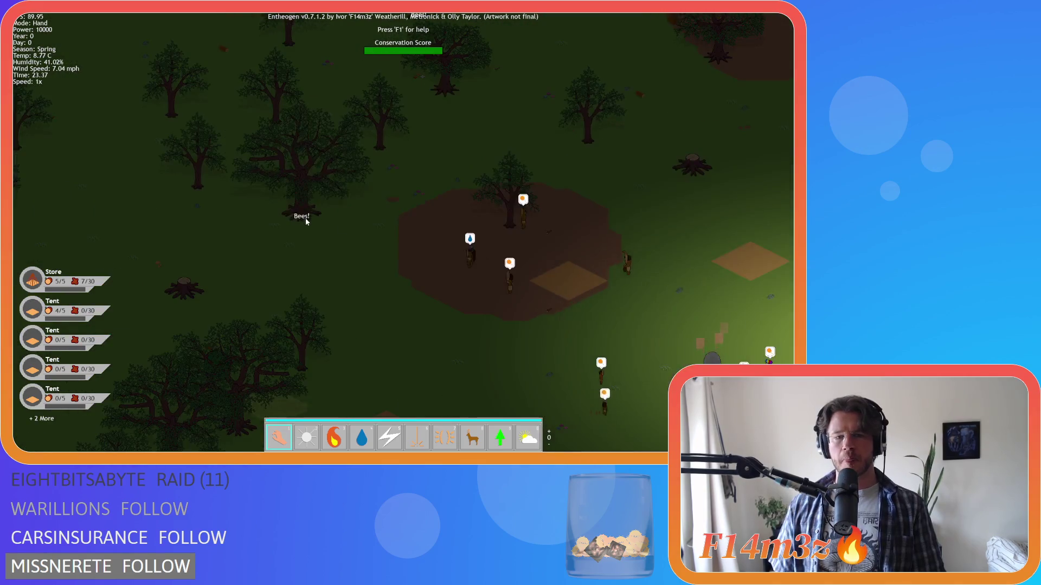
pyautogui.scroll(3, 547, 292)
pyautogui.scroll(3, 551, 263)
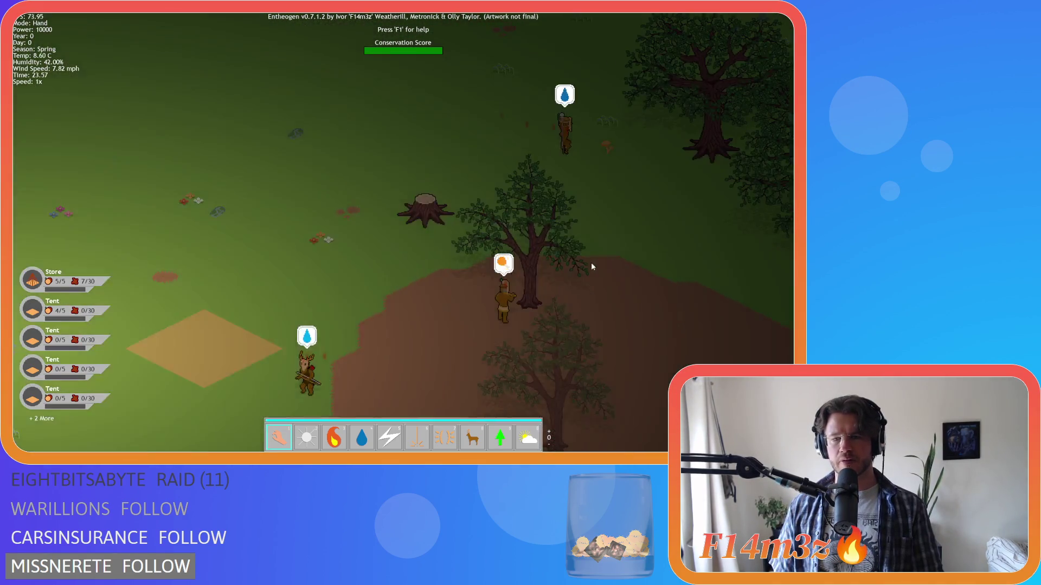
pyautogui.scroll(-3, 340, 262)
pyautogui.scroll(-3, 340, 261)
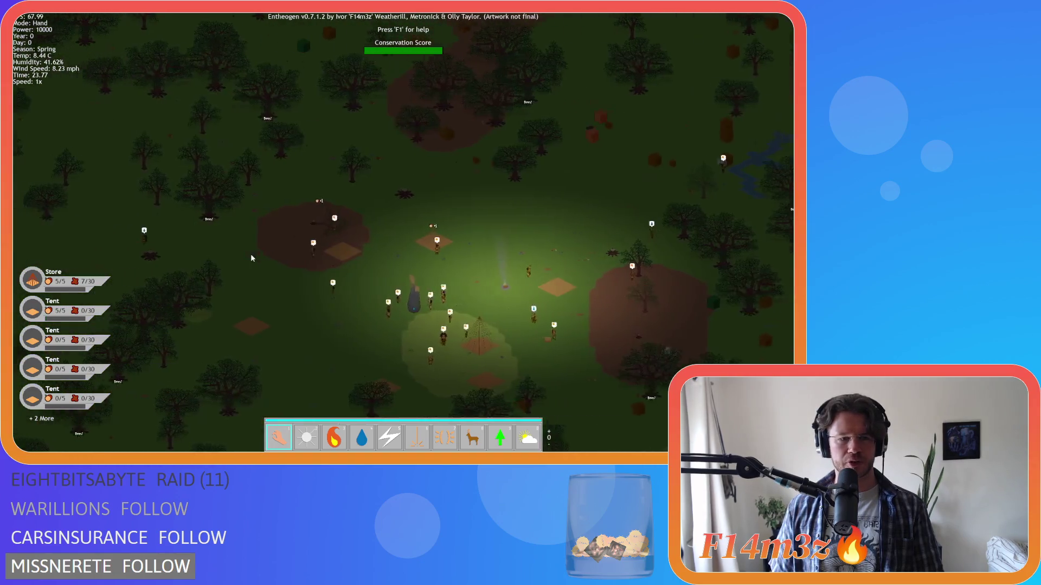
pyautogui.scroll(4, 318, 221)
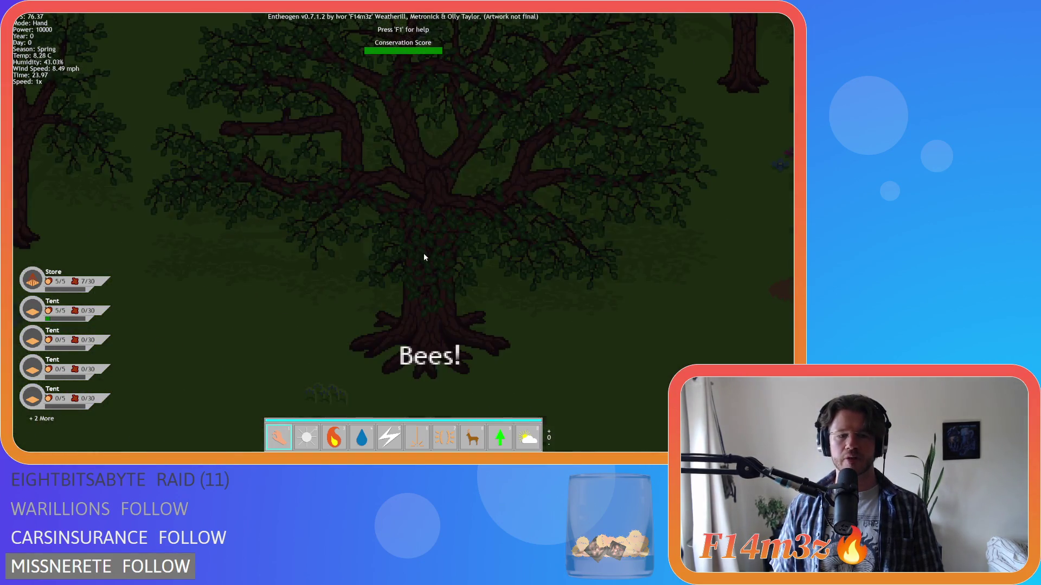
pyautogui.scroll(-4, 424, 257)
pyautogui.scroll(3, 424, 257)
pyautogui.scroll(-2, 462, 248)
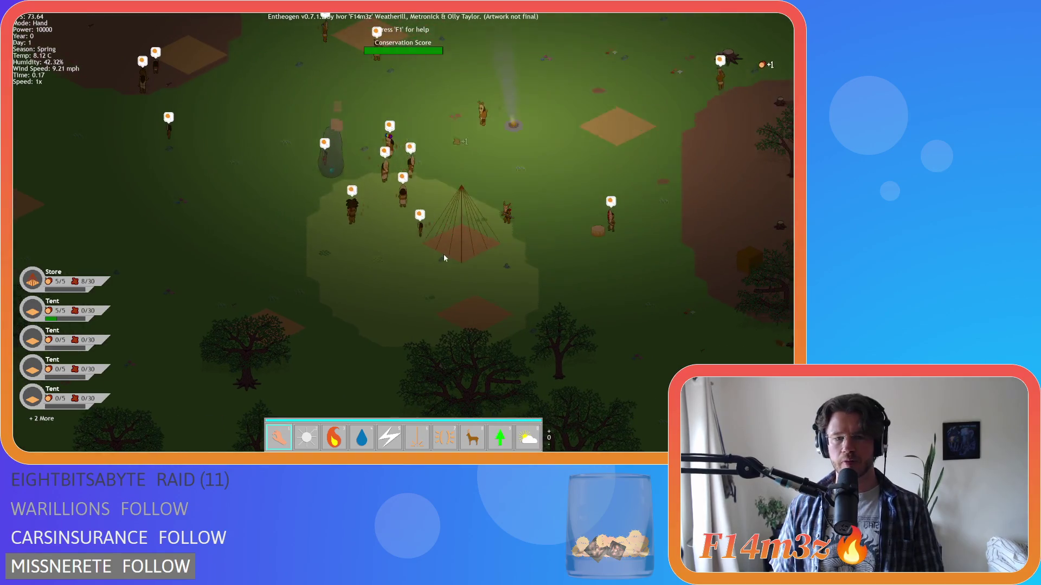
pyautogui.scroll(2, 441, 257)
pyautogui.press('d')
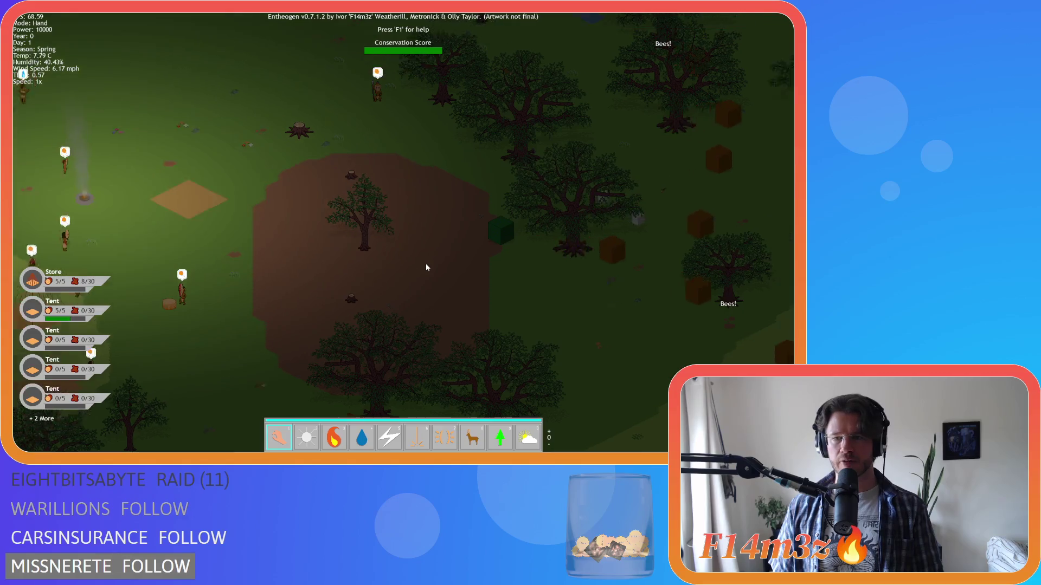
pyautogui.press('w')
pyautogui.press('a')
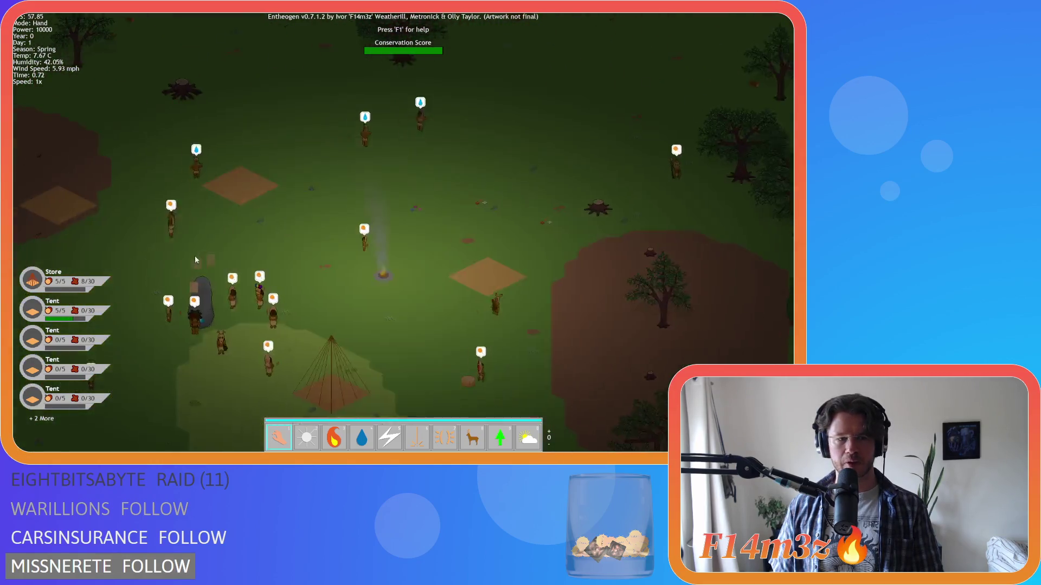
pyautogui.scroll(-1, 385, 252)
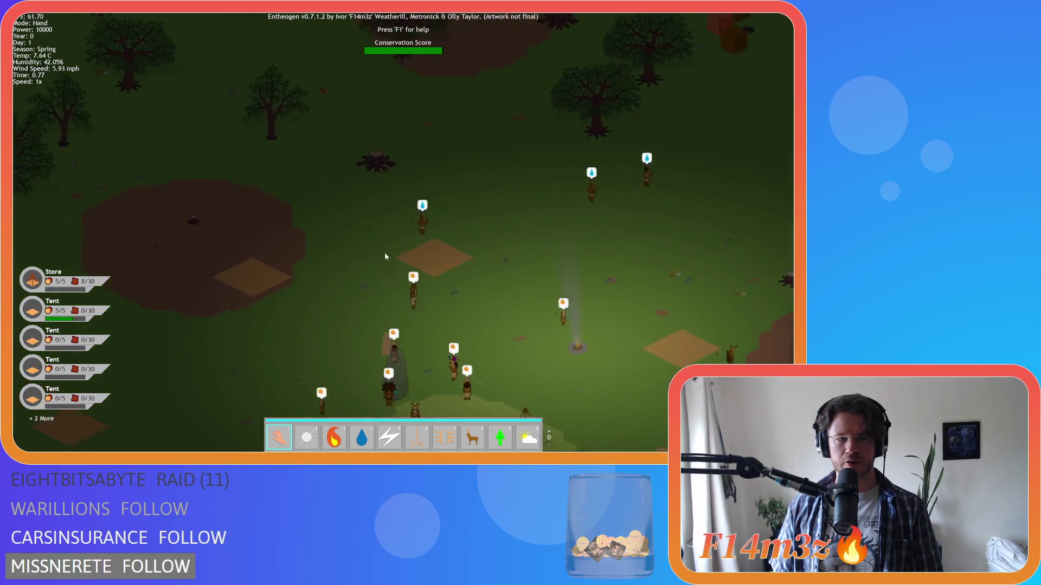
pyautogui.scroll(-1, 432, 256)
pyautogui.press('s')
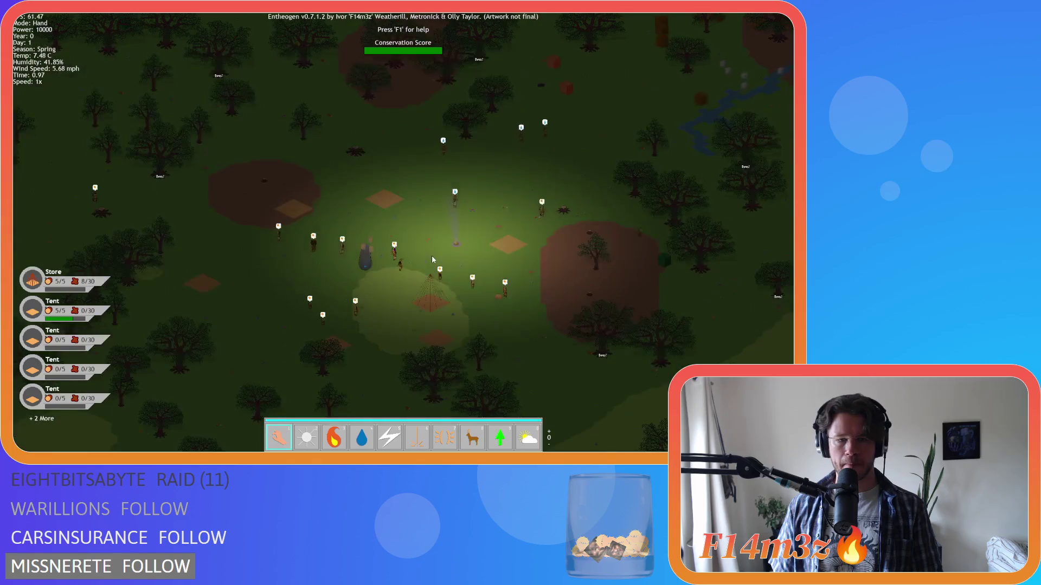
pyautogui.press('d')
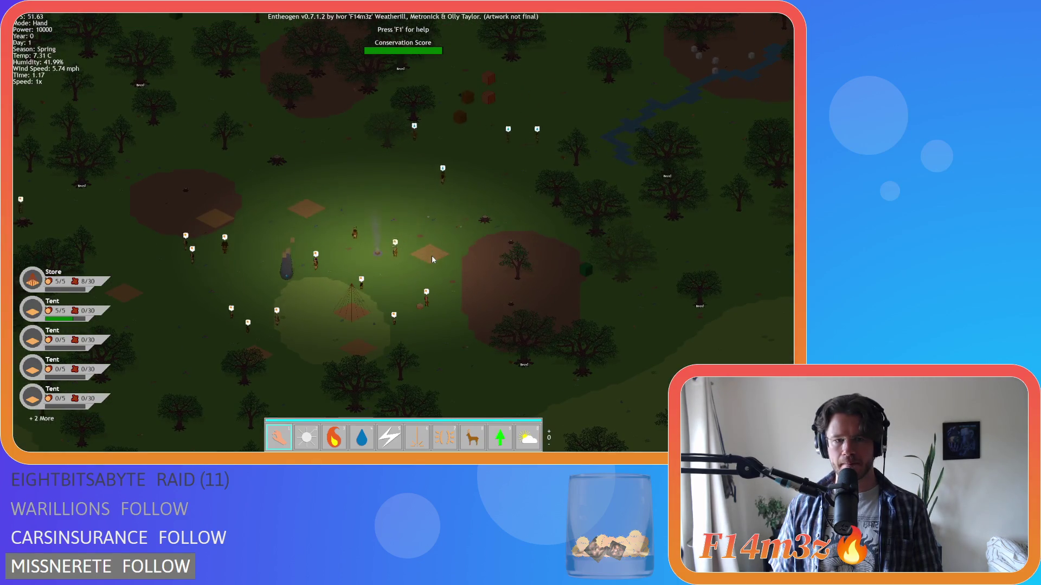
pyautogui.press('w')
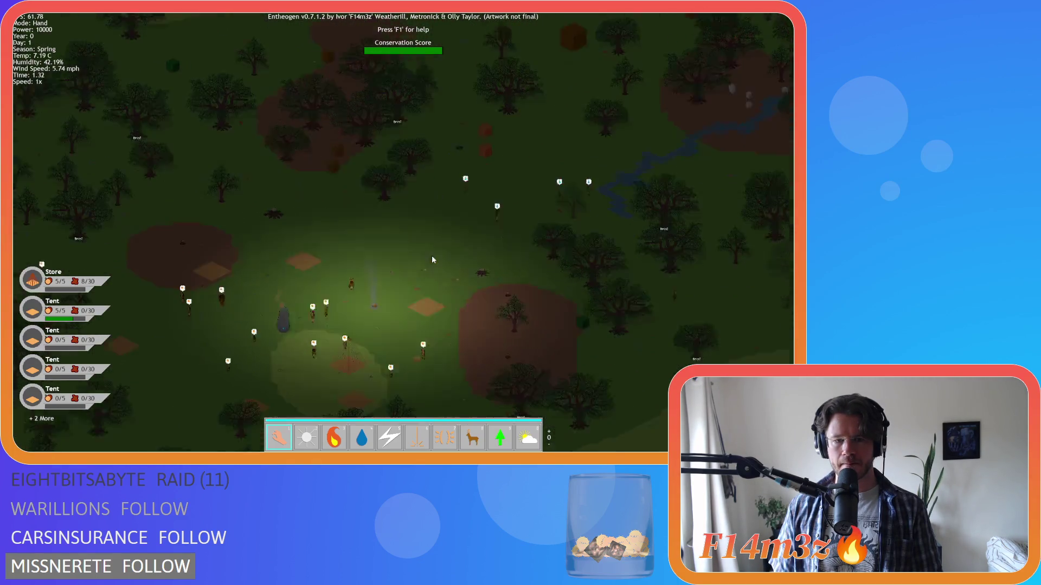
pyautogui.press('s')
pyautogui.scroll(1, 432, 256)
pyautogui.scroll(-1, 431, 255)
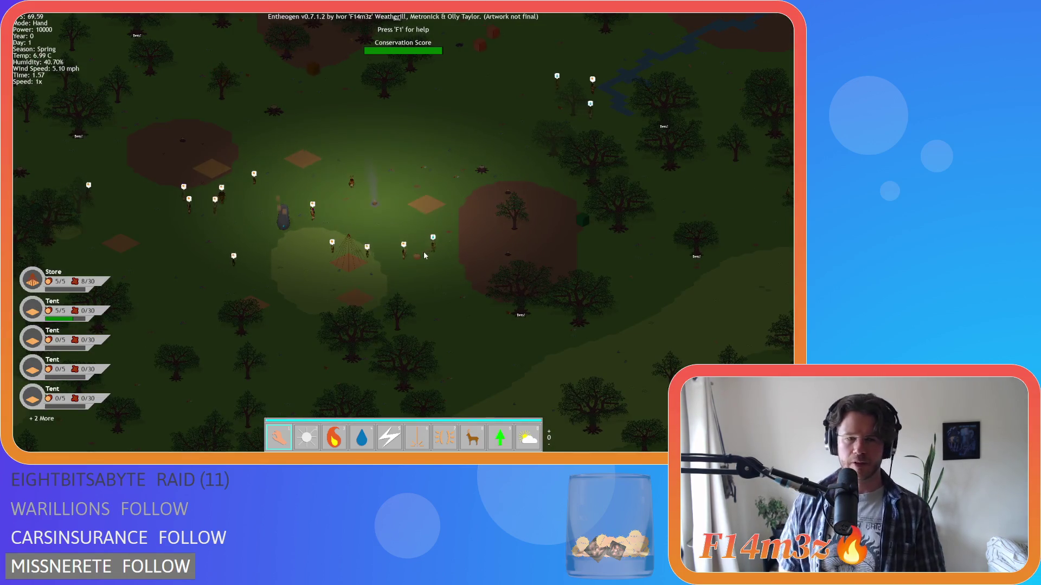
pyautogui.press('w')
pyautogui.press('d')
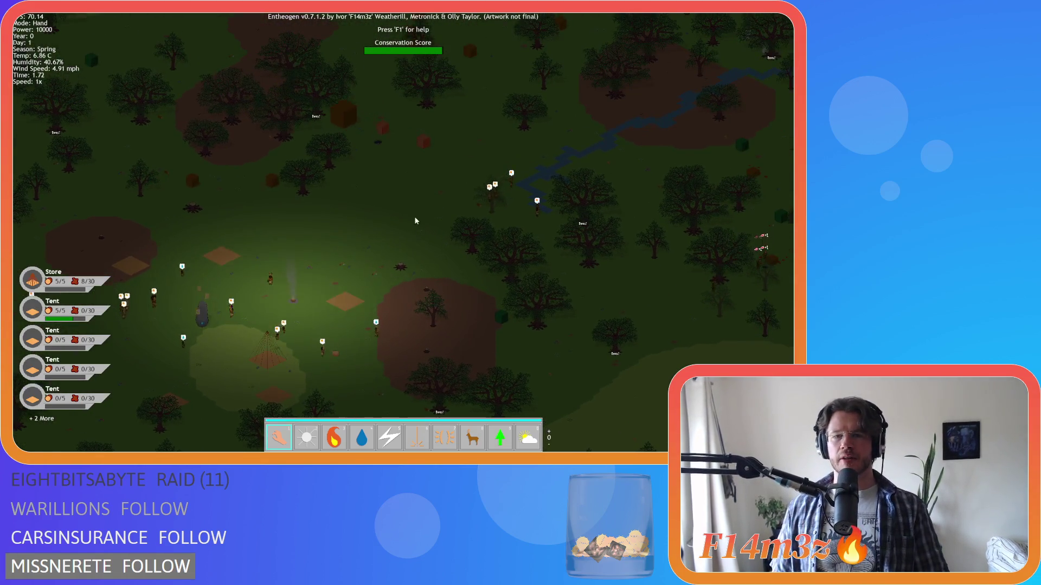
pyautogui.press('a')
pyautogui.press('s')
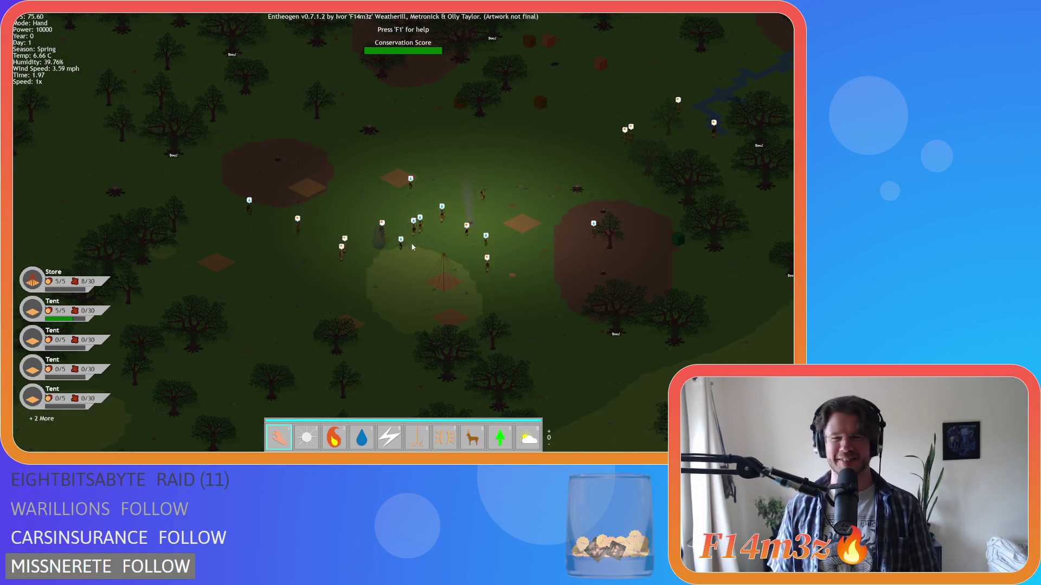
pyautogui.press('d')
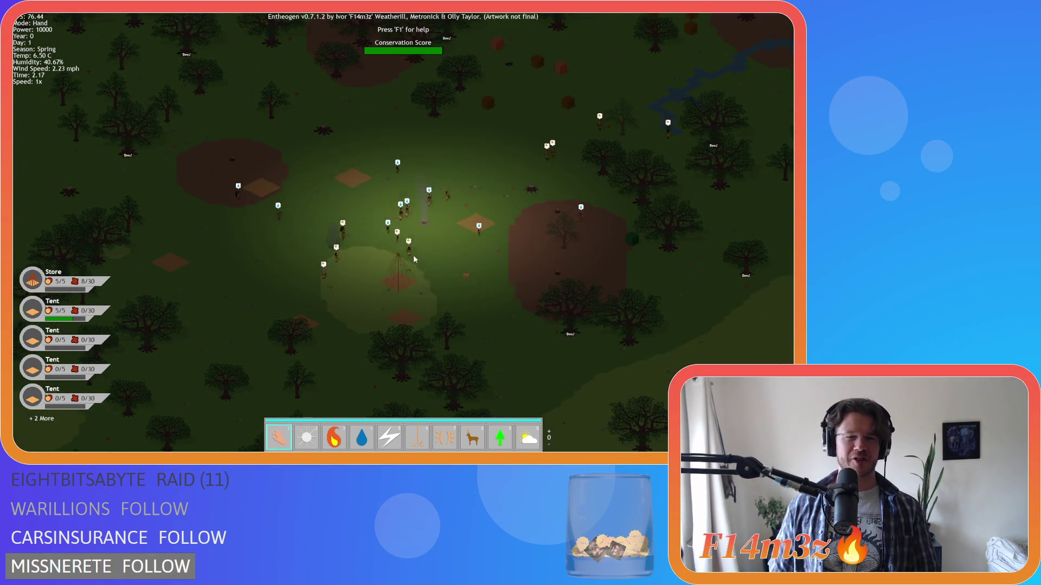
pyautogui.scroll(2, 414, 258)
pyautogui.scroll(-2, 417, 249)
pyautogui.scroll(2, 425, 239)
pyautogui.scroll(-3, 430, 232)
pyautogui.scroll(3, 430, 238)
pyautogui.press('a')
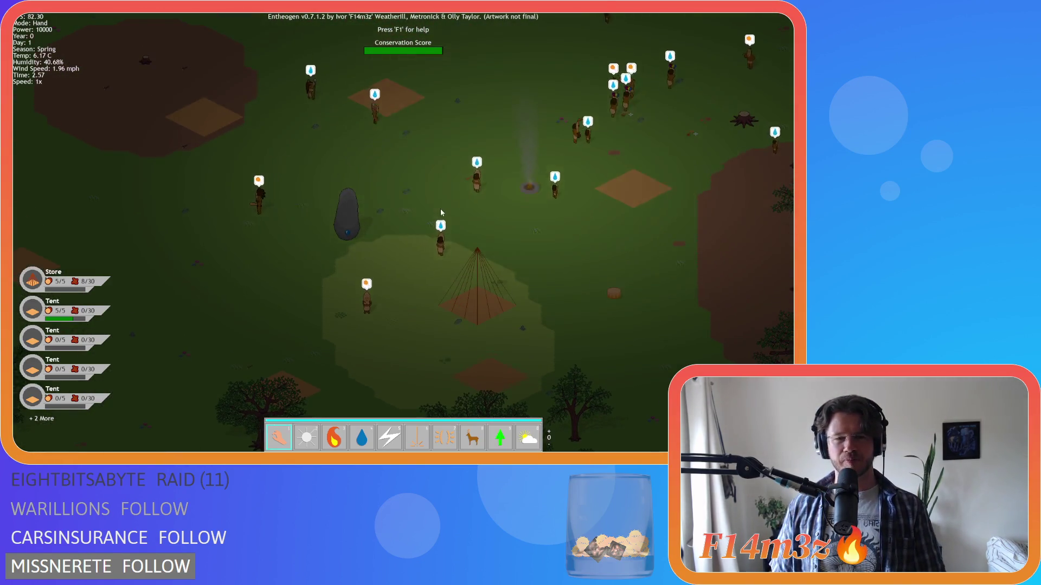
pyautogui.scroll(-3, 441, 209)
pyautogui.scroll(3, 440, 216)
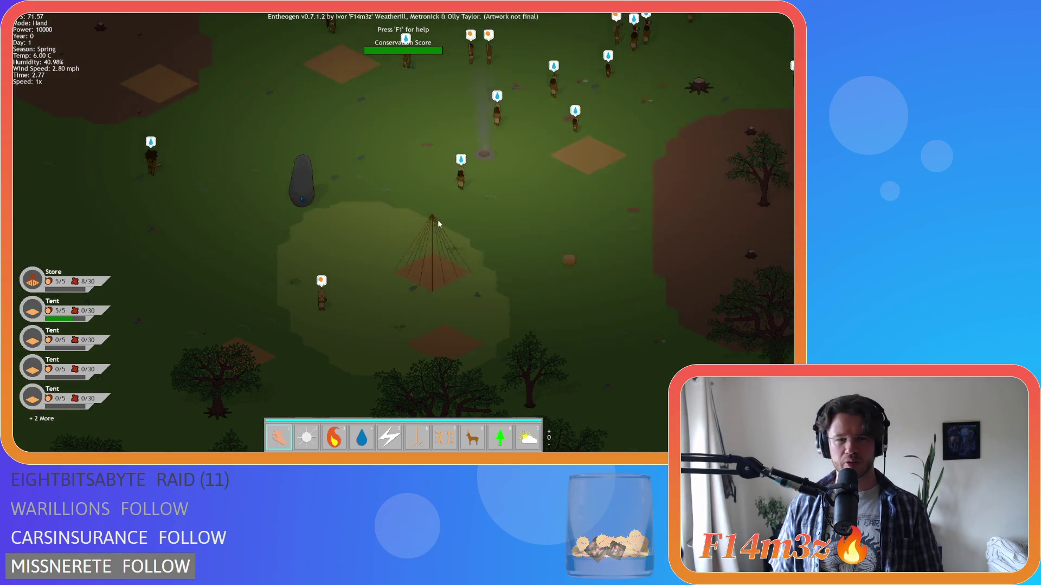
pyautogui.press('w')
pyautogui.press('d')
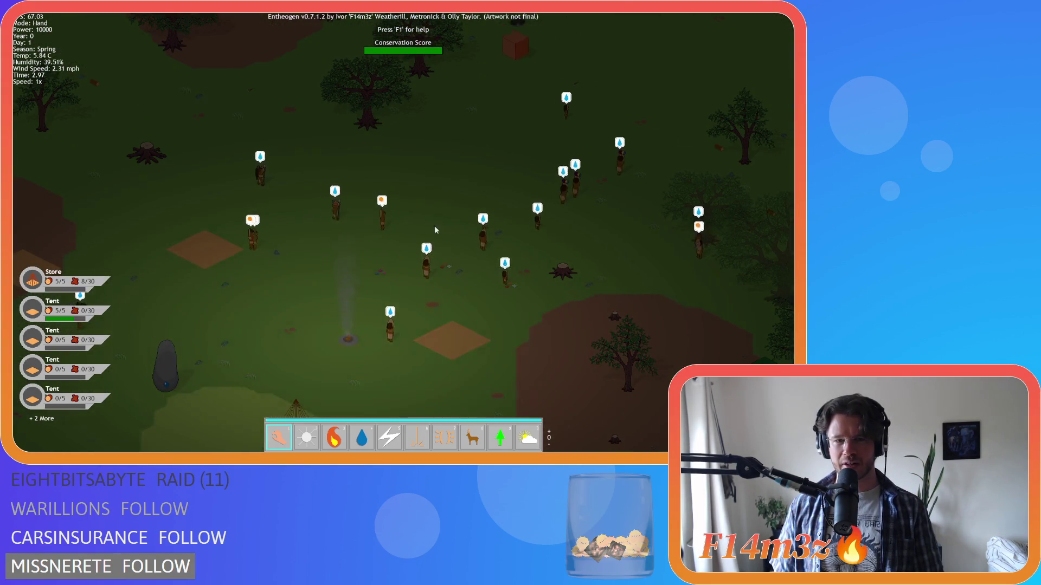
pyautogui.press('a')
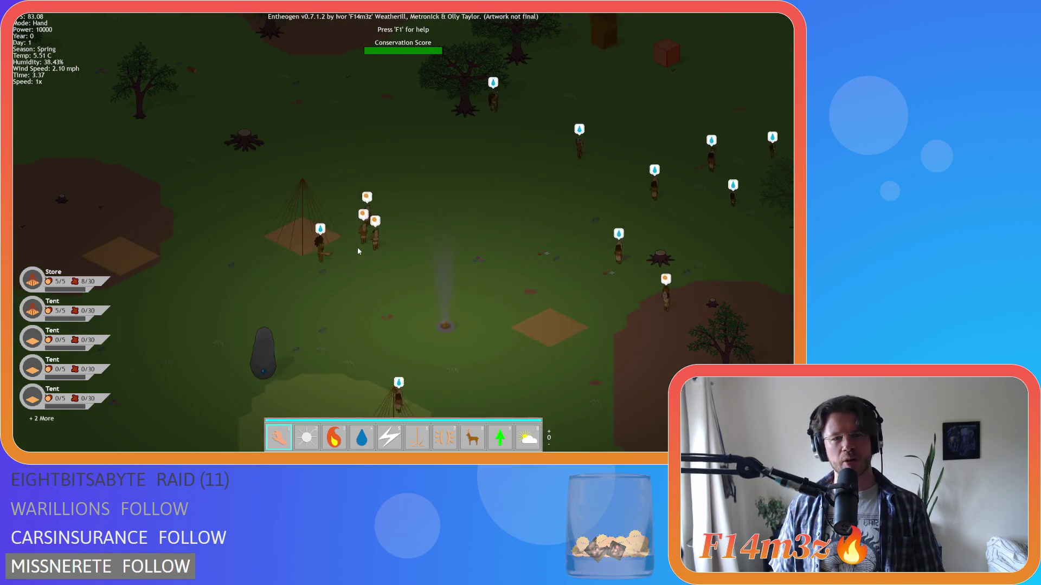
pyautogui.press('d')
pyautogui.press('s')
pyautogui.press('d')
pyautogui.press('s')
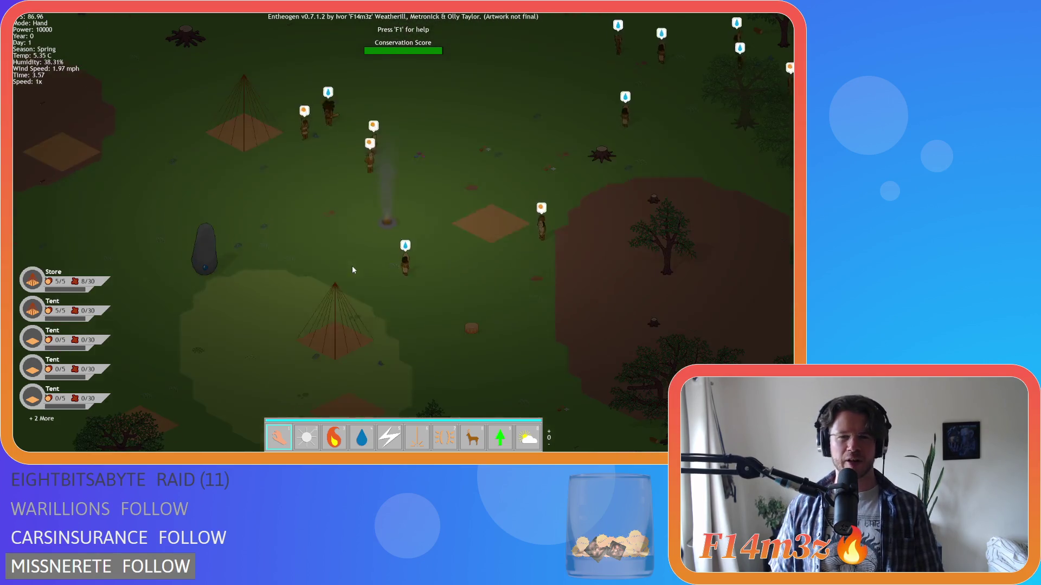
pyautogui.press('s')
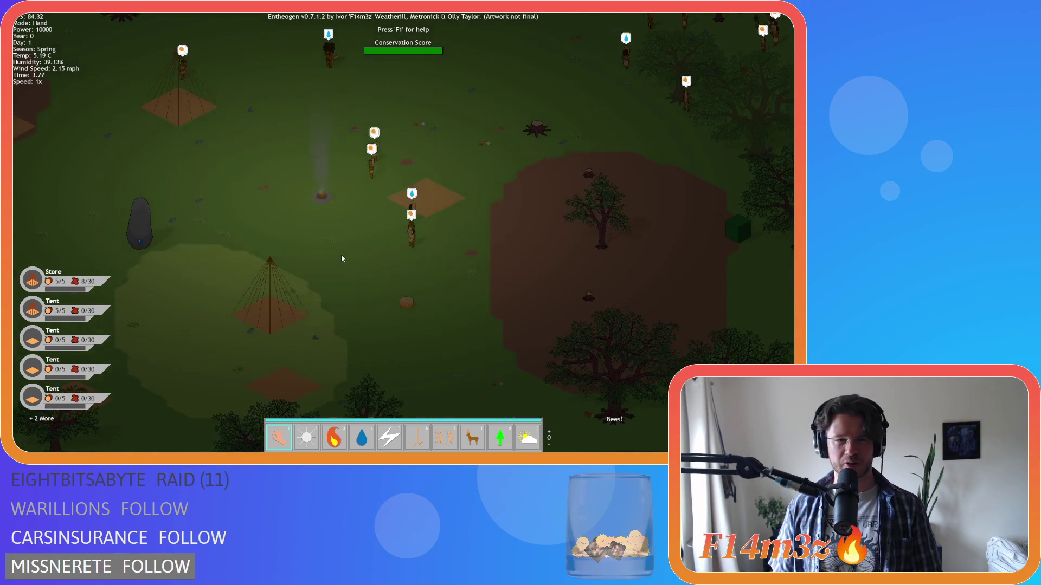
pyautogui.press('a')
pyautogui.press('w')
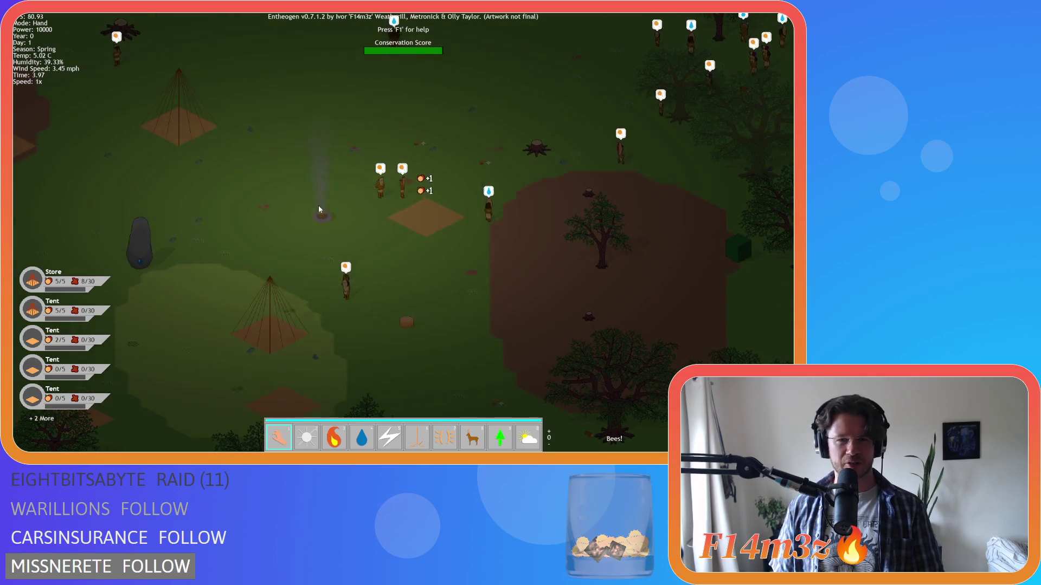
pyautogui.press('a')
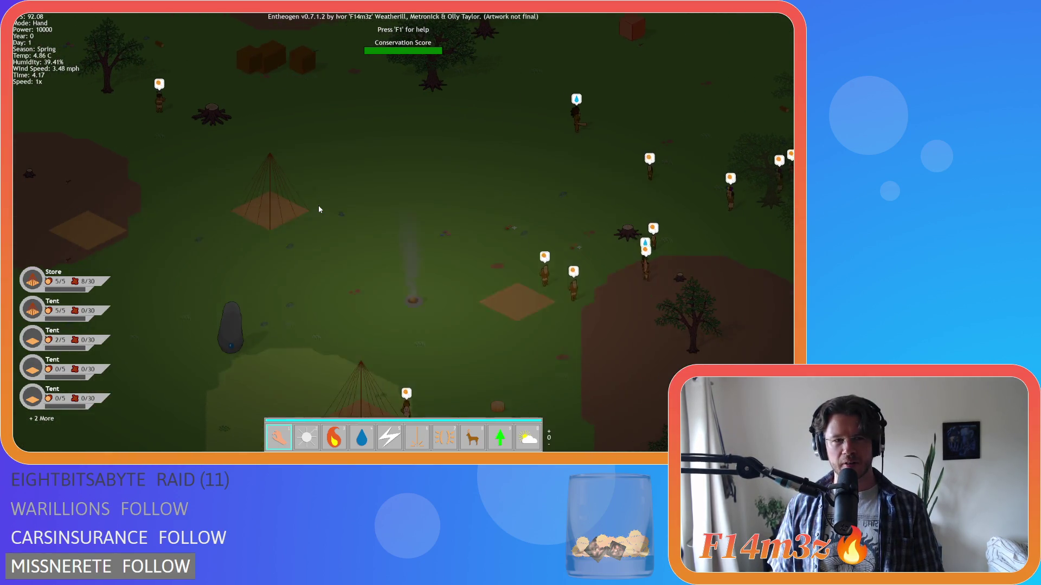
pyautogui.press('s')
pyautogui.press('d')
pyautogui.press('s')
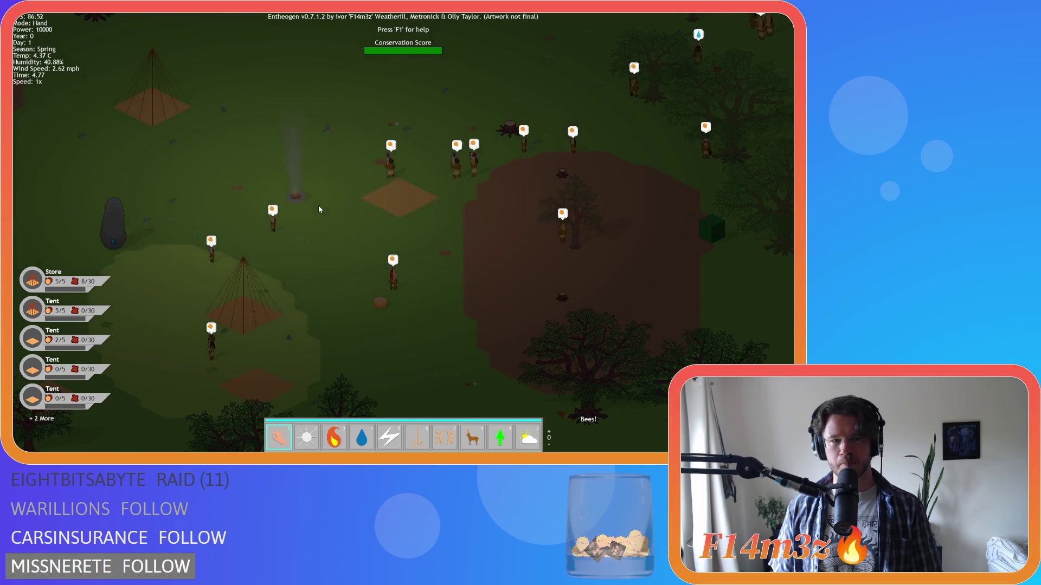
pyautogui.scroll(-3, 319, 209)
pyautogui.scroll(3, 319, 210)
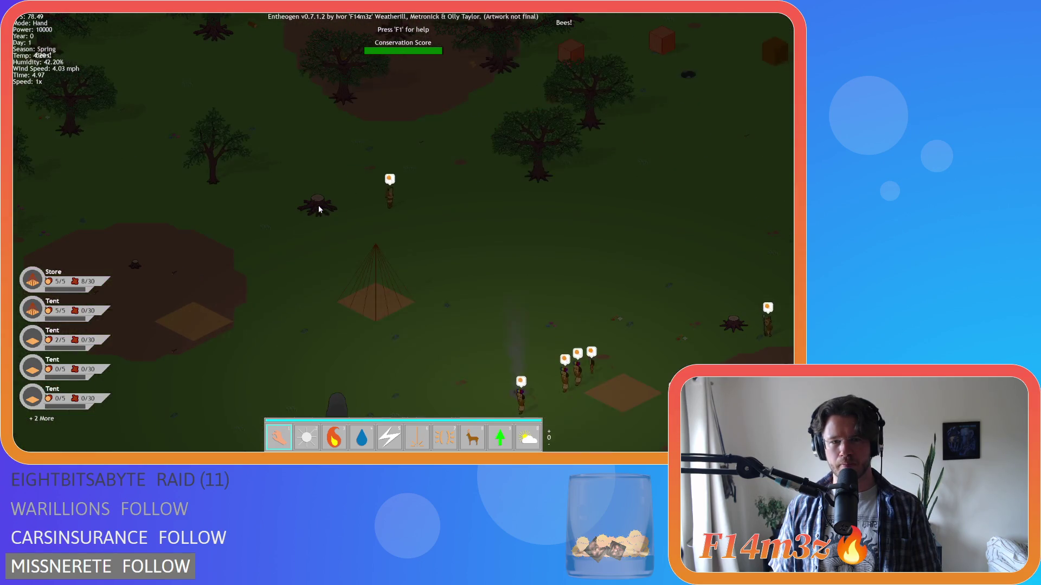
pyautogui.press('d')
pyautogui.press('s')
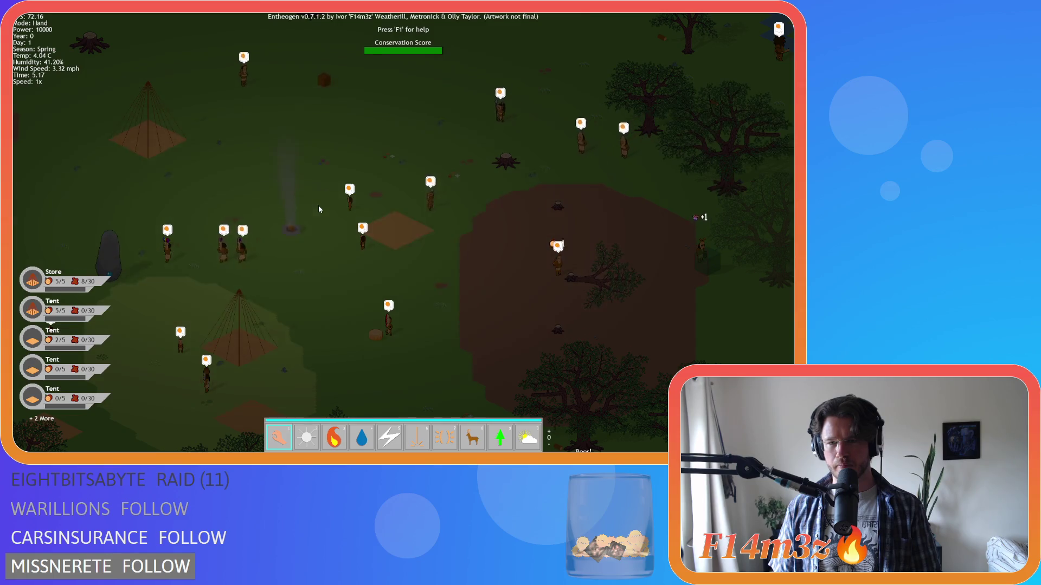
pyautogui.press('w')
pyautogui.press('d')
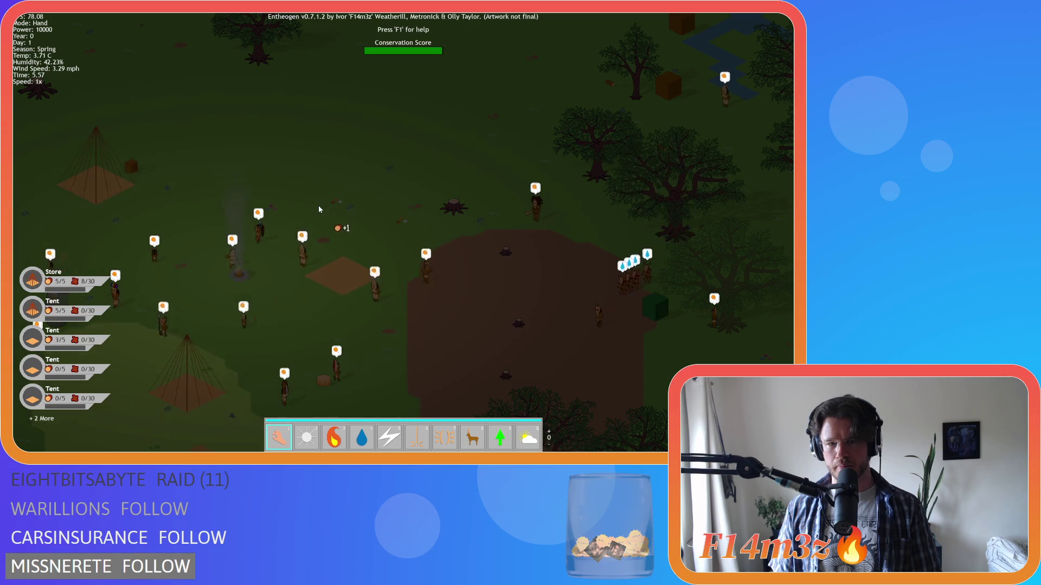
pyautogui.press('s')
pyautogui.press('a')
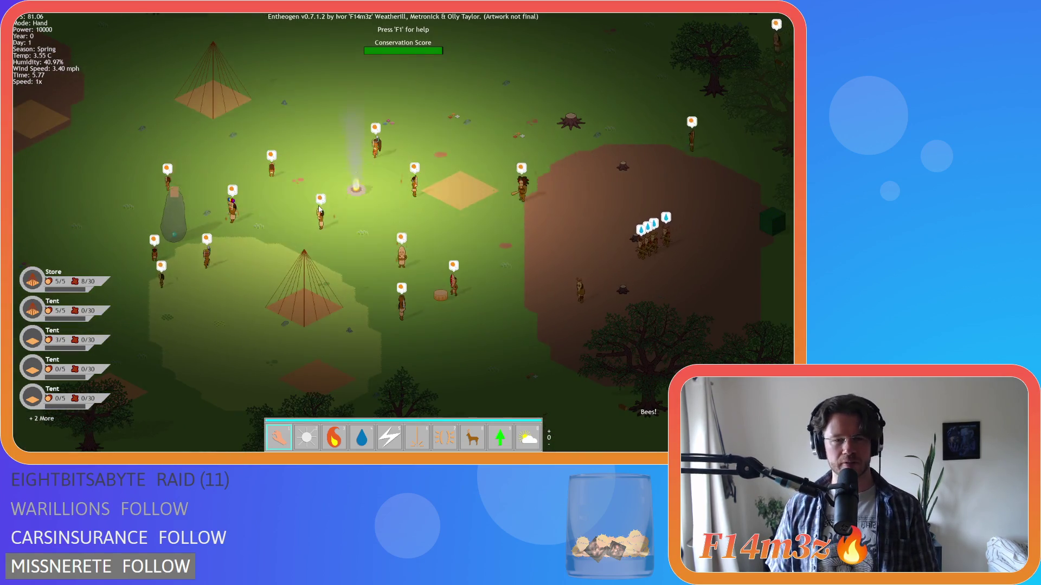
pyautogui.press('a')
pyautogui.press('s')
pyautogui.press('d')
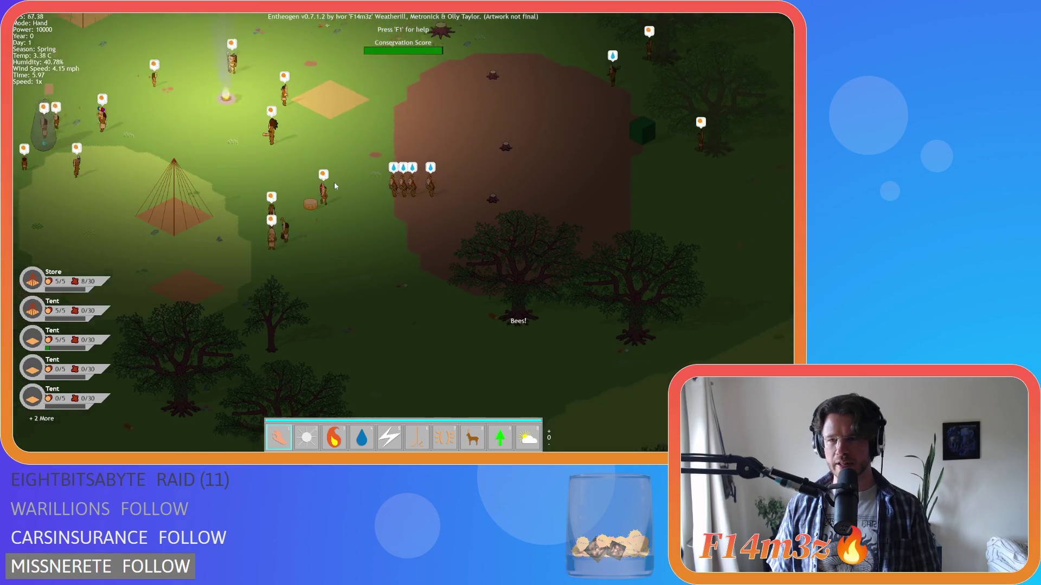
pyautogui.press('w')
pyautogui.press('s')
pyautogui.press('a')
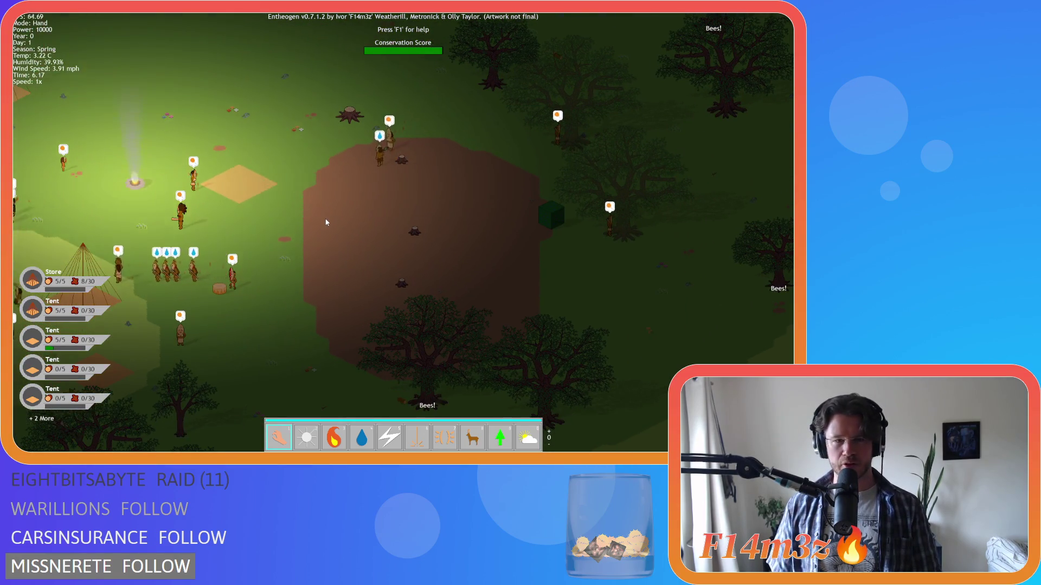
pyautogui.press('s')
pyautogui.press('a')
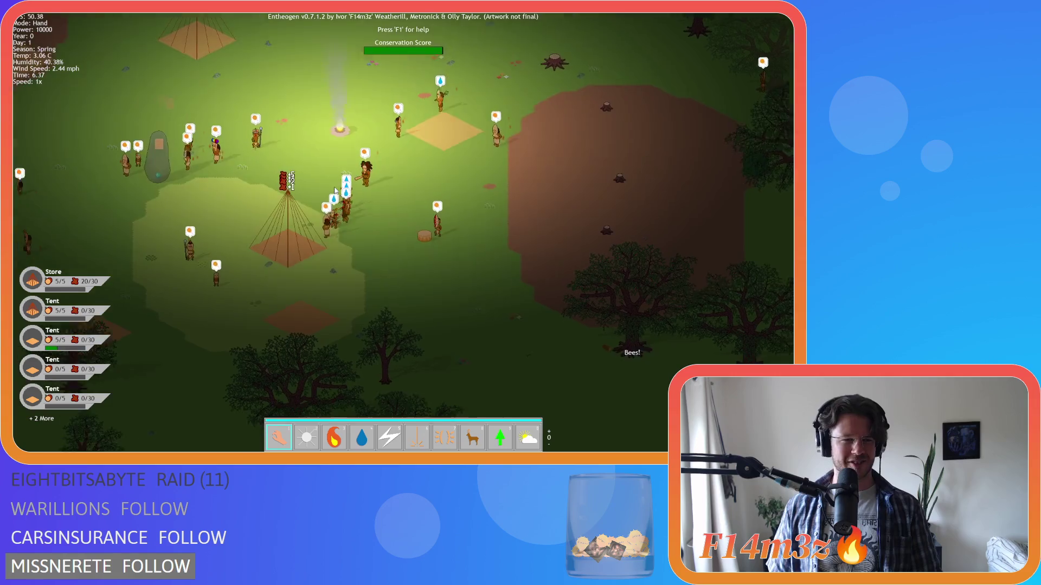
pyautogui.press('d')
pyautogui.press('w')
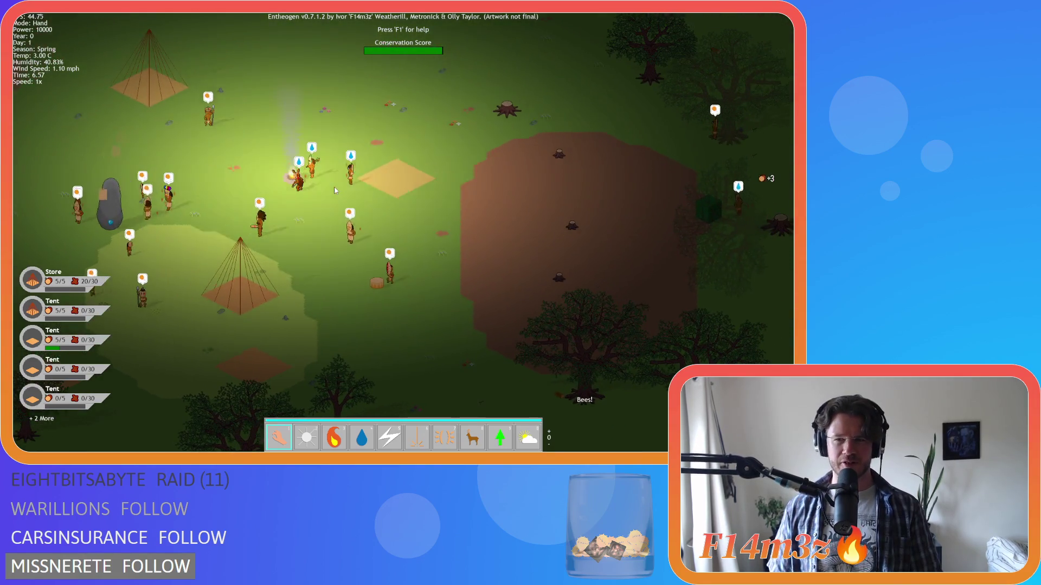
pyautogui.press('d')
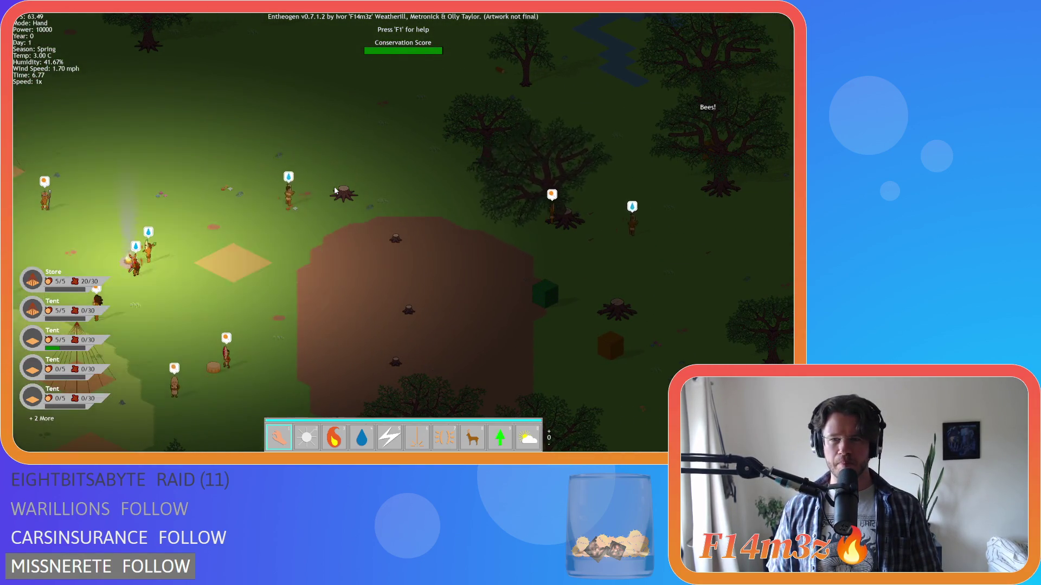
pyautogui.press('w')
pyautogui.press('w')
pyautogui.press('a')
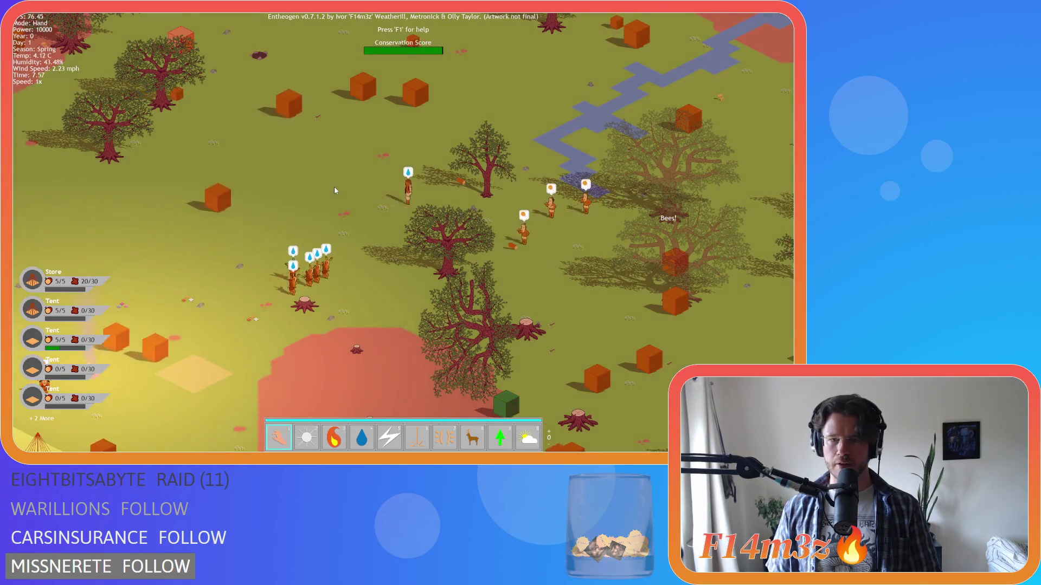
pyautogui.press('a')
pyautogui.press('s')
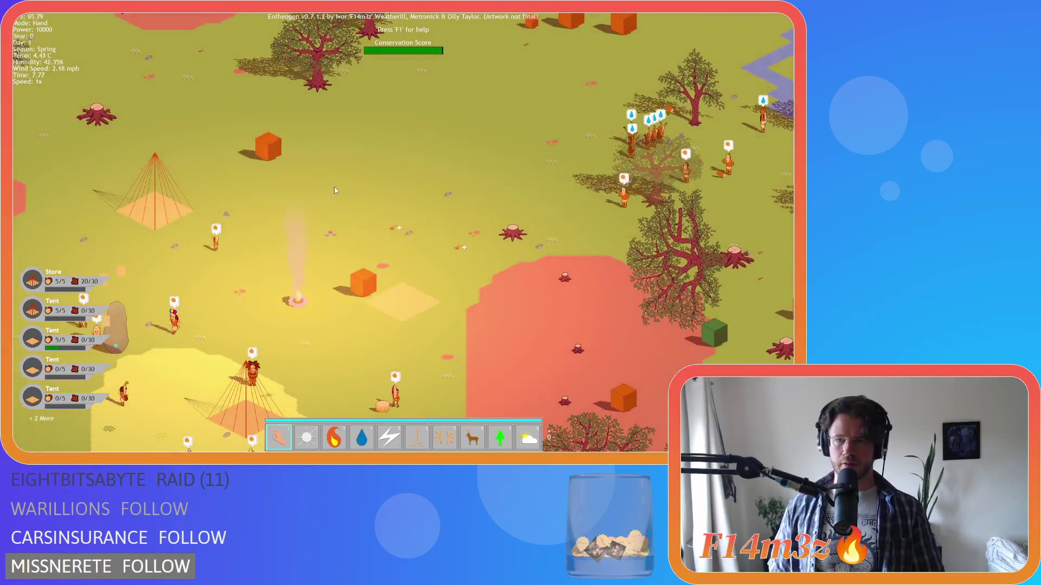
pyautogui.scroll(-5, 334, 190)
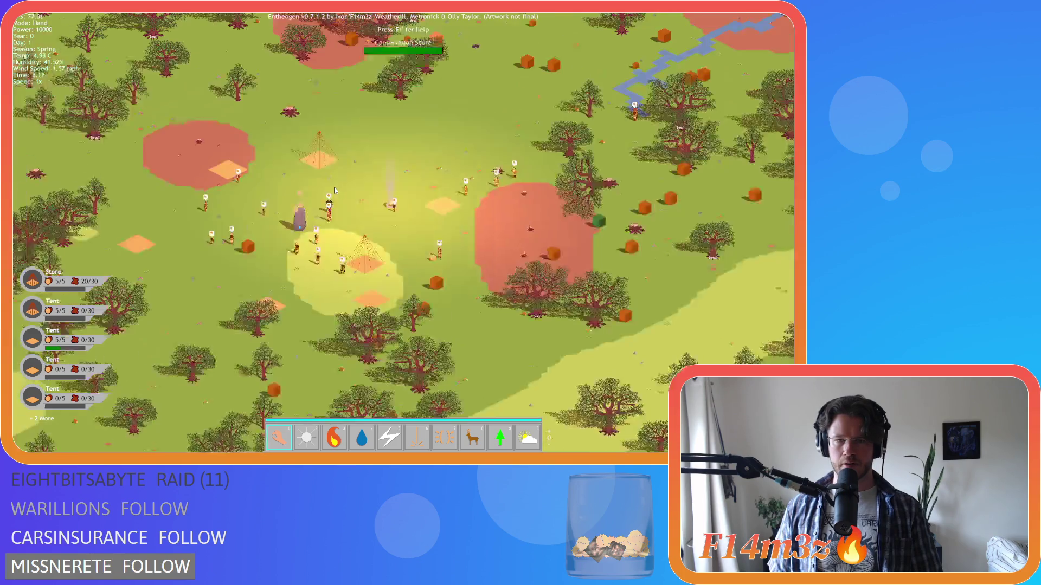
pyautogui.press('a')
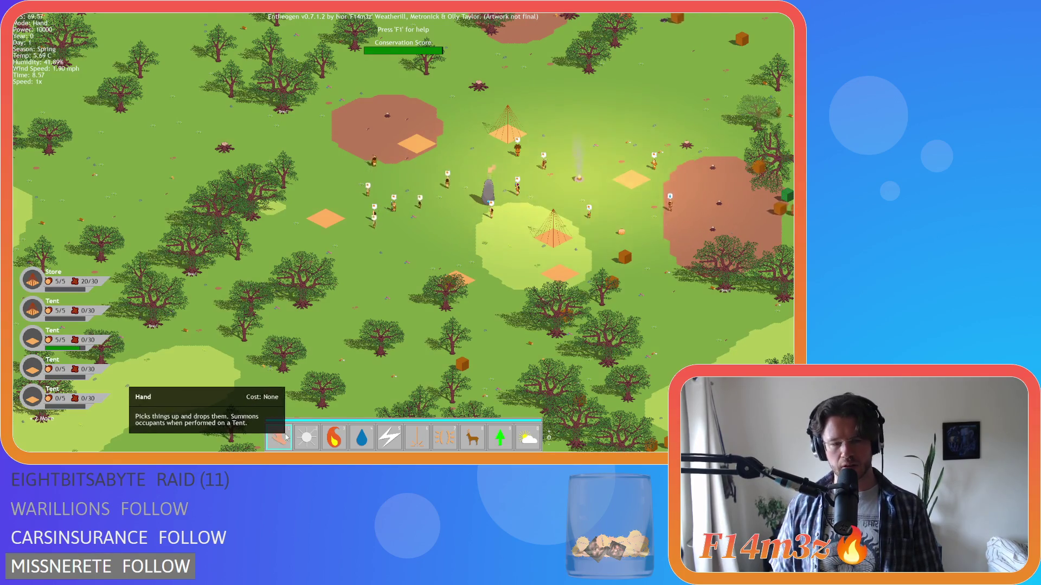
# Use the Hand miracle on the map, then decline the quit prompt with N.
pyautogui.moveTo(280, 438); pyautogui.dragTo(344, 389)
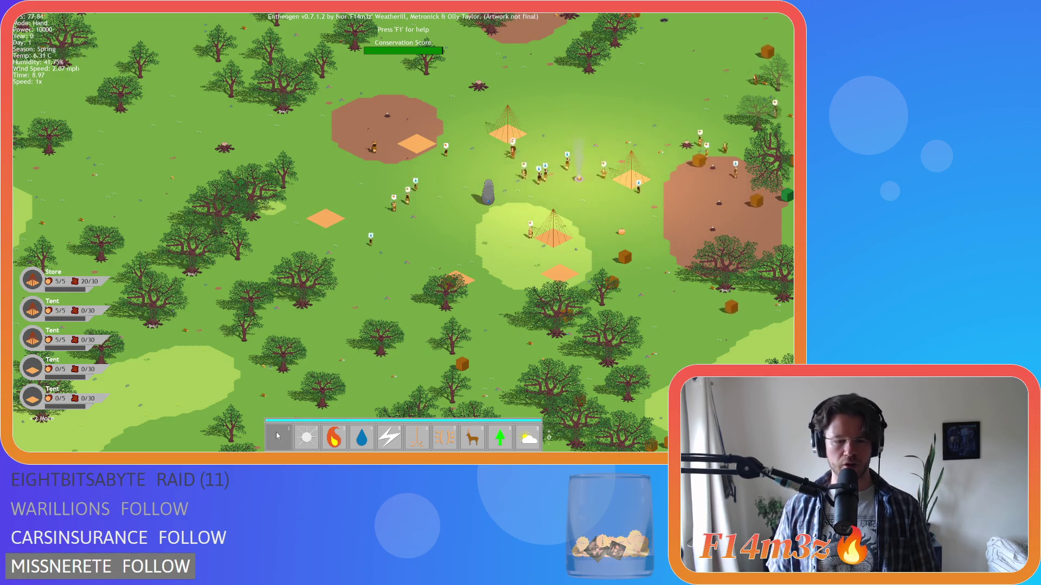
pyautogui.press('Escape')
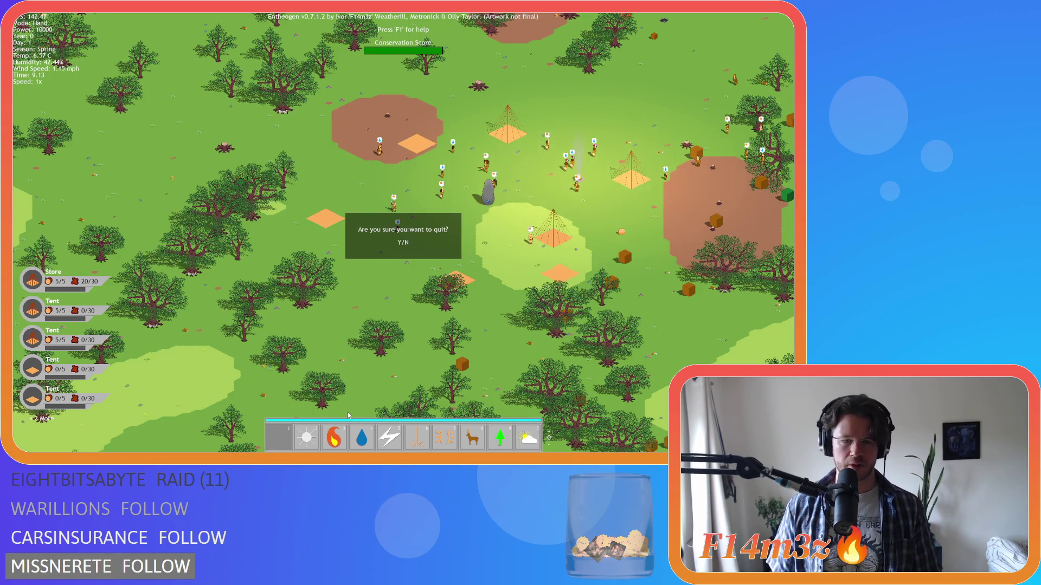
pyautogui.press('n')
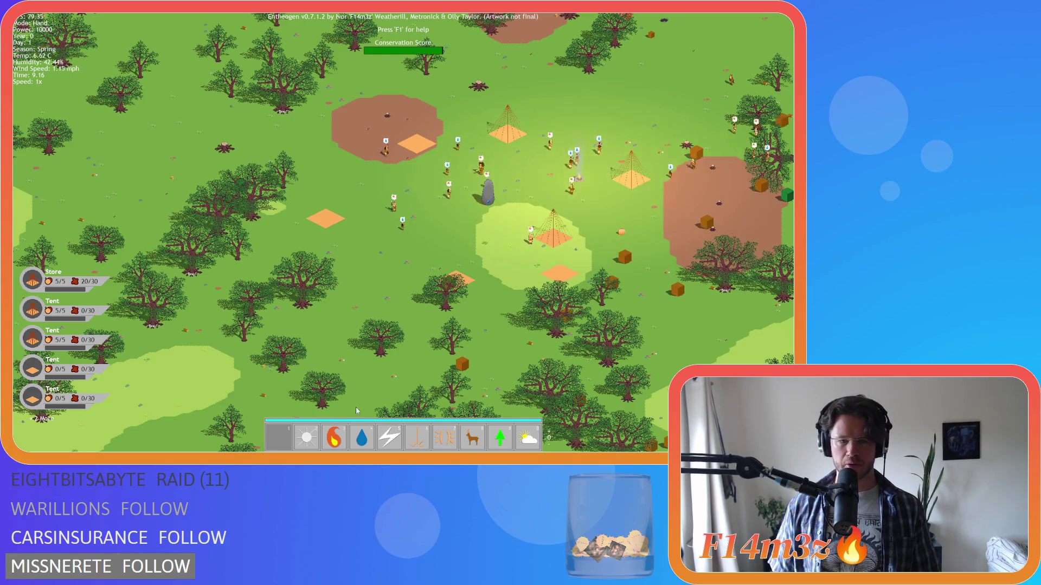
# Switch from Fire back to Hand, pan around the camp, and open the Miracles help.
pyautogui.press('1')
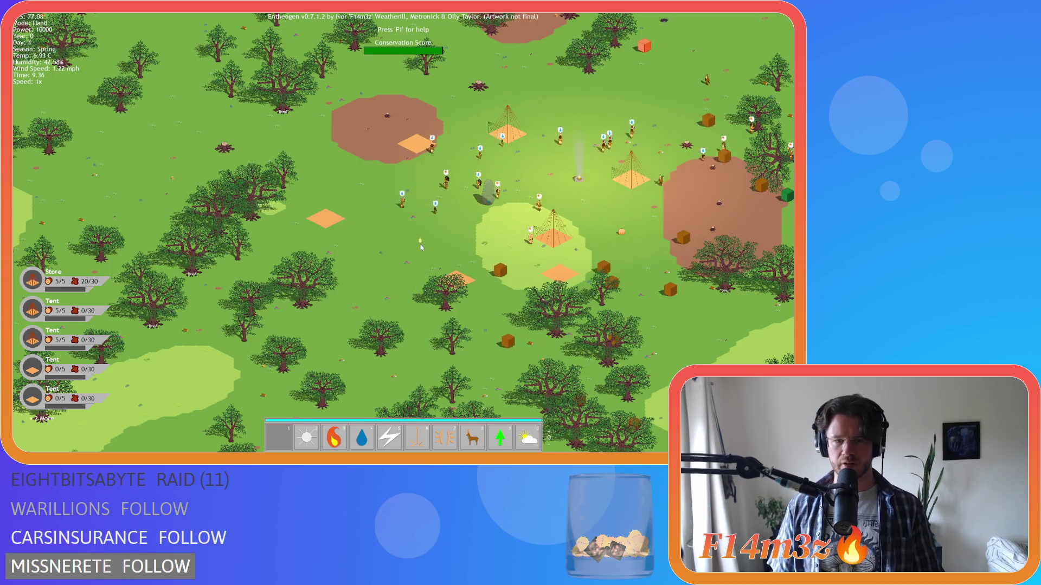
pyautogui.press('w')
pyautogui.press('w')
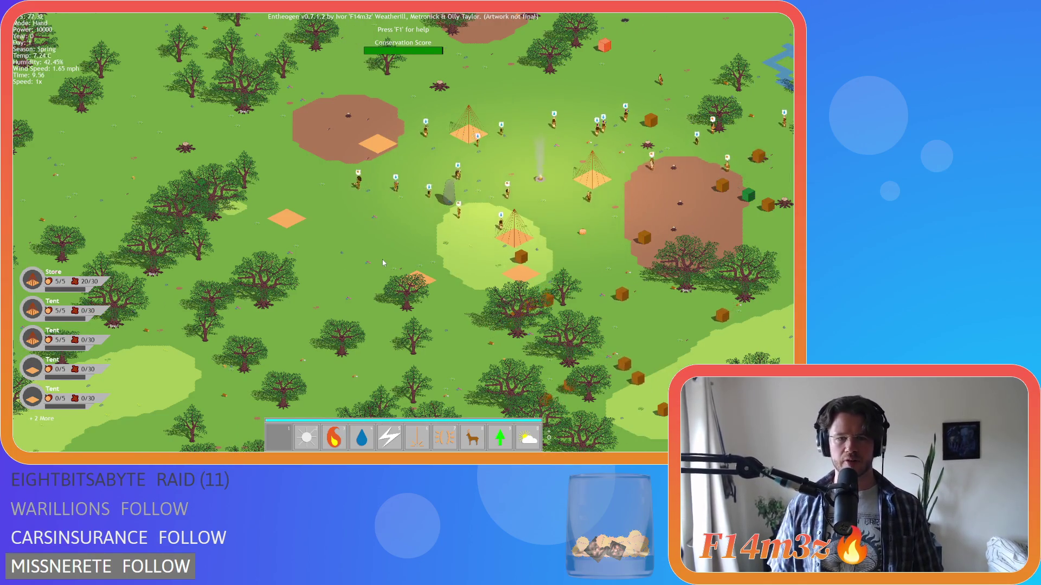
pyautogui.press('s')
pyautogui.press('d')
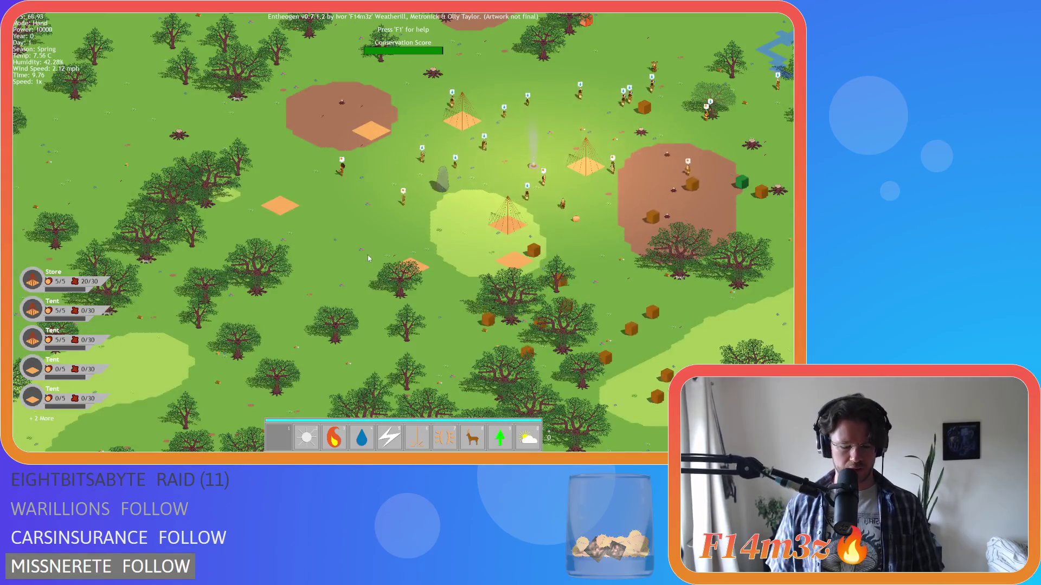
pyautogui.press('F1')
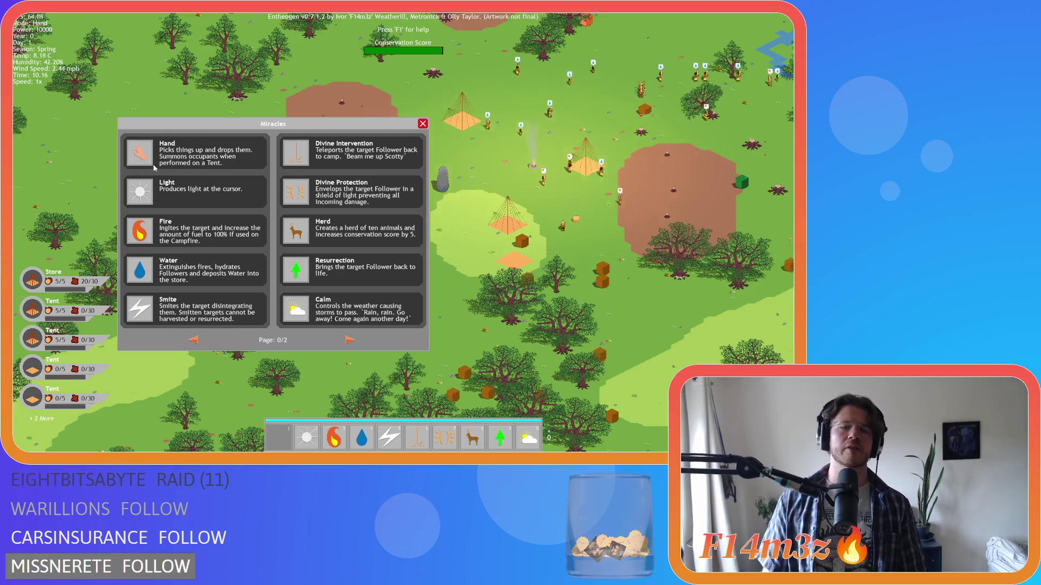
# Close the Miracles help panel and look over the camp.
pyautogui.press('F1')
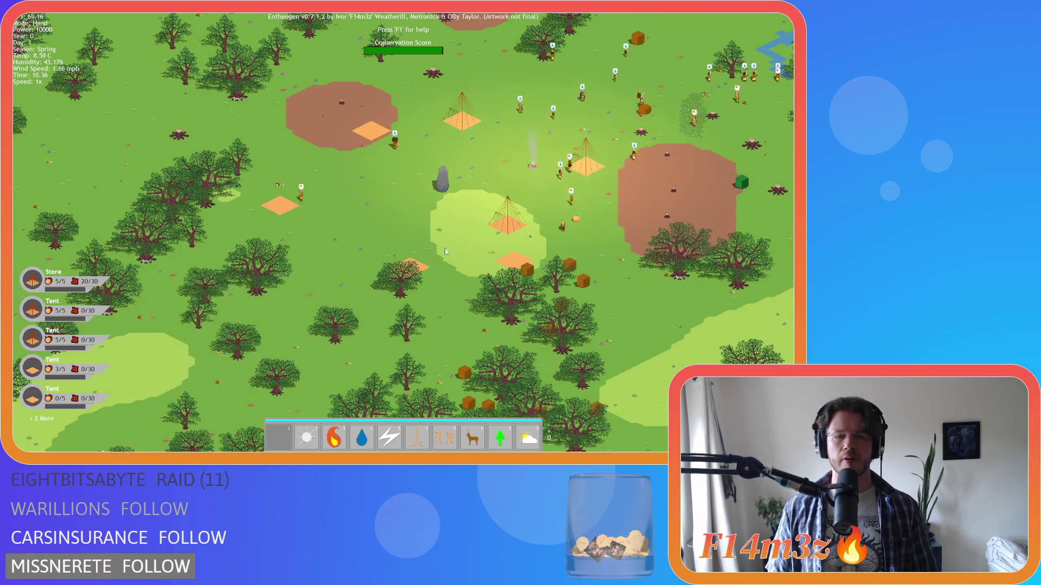
pyautogui.scroll(3, 524, 257)
pyautogui.press('w')
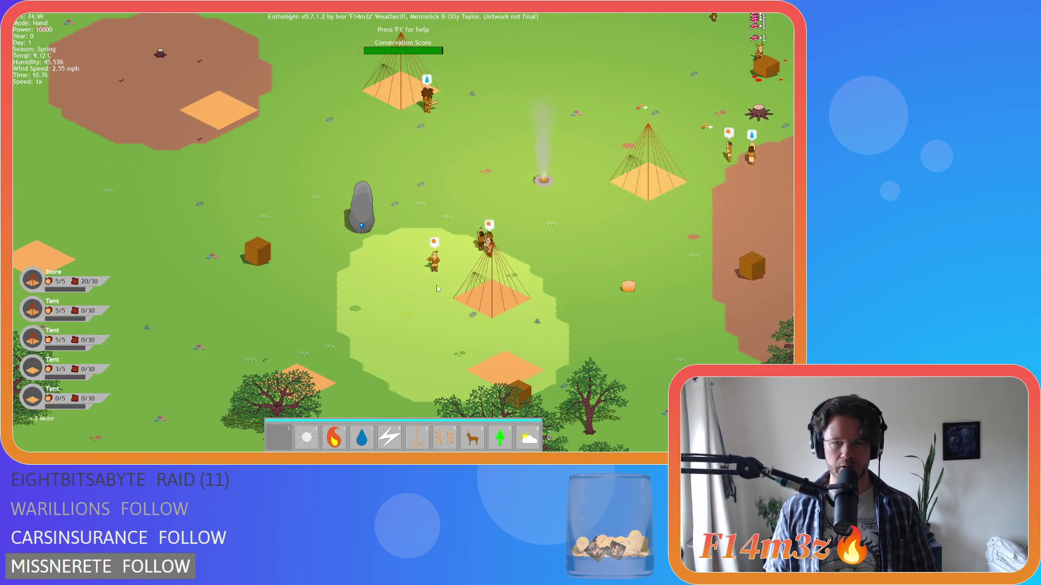
pyautogui.scroll(-5, 437, 288)
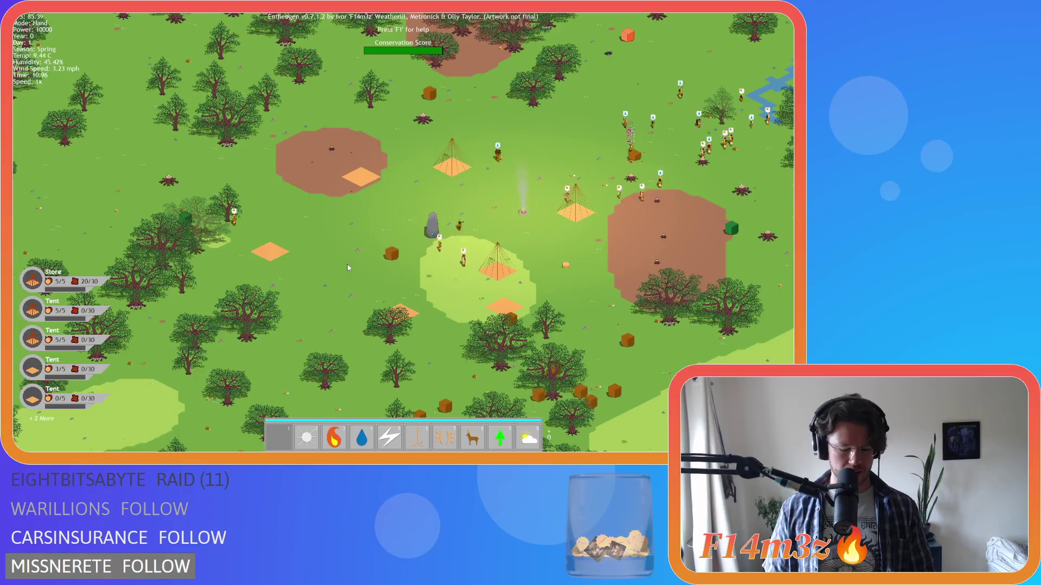
# Review the miracles list again, then move Water from hotbar slot 4 into slot 1.
pyautogui.press('F1')
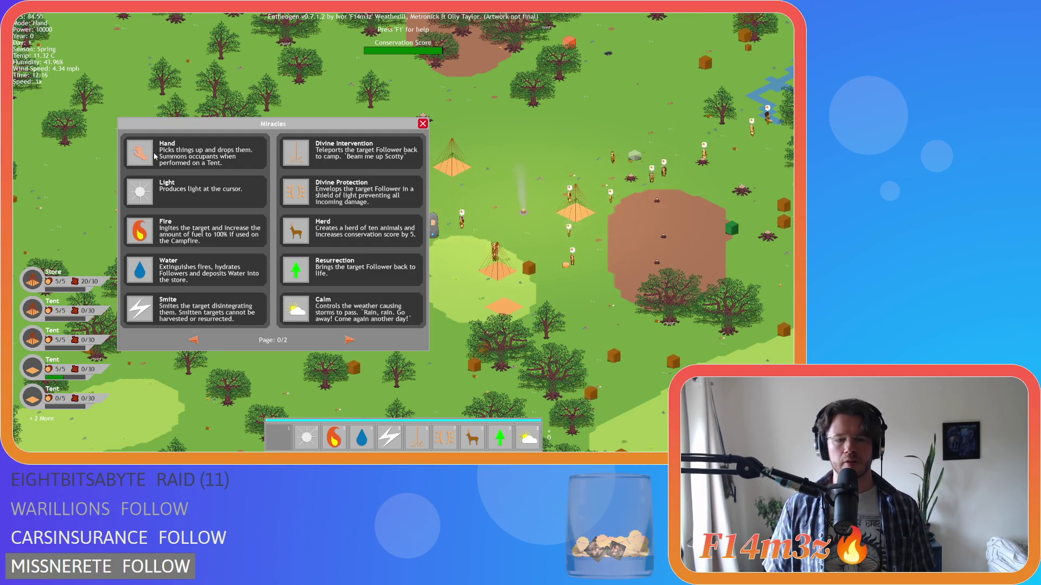
pyautogui.press('Escape')
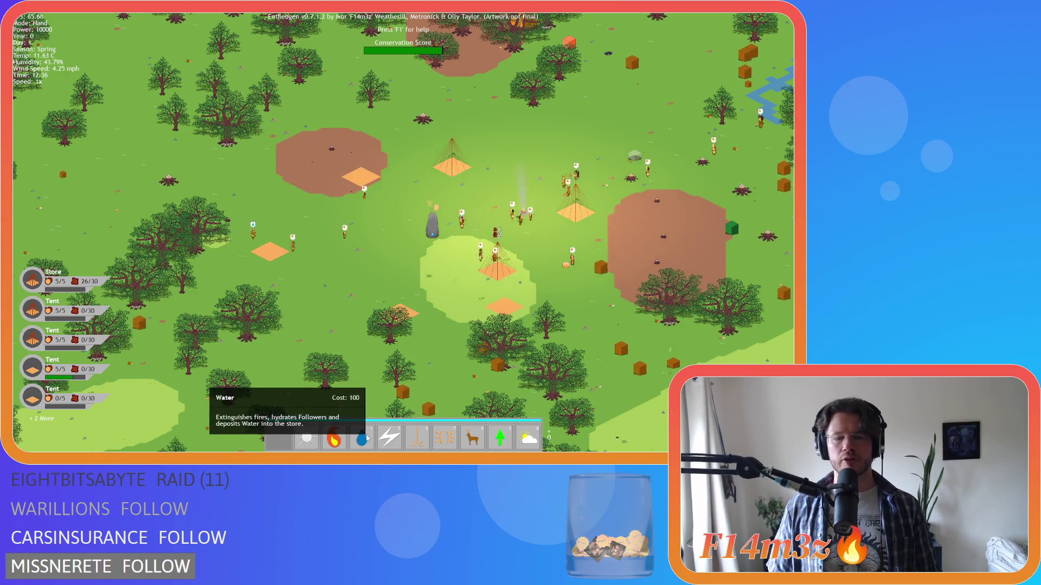
pyautogui.moveTo(362, 438); pyautogui.dragTo(279, 438)
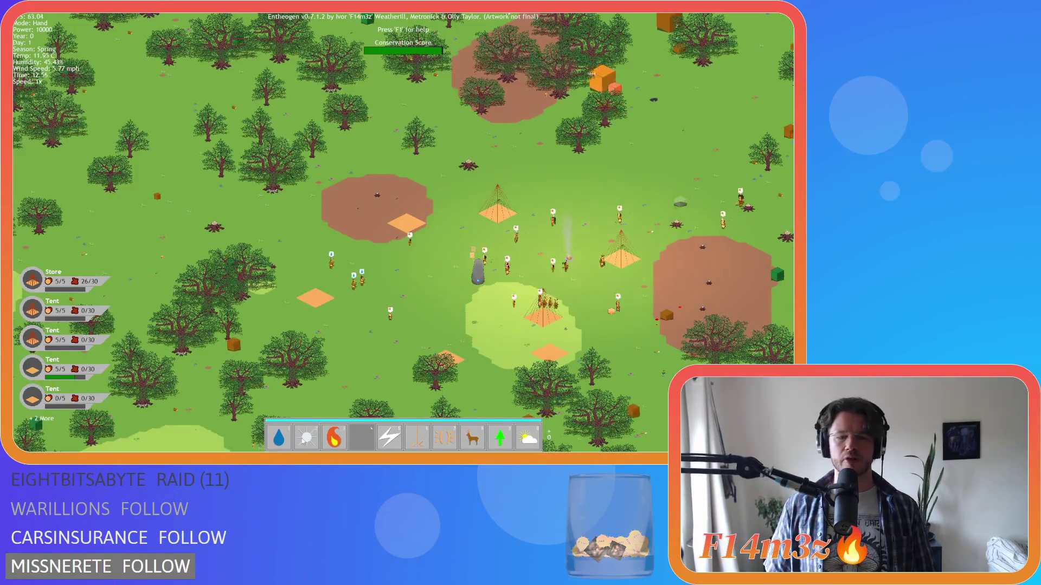
# Select the Fire miracle with hotkey 3 and show the full miracles list with F1.
pyautogui.press('d')
pyautogui.press('s')
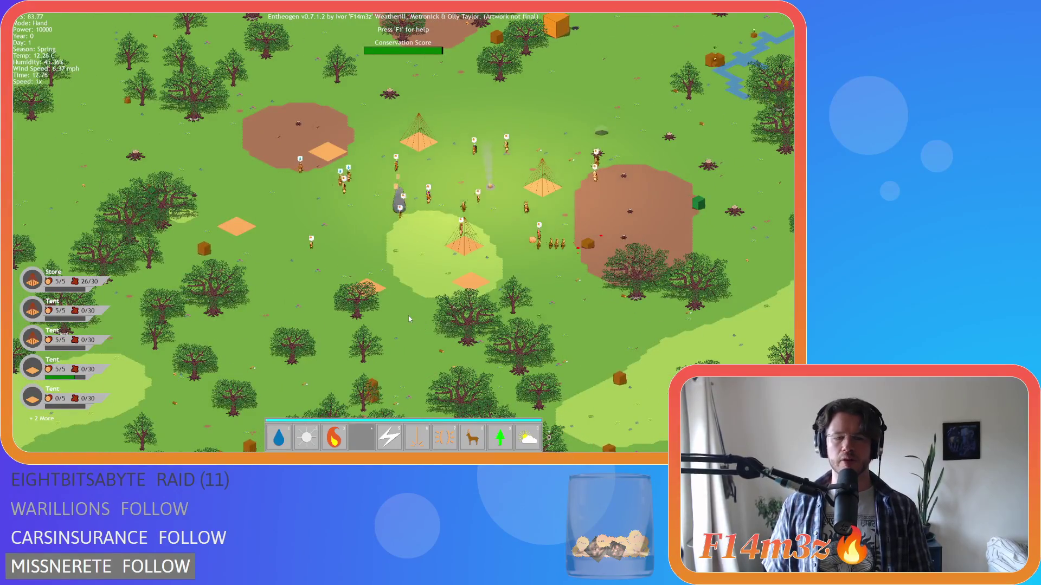
pyautogui.press('3')
pyautogui.press('3')
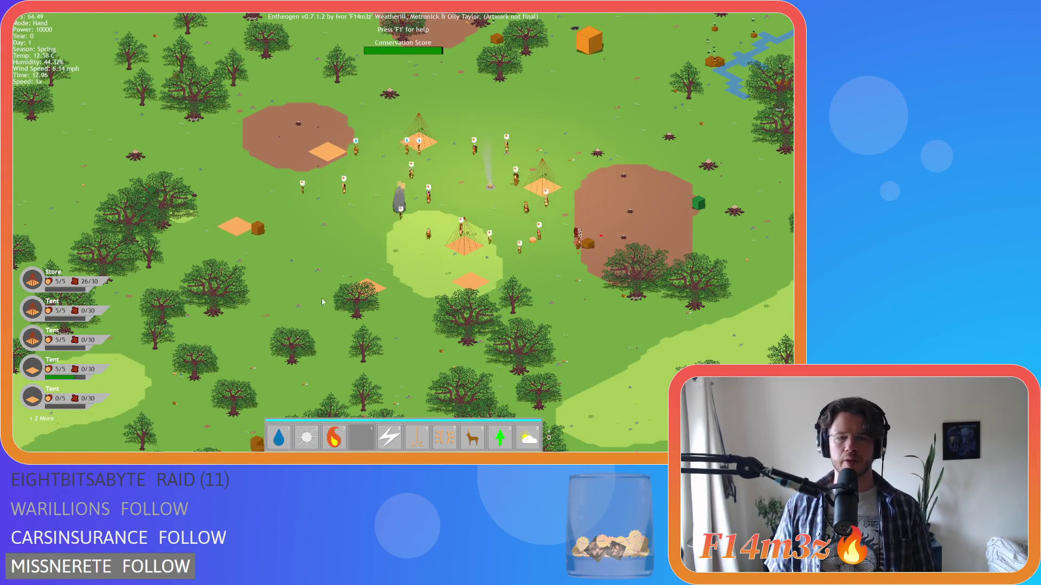
pyautogui.press('a')
pyautogui.press('w')
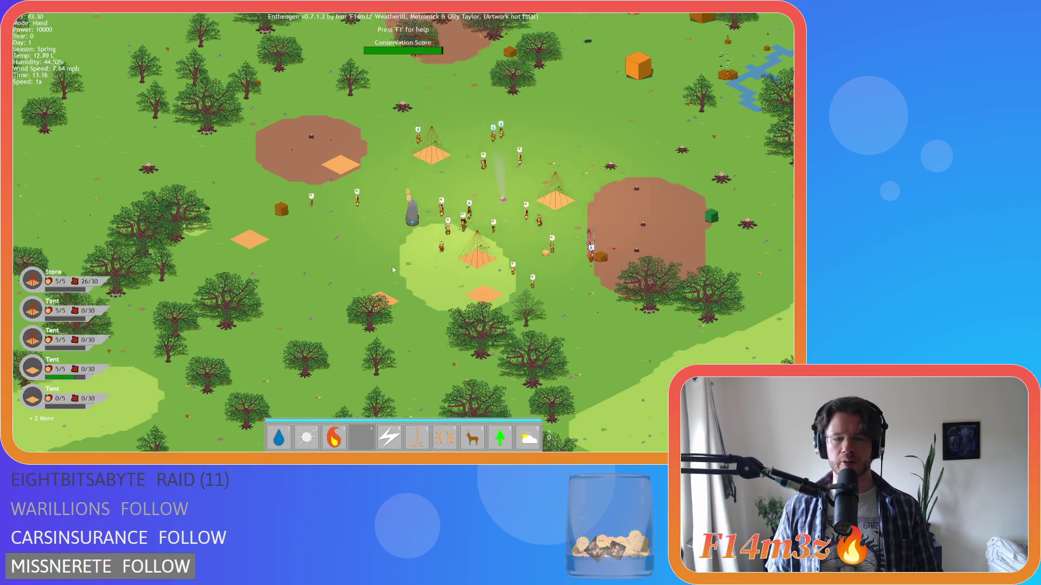
pyautogui.press('w')
pyautogui.press('F1')
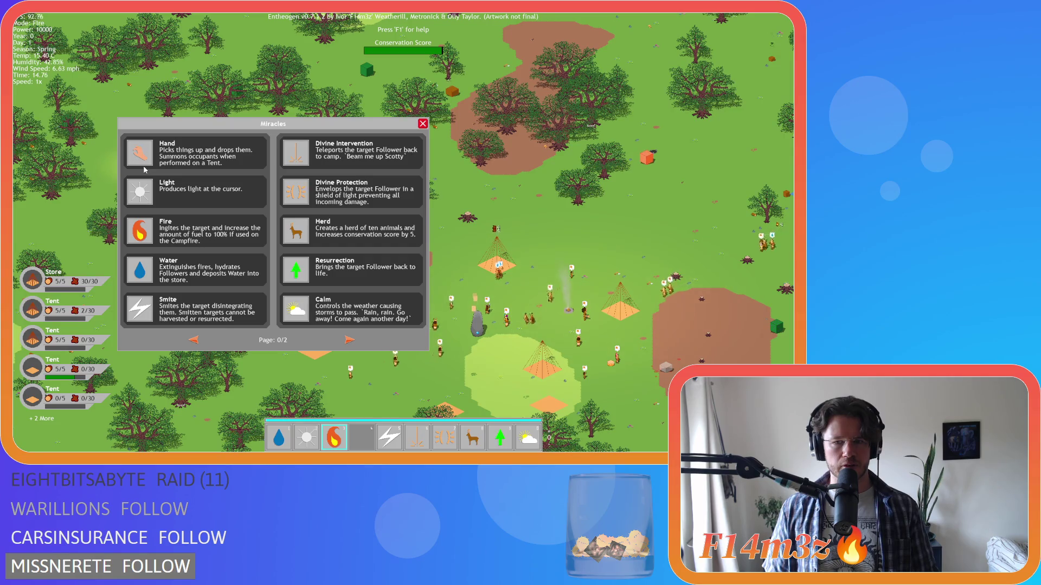
# Pan the map diagonally and back, then close the Miracles list with Water selected.
pyautogui.press('Down')
pyautogui.press('Right')
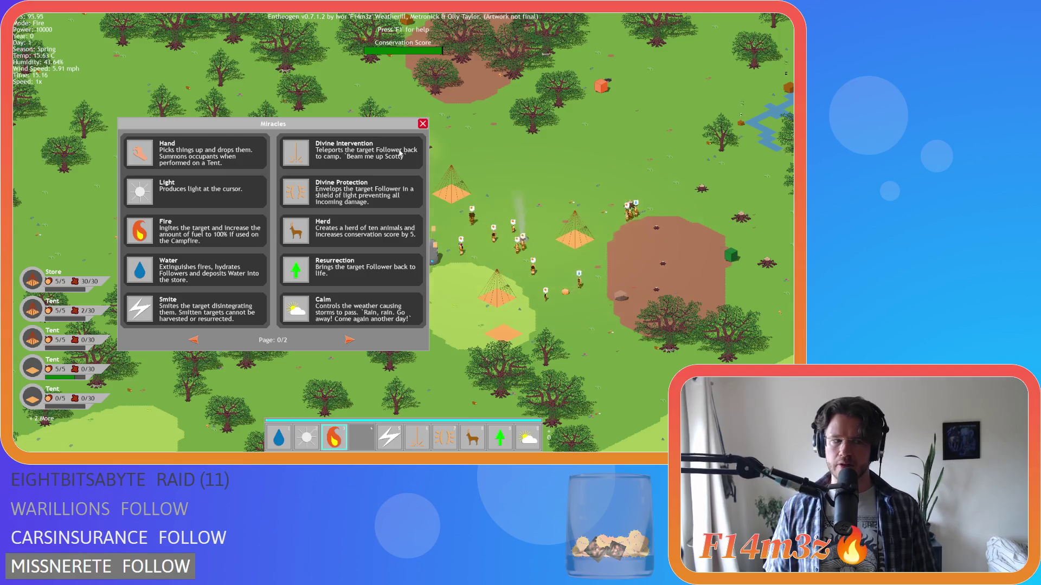
pyautogui.press('Up')
pyautogui.press('Left')
pyautogui.press('Down')
pyautogui.click(423, 124)
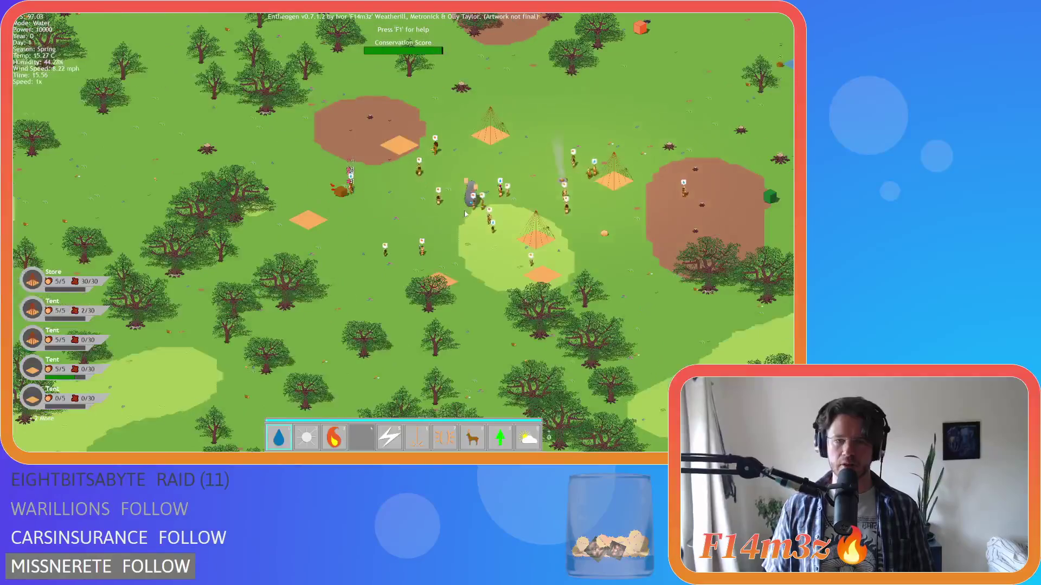
# Zoom and pan north-west over the camp, then bring up the quit prompt.
pyautogui.scroll(3, 431, 204)
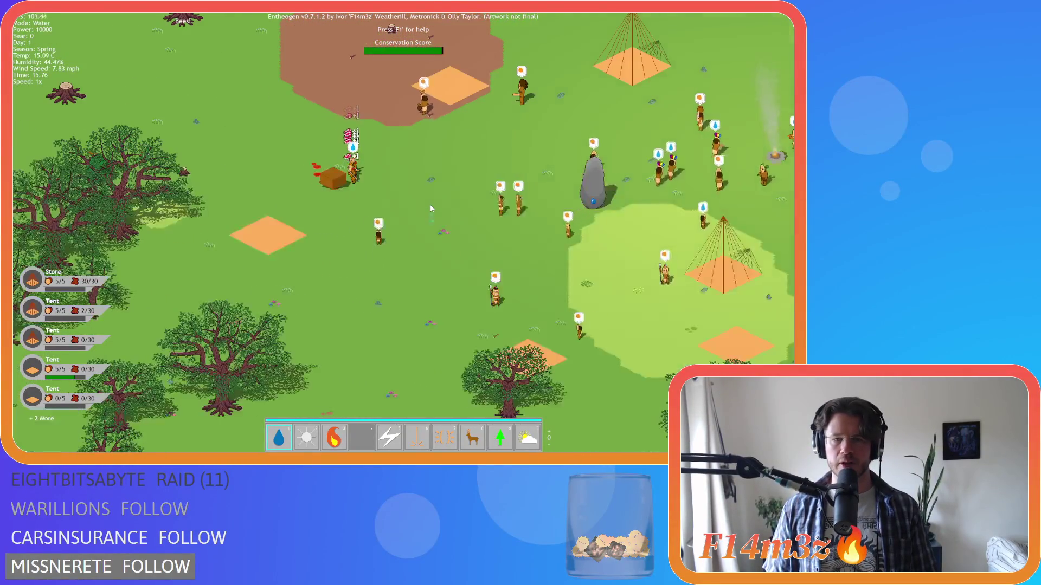
pyautogui.scroll(-5, 430, 204)
pyautogui.scroll(2, 431, 205)
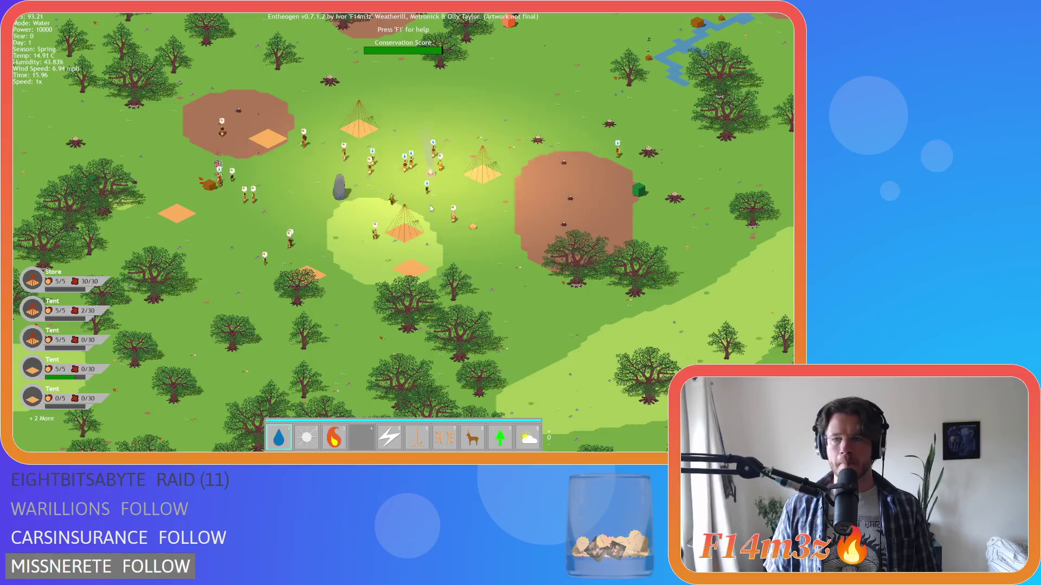
pyautogui.press('w')
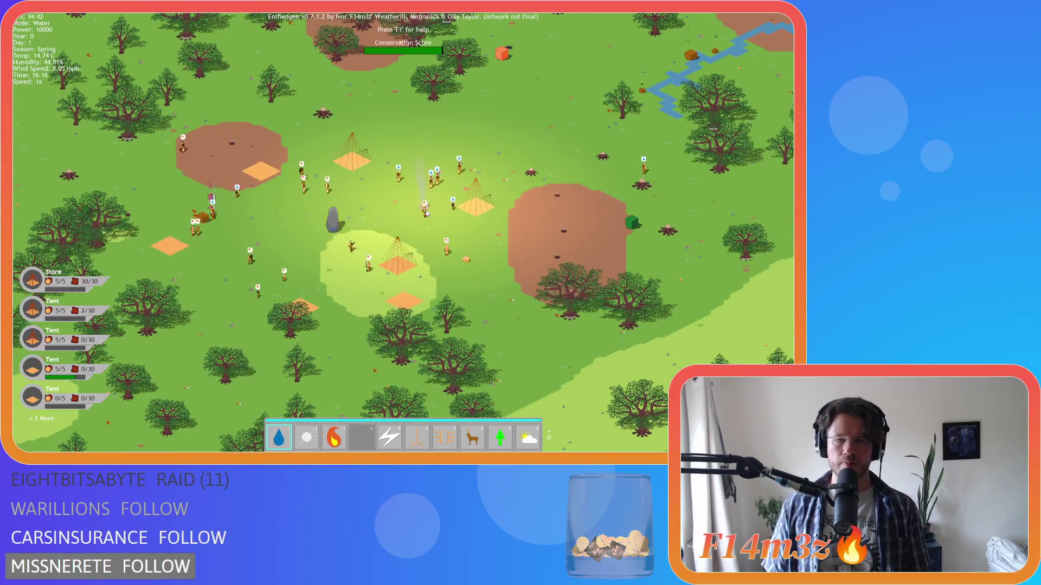
pyautogui.press('a')
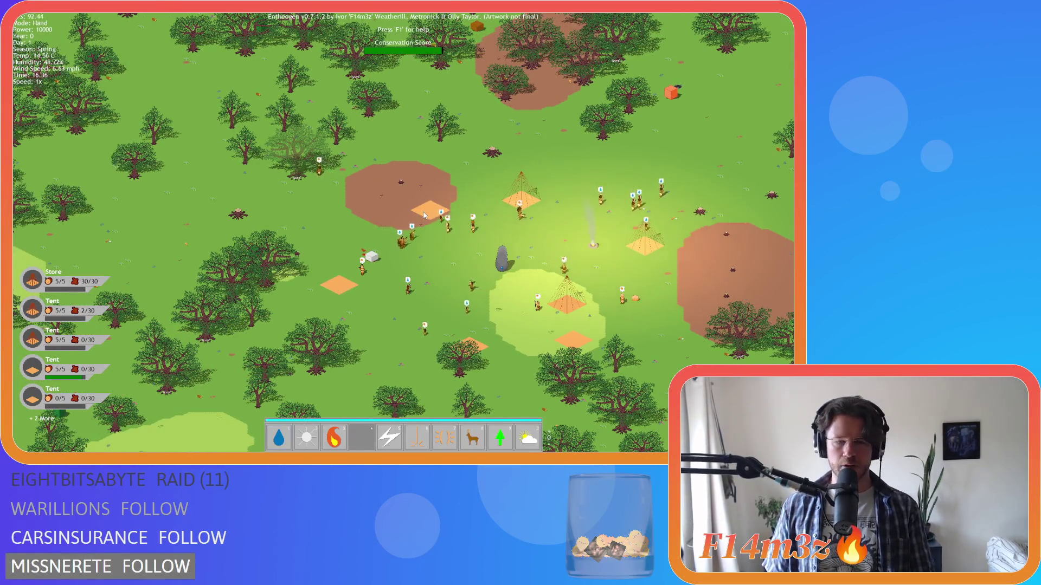
pyautogui.press('Escape')
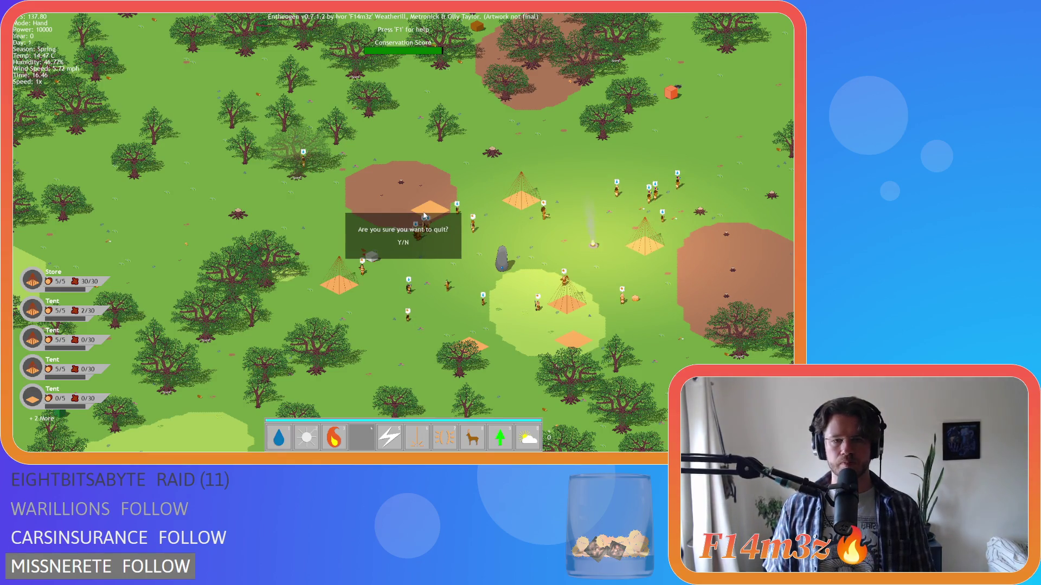
# Confirm quitting the playtest and comment out the 'Bees!' label lines 16–18 in ob_tree's Draw End.
pyautogui.press('y')
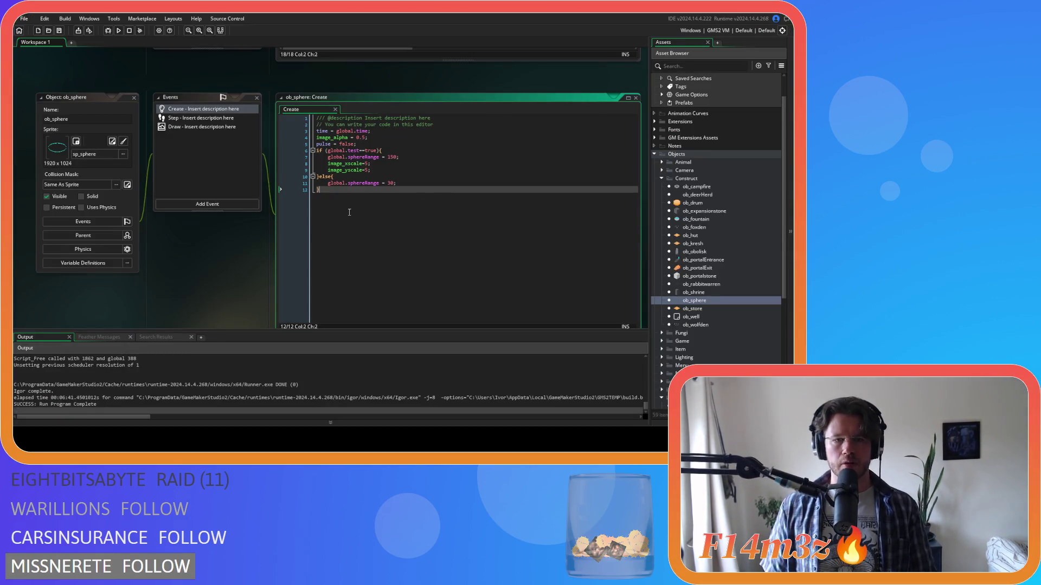
pyautogui.press('Up')
pyautogui.press('Down')
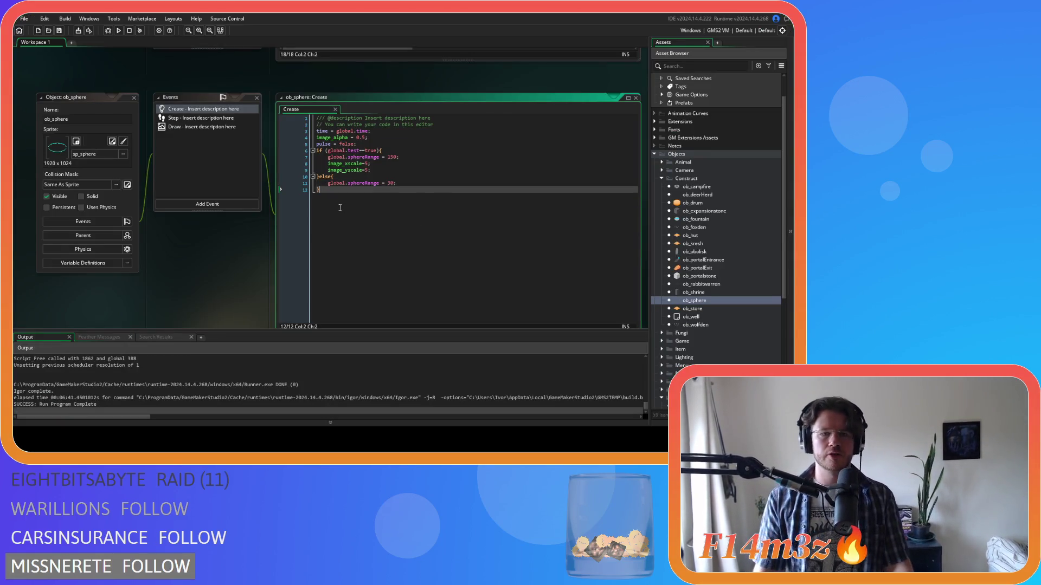
pyautogui.scroll(5, 271, 236)
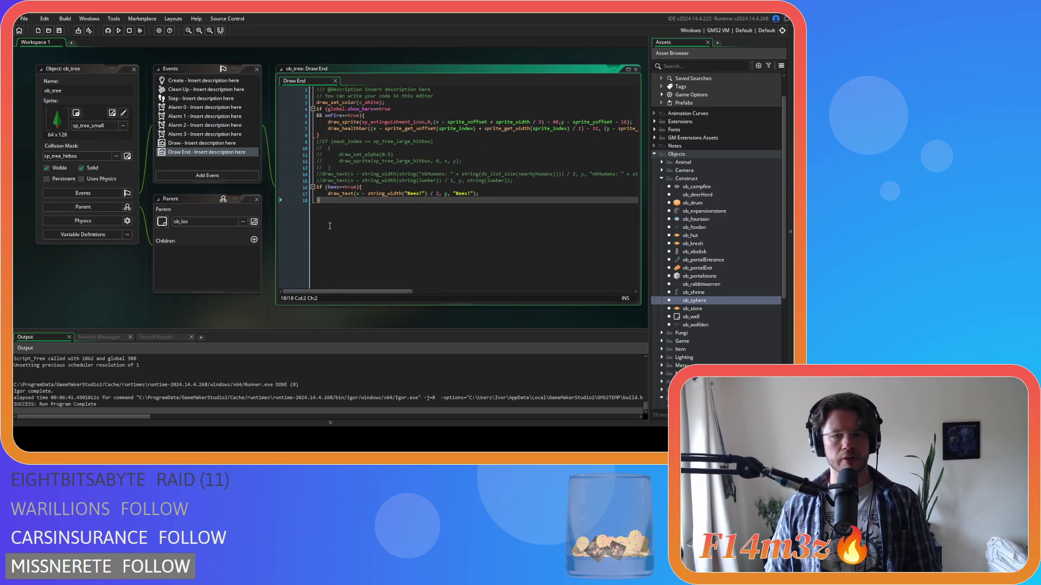
pyautogui.hotkey('ctrl', 'k')
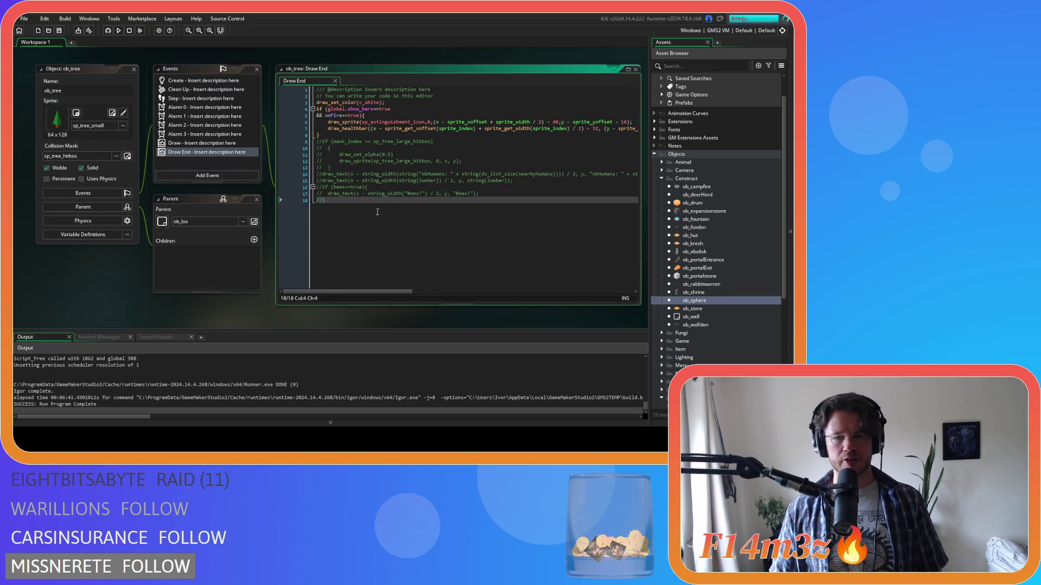
pyautogui.scroll(5, 377, 212)
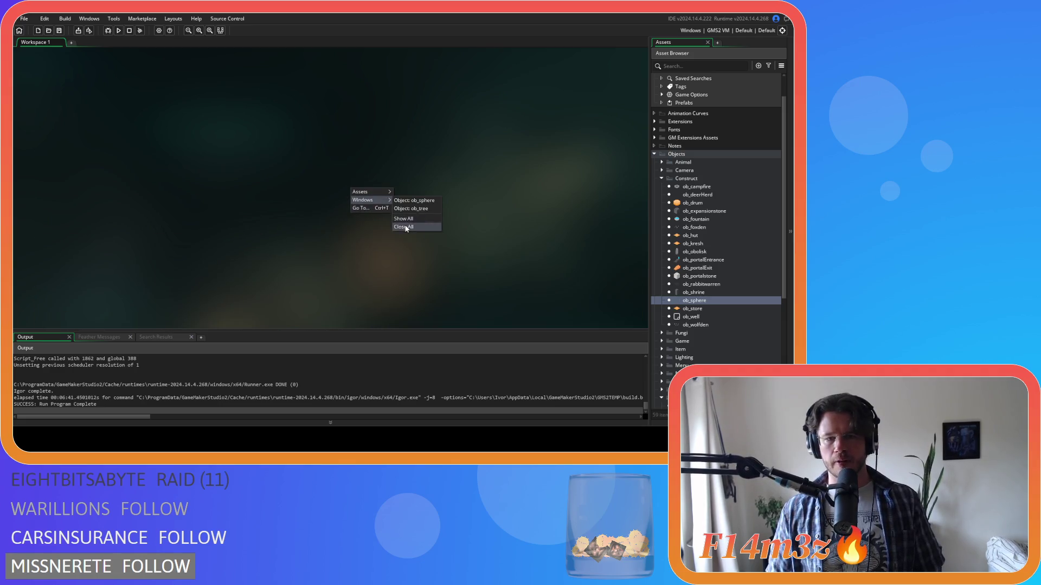
# Collapse the Construct, Plants and Objects folders and start a fresh playtest with F5.
pyautogui.click(661, 178)
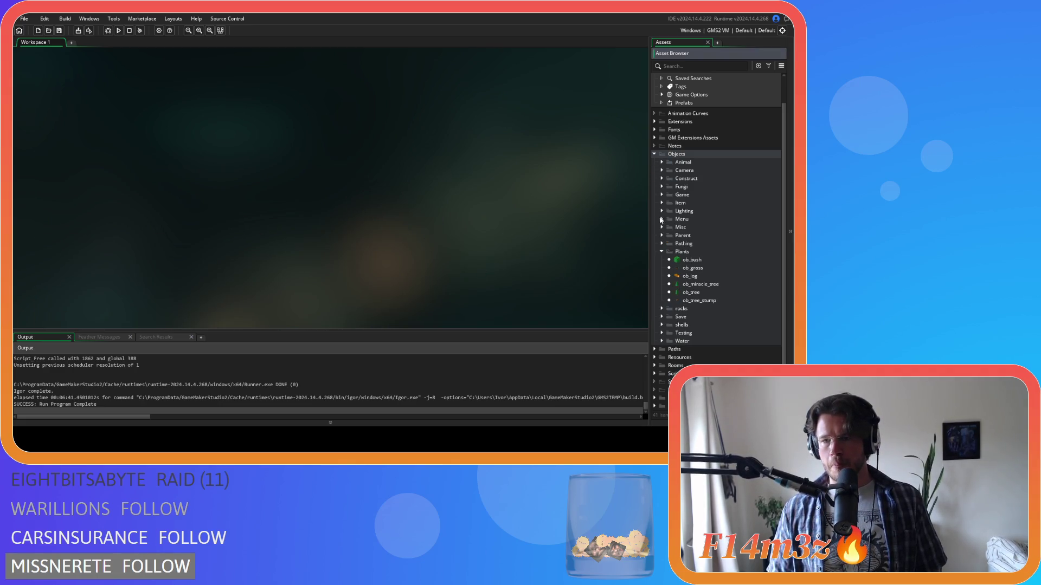
pyautogui.click(662, 252)
pyautogui.click(654, 185)
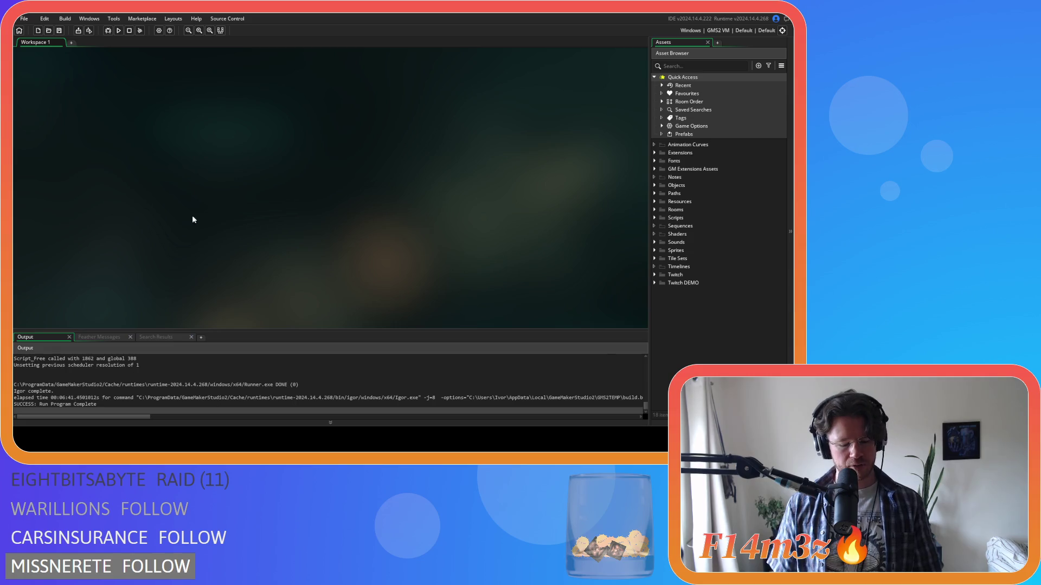
pyautogui.press('F5')
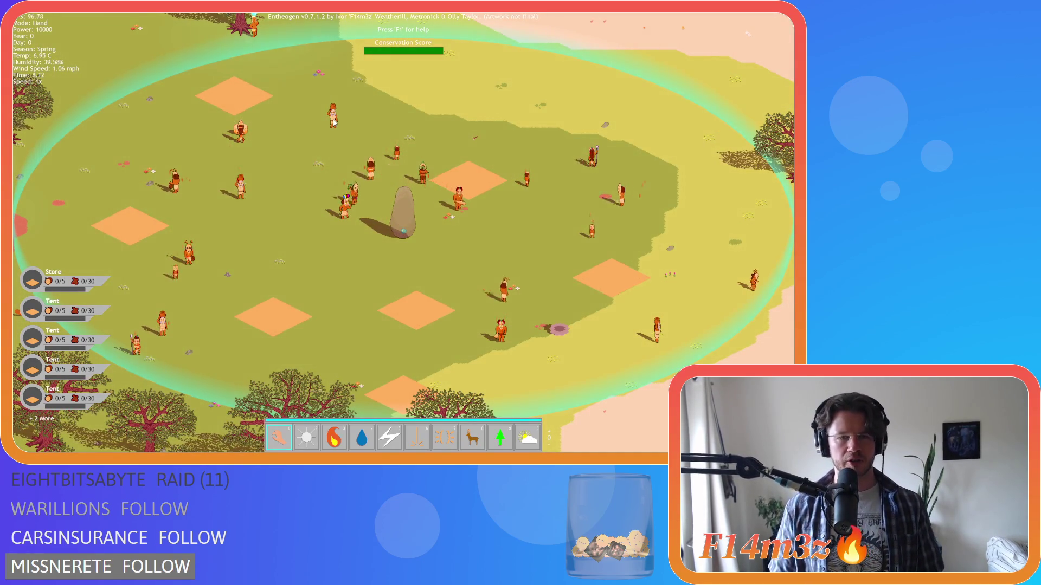
pyautogui.press('Up')
pyautogui.press('Right')
pyautogui.press('Left')
pyautogui.press('Down')
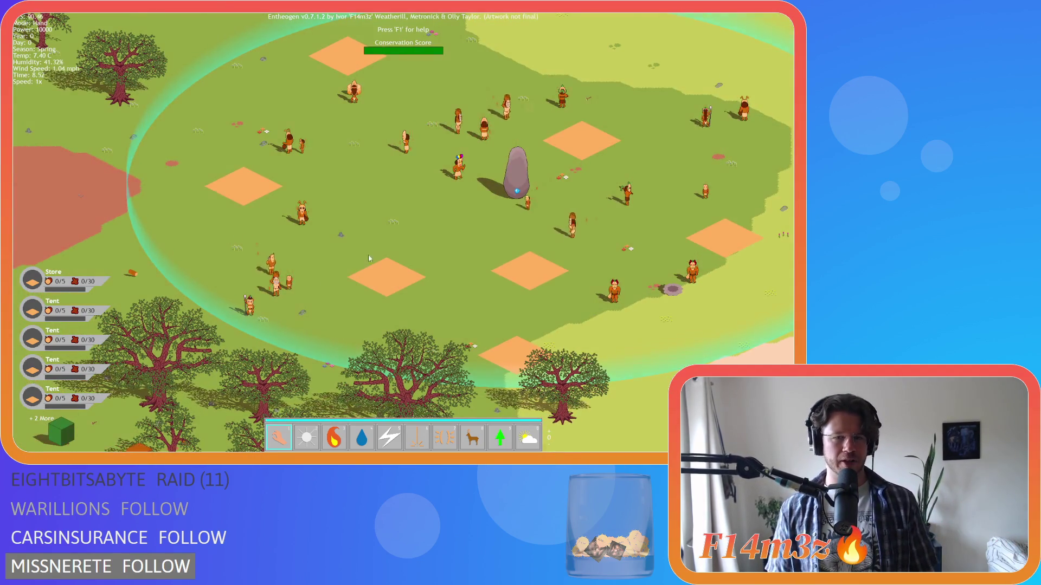
pyautogui.press('Down')
pyautogui.press('Up')
pyautogui.press('Right')
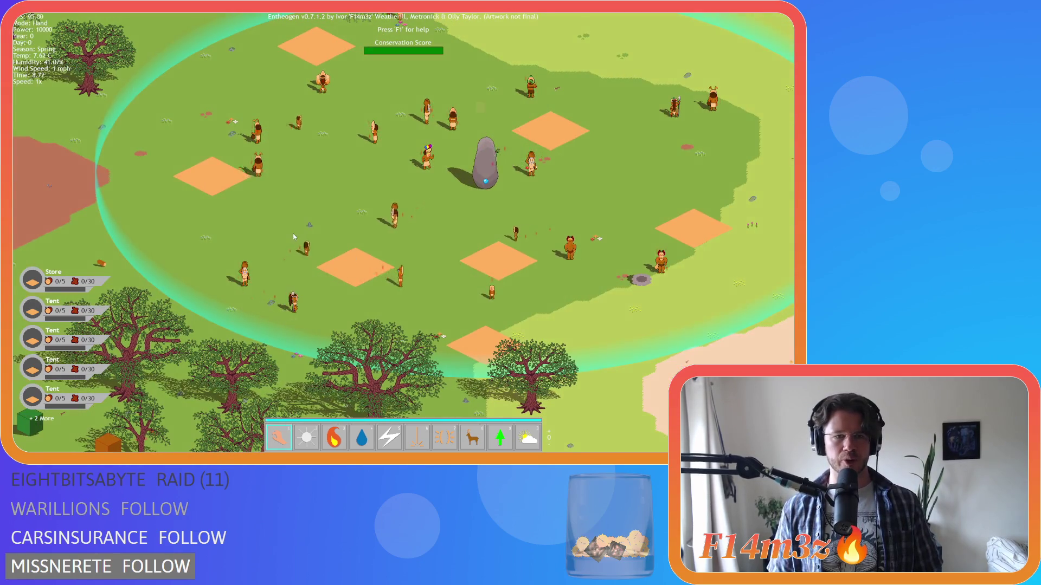
pyautogui.press('Up')
pyautogui.press('Right')
pyautogui.press('Down')
pyautogui.press('Left')
pyautogui.press('Down')
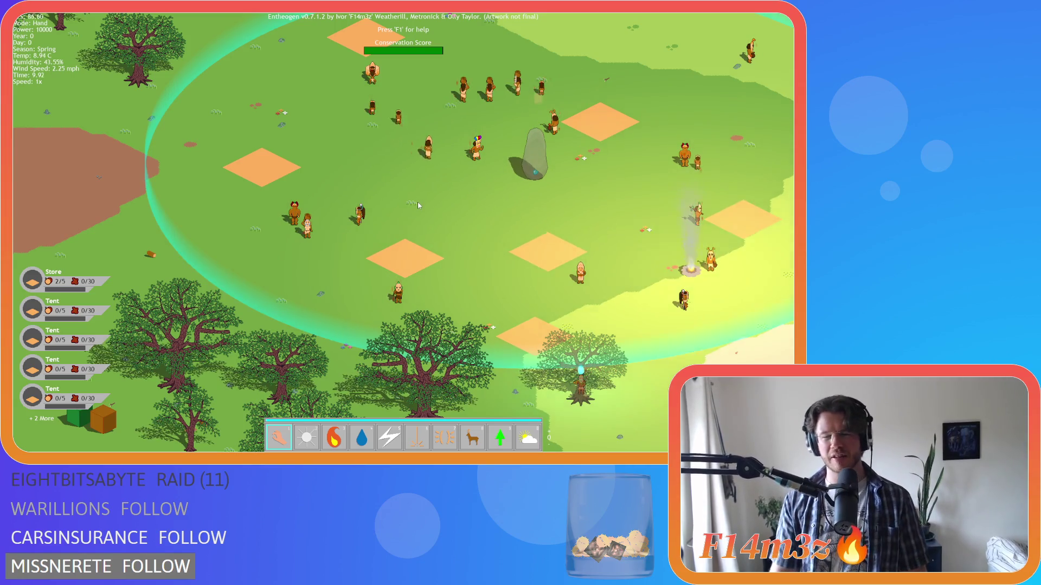
pyautogui.press('s')
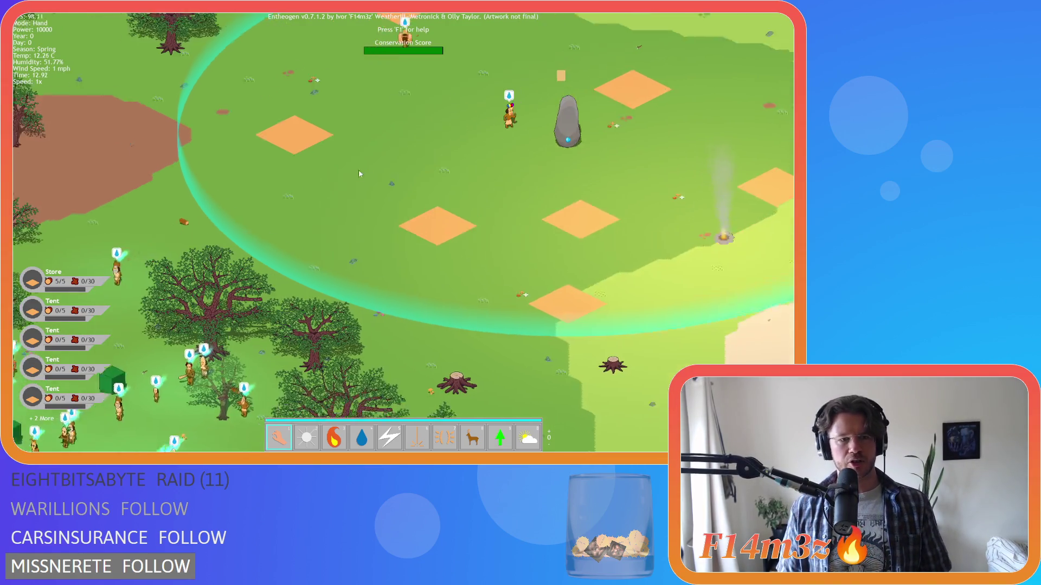
# Zoom in and out and pan the camera so the camp sits upper-right.
pyautogui.scroll(-5, 359, 171)
pyautogui.scroll(5, 320, 185)
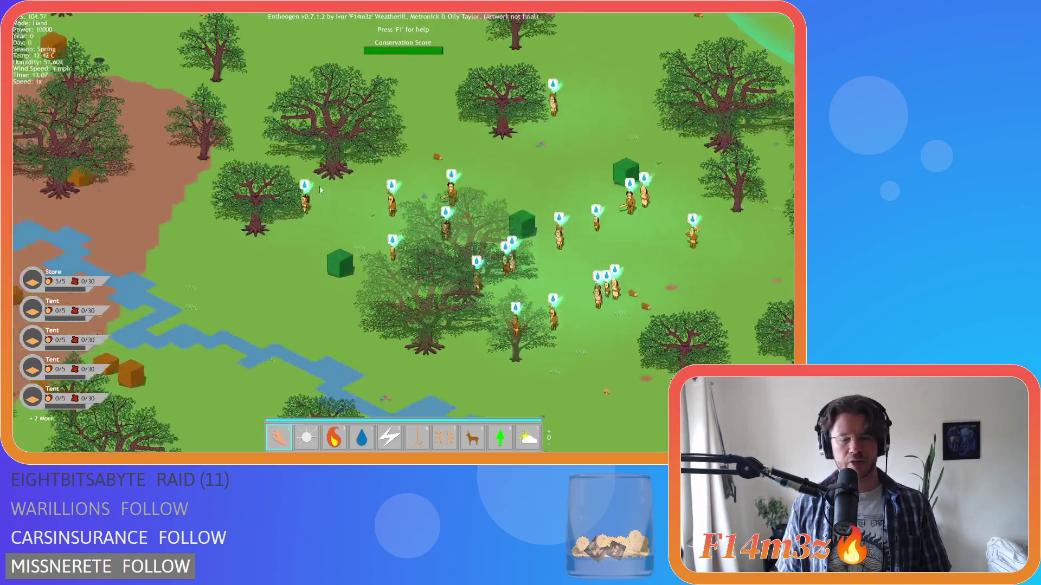
pyautogui.scroll(-5, 320, 185)
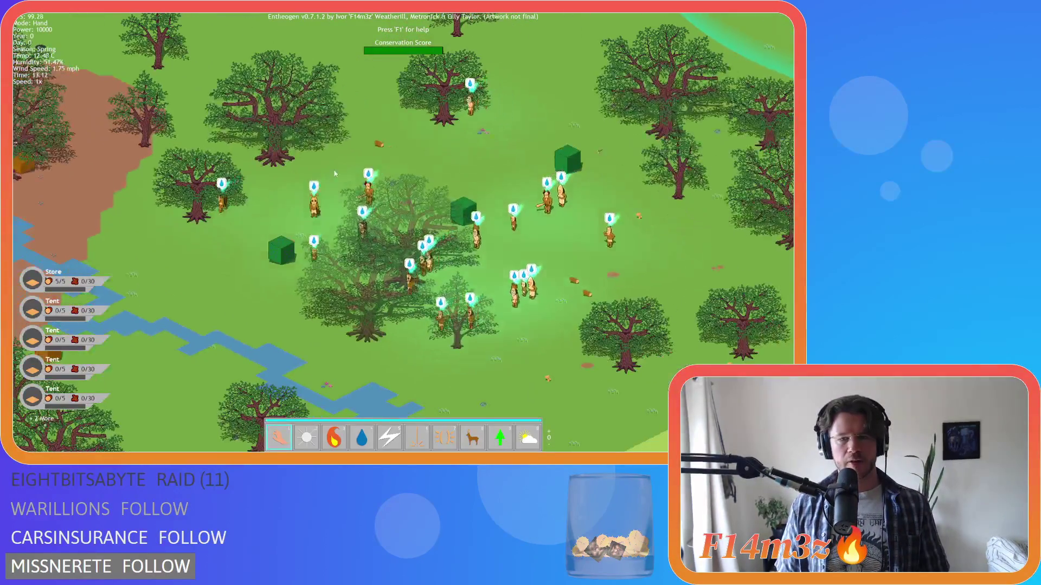
pyautogui.scroll(5, 405, 168)
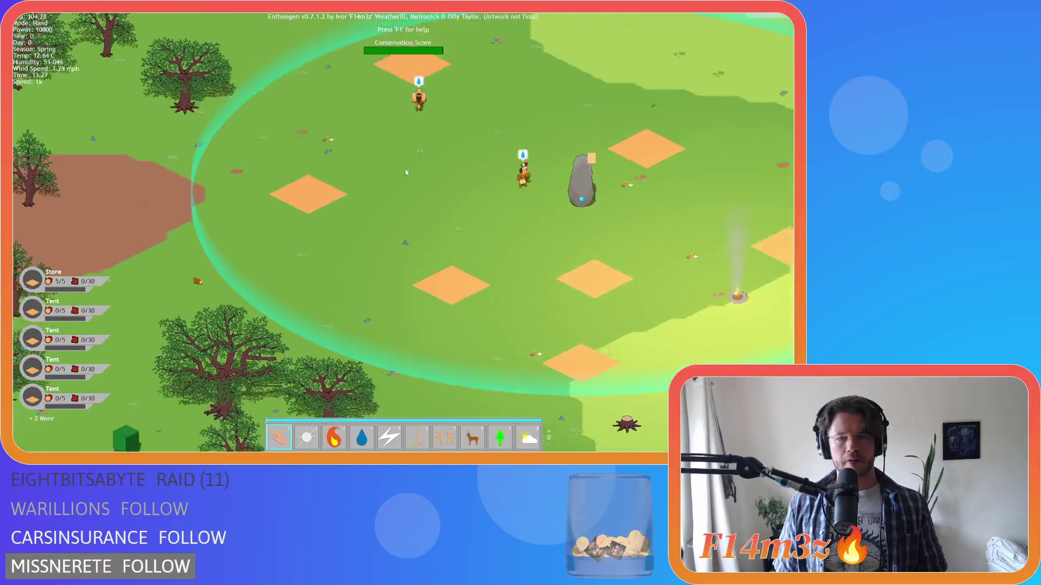
pyautogui.press('w')
pyautogui.press('d')
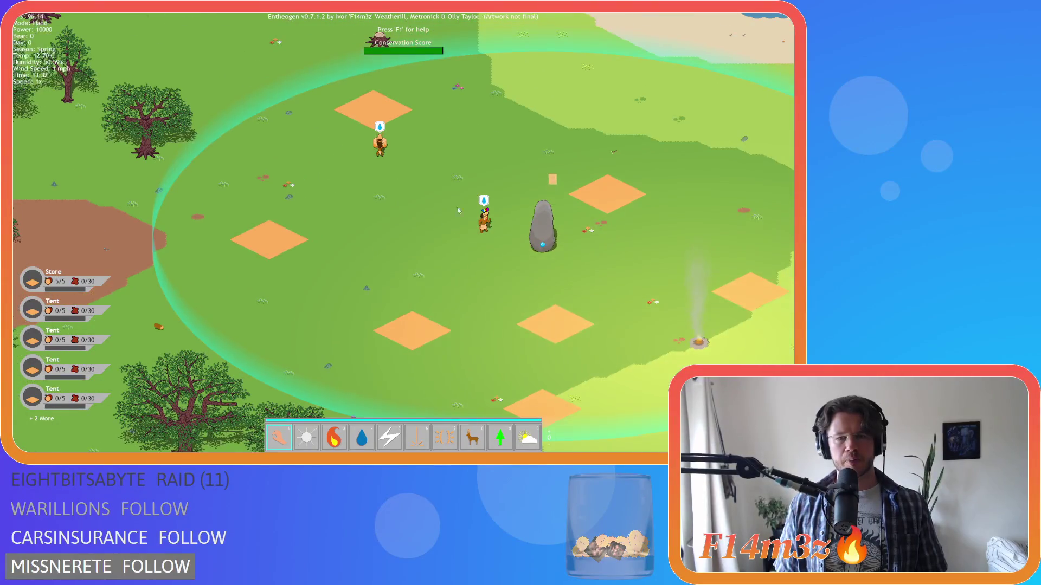
pyautogui.scroll(-5, 458, 208)
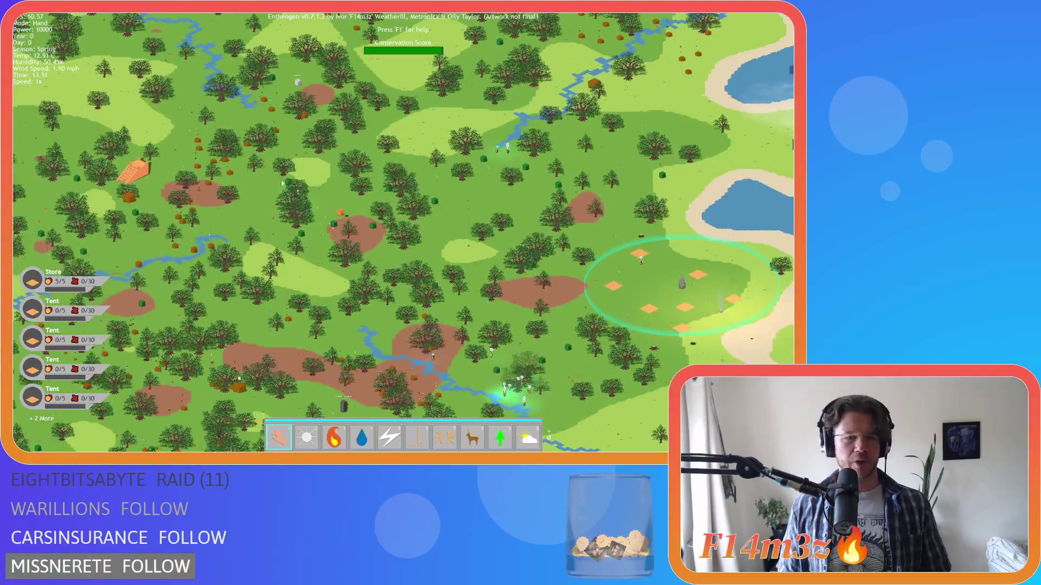
pyautogui.scroll(-3, 595, 296)
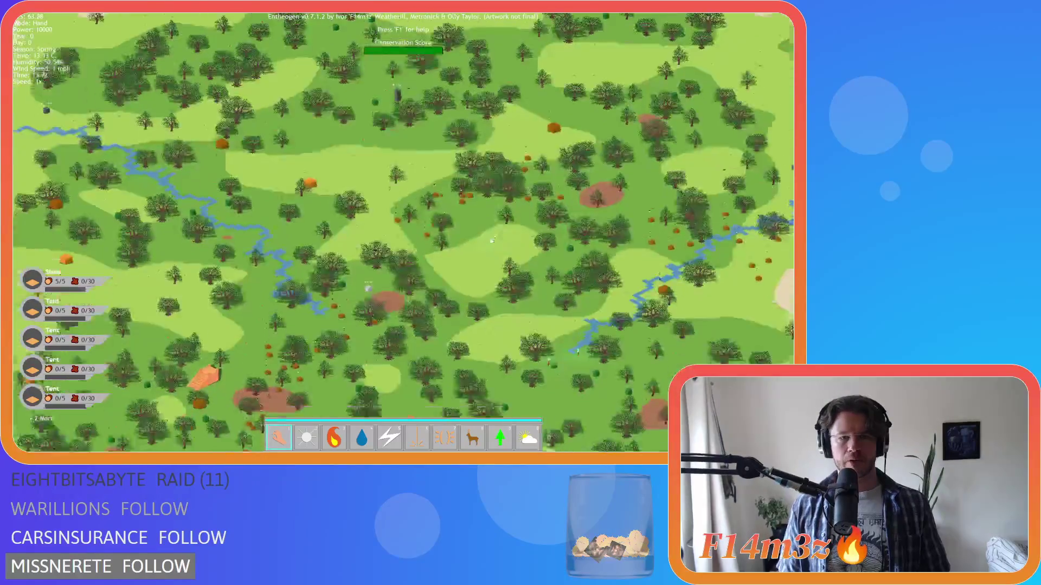
pyautogui.scroll(5, 580, 308)
pyautogui.press('s')
pyautogui.press('a')
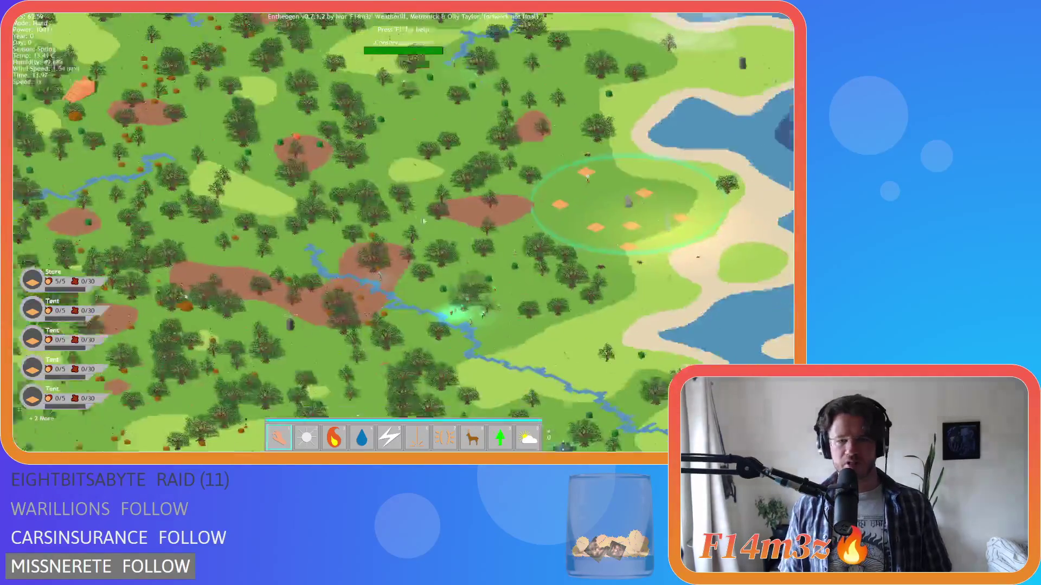
pyautogui.scroll(-3, 424, 221)
pyautogui.scroll(3, 262, 94)
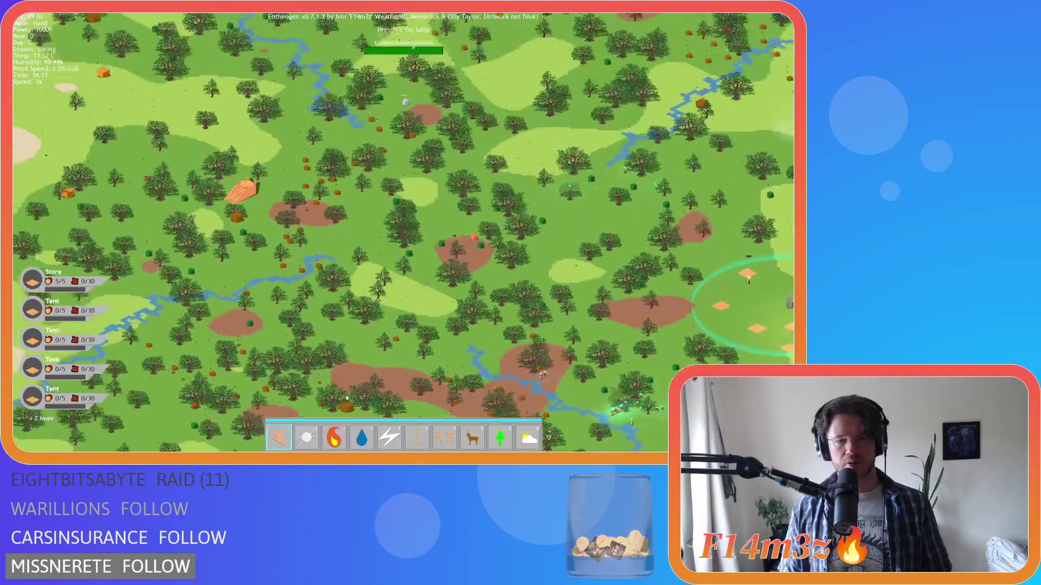
# Pan east to bring the camp and coast into view, then zoom in on it.
pyautogui.press('d')
pyautogui.press('s')
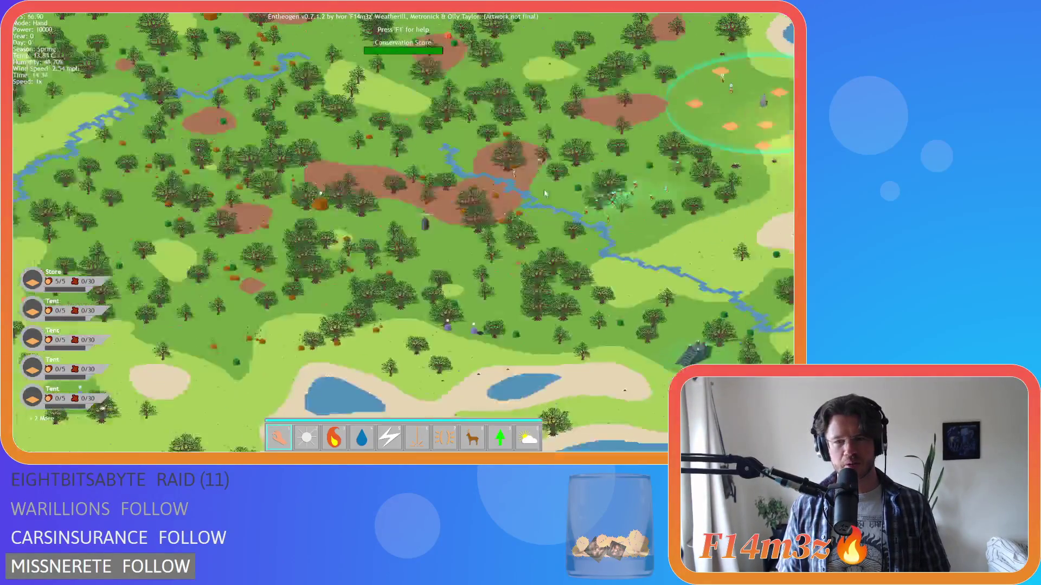
pyautogui.press('d')
pyautogui.press('w')
pyautogui.scroll(-3, 545, 193)
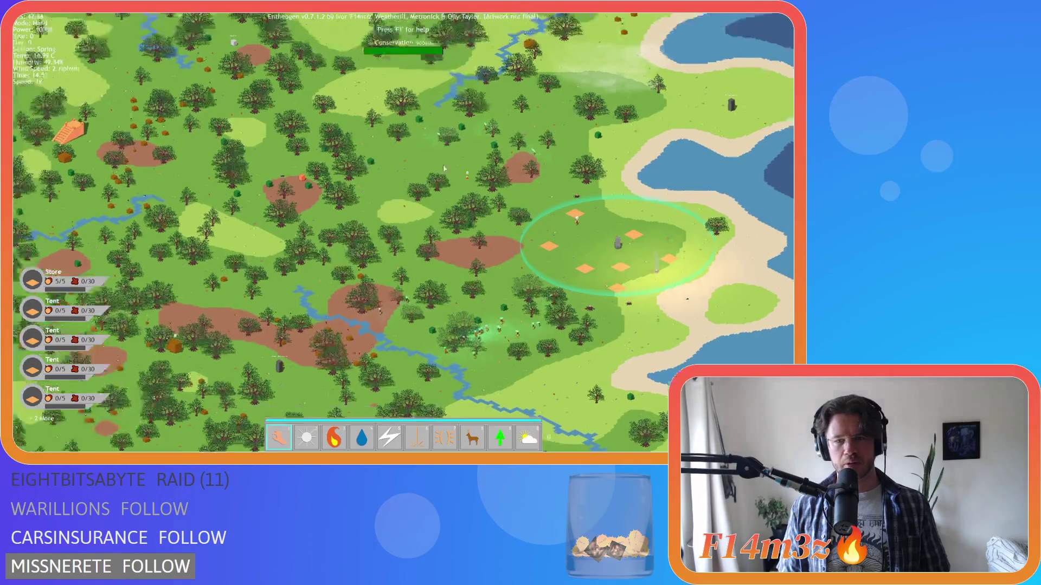
pyautogui.scroll(3, 266, 92)
pyautogui.press('d')
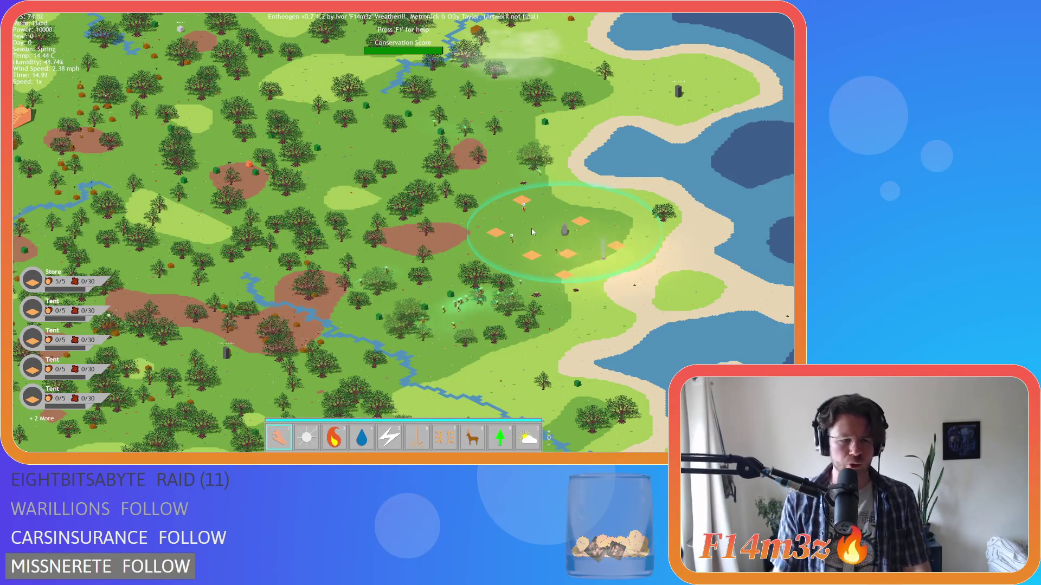
pyautogui.scroll(3, 531, 232)
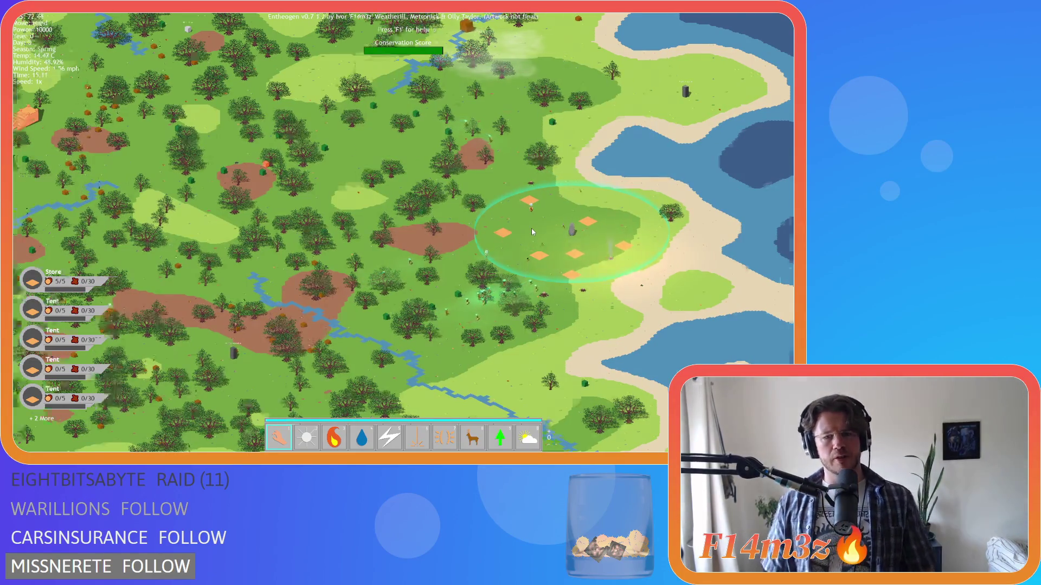
pyautogui.scroll(3, 418, 254)
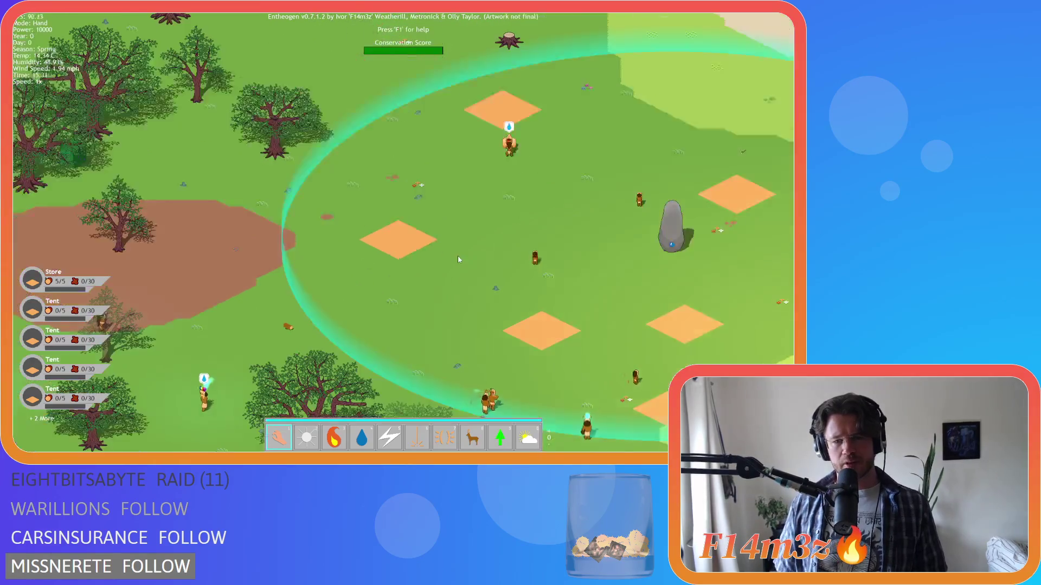
pyautogui.press('d')
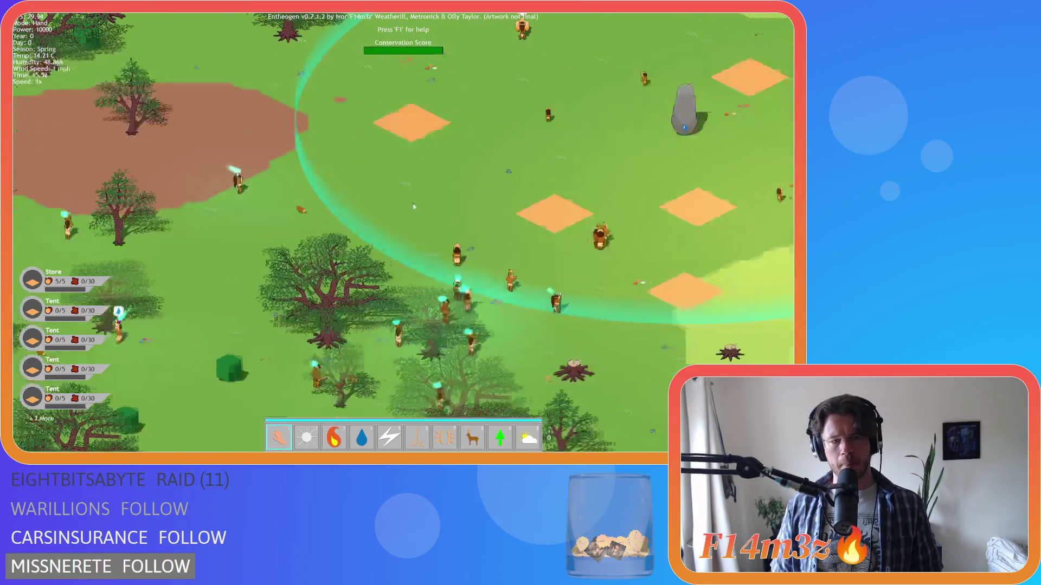
pyautogui.scroll(3, 382, 183)
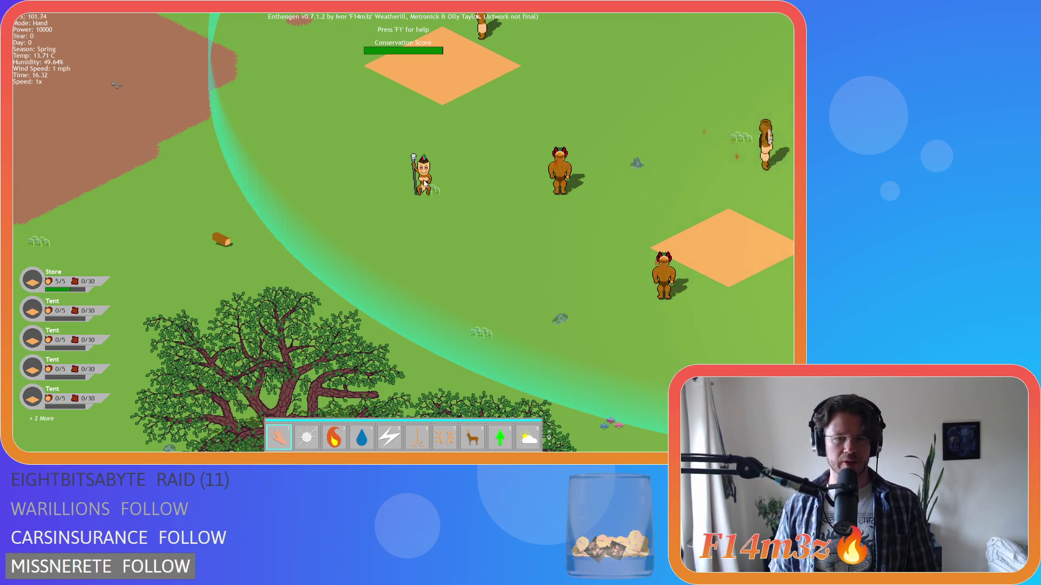
# Carry the staff-holding villager a little right and pan across the camp.
pyautogui.moveTo(424, 185); pyautogui.dragTo(501, 193)
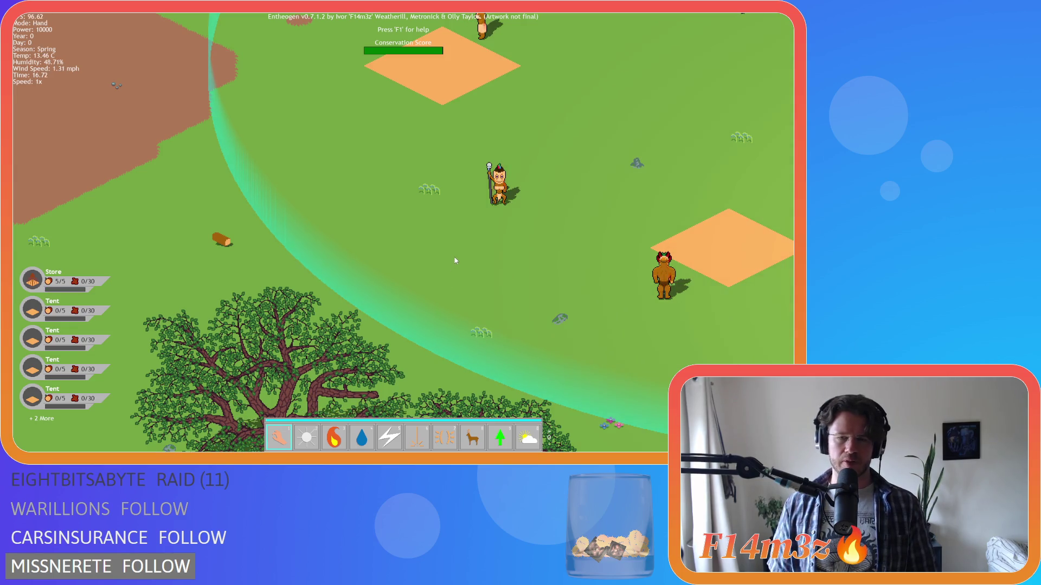
pyautogui.press('w')
pyautogui.press('d')
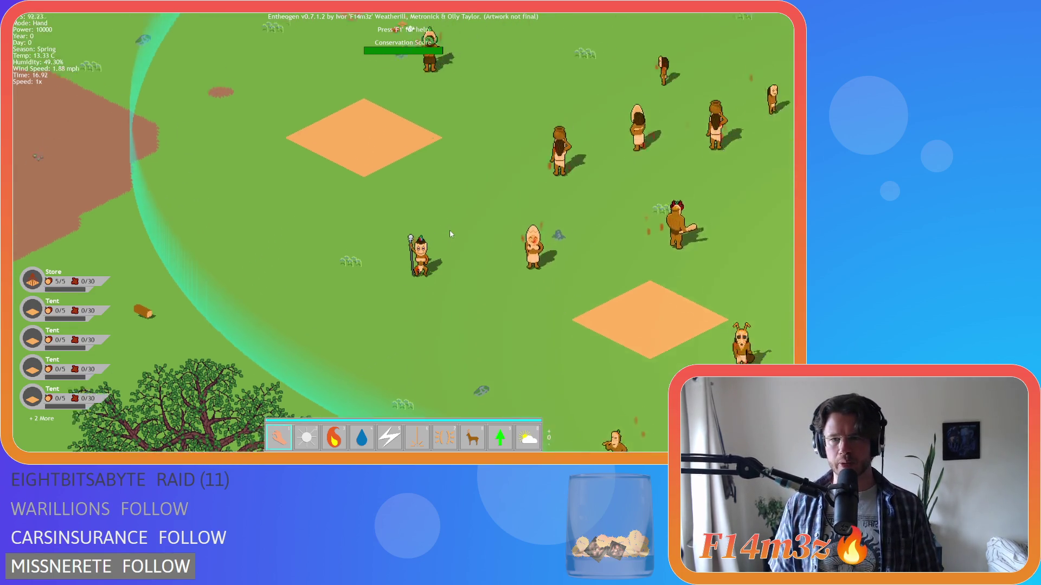
pyautogui.scroll(-5, 449, 231)
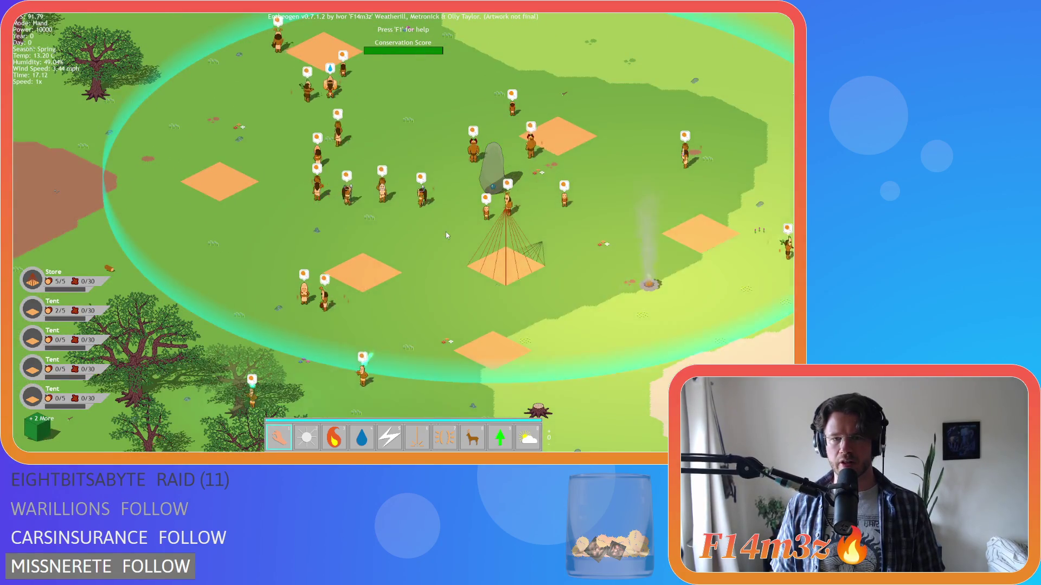
pyautogui.press('a')
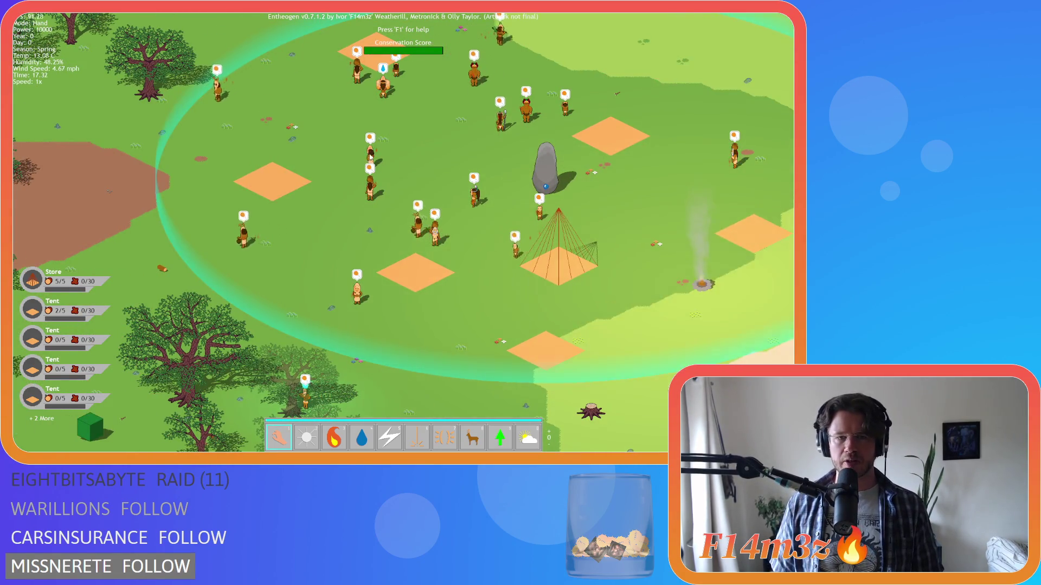
# Check the Tribe follower roles, move the rainbow-hatted villager, and jump to the paused building.
pyautogui.click(371, 157)
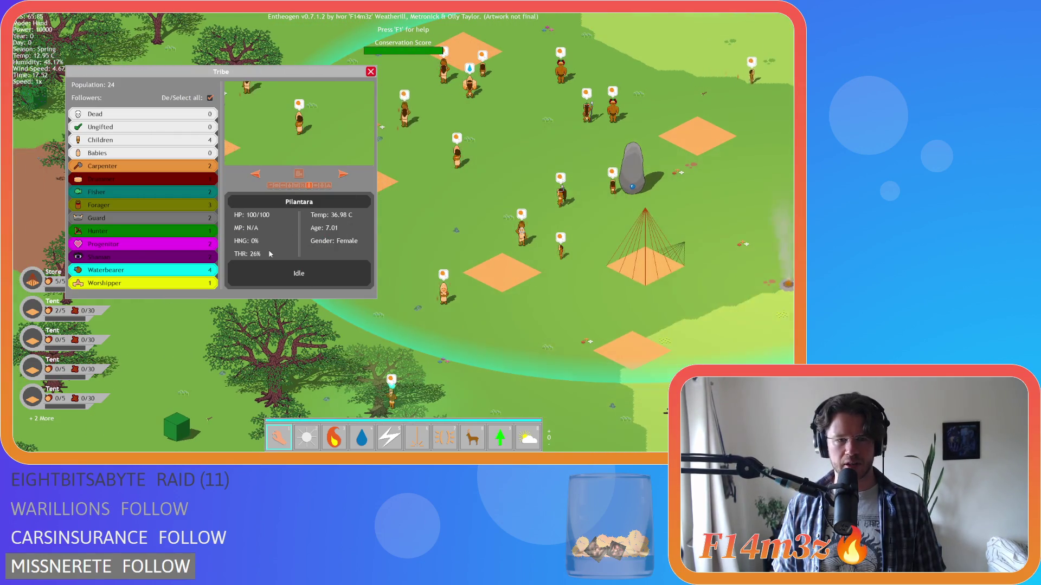
pyautogui.press('Escape')
pyautogui.press('w')
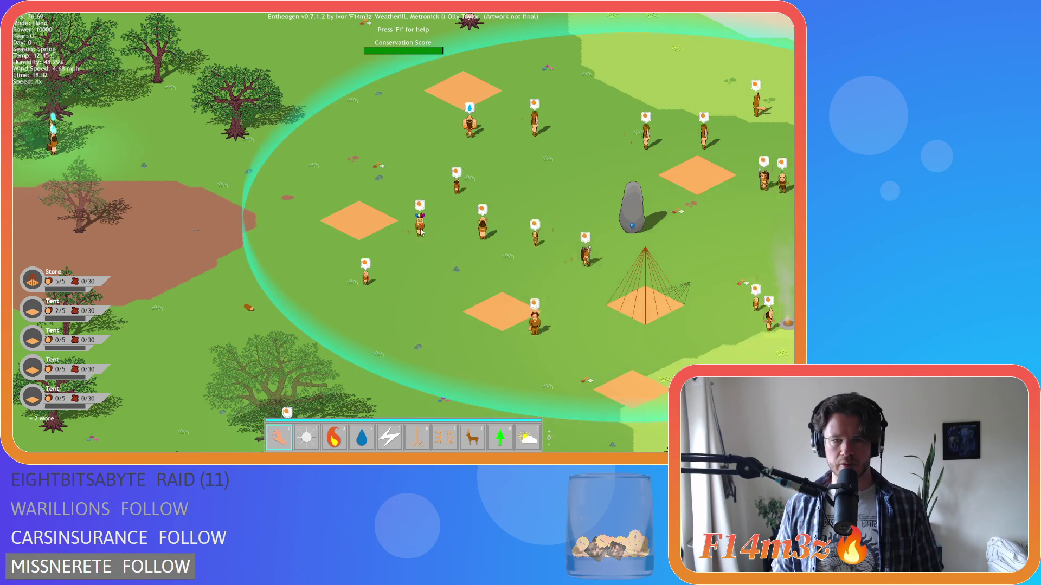
pyautogui.moveTo(484, 203); pyautogui.dragTo(537, 185)
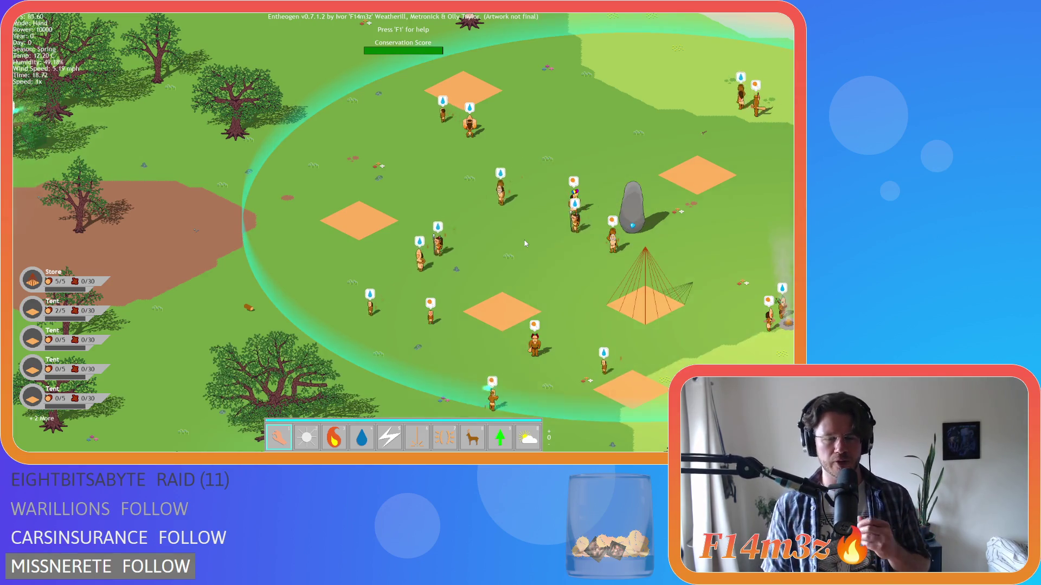
pyautogui.press('Tab')
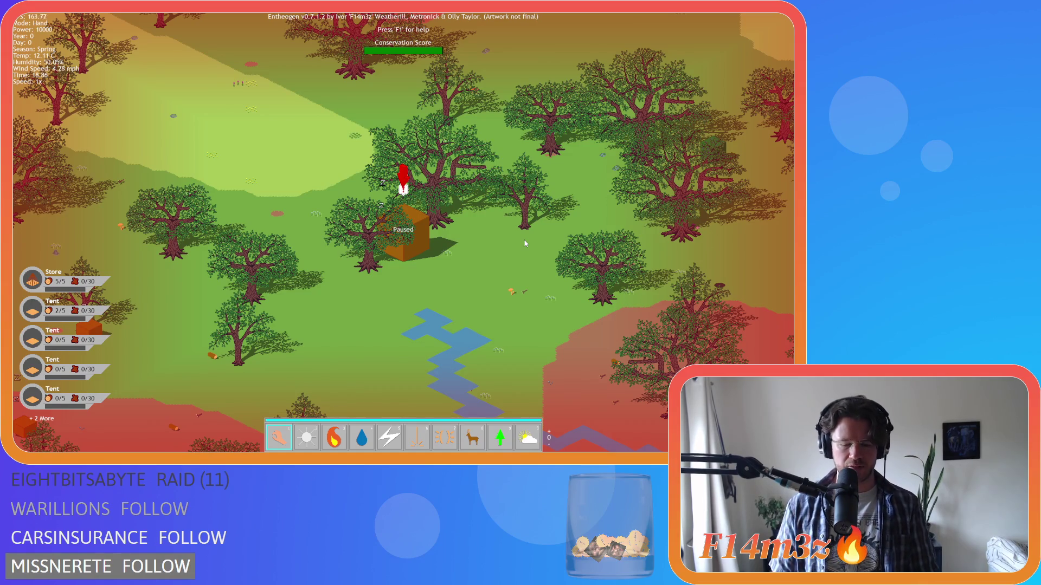
# Jump between villager groups and drag the orange crate right toward the villagers.
pyautogui.press('Tab')
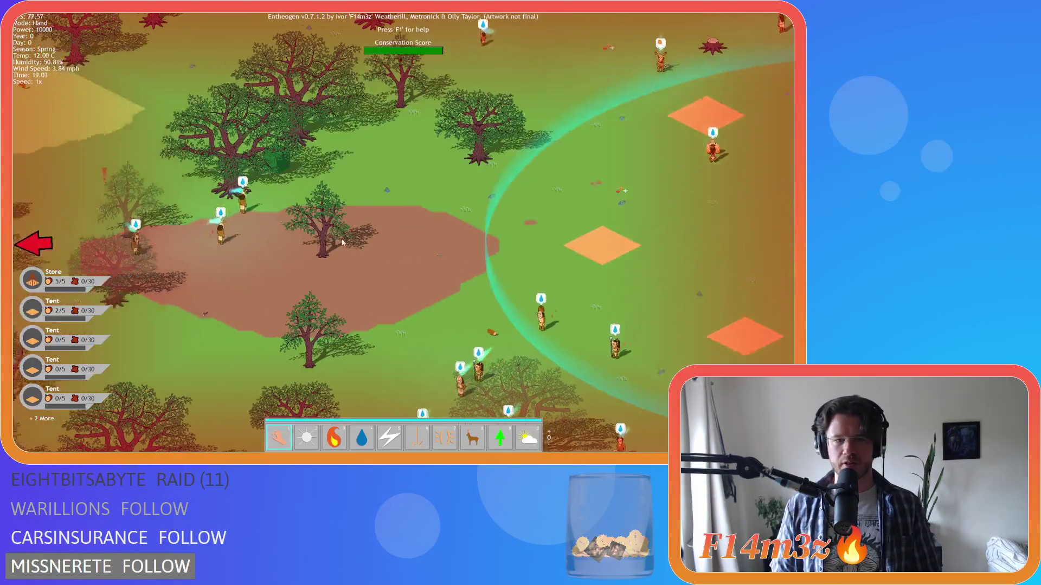
pyautogui.scroll(-5, 342, 242)
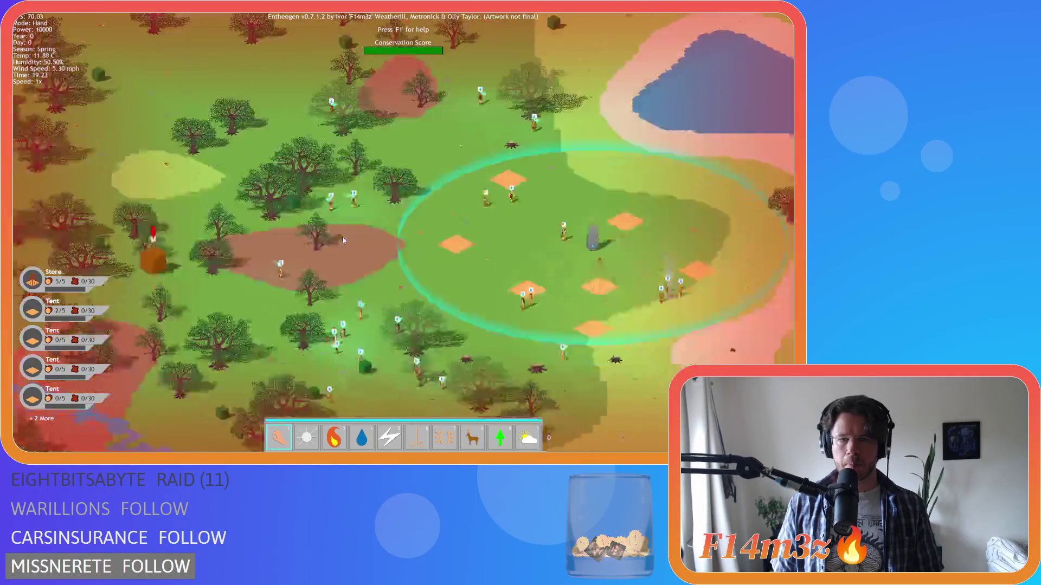
pyautogui.press('Tab')
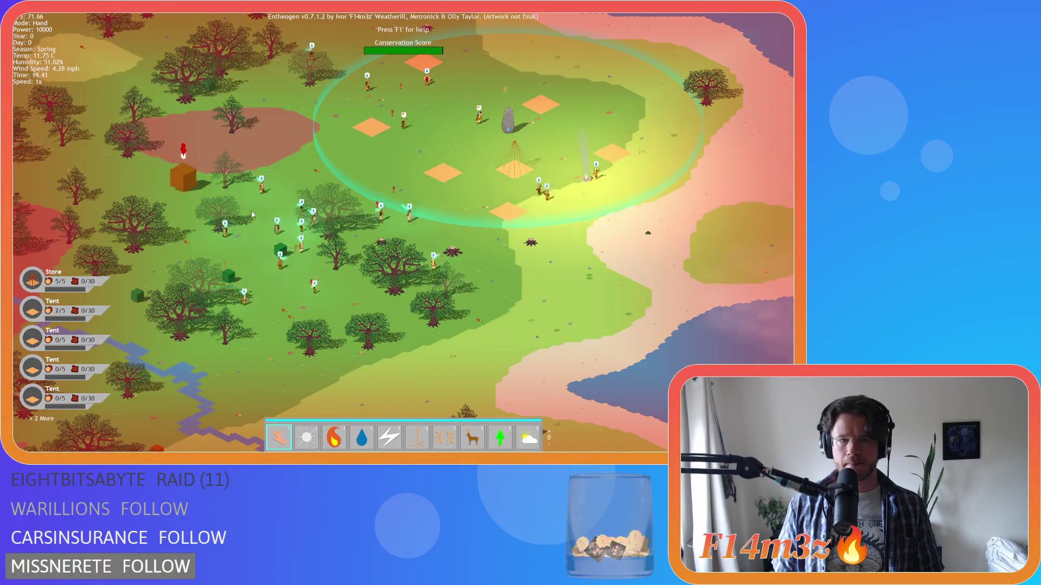
pyautogui.moveTo(252, 210); pyautogui.dragTo(287, 213)
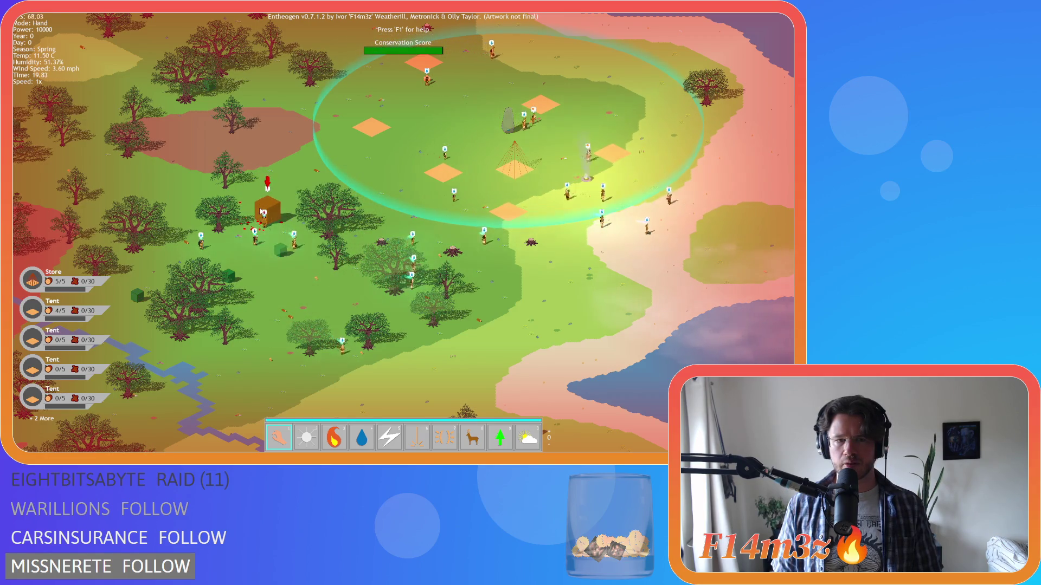
# Survey the camp and standing stone with zooms and pans, then bring up the quit prompt.
pyautogui.scroll(3, 271, 216)
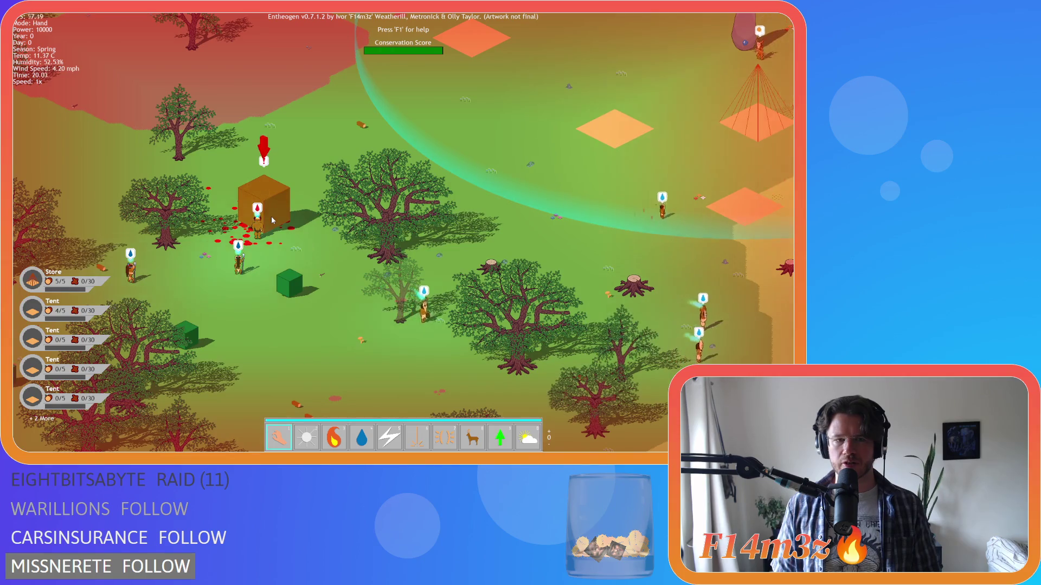
pyautogui.scroll(2, 271, 216)
pyautogui.scroll(-2, 271, 216)
pyautogui.press('d')
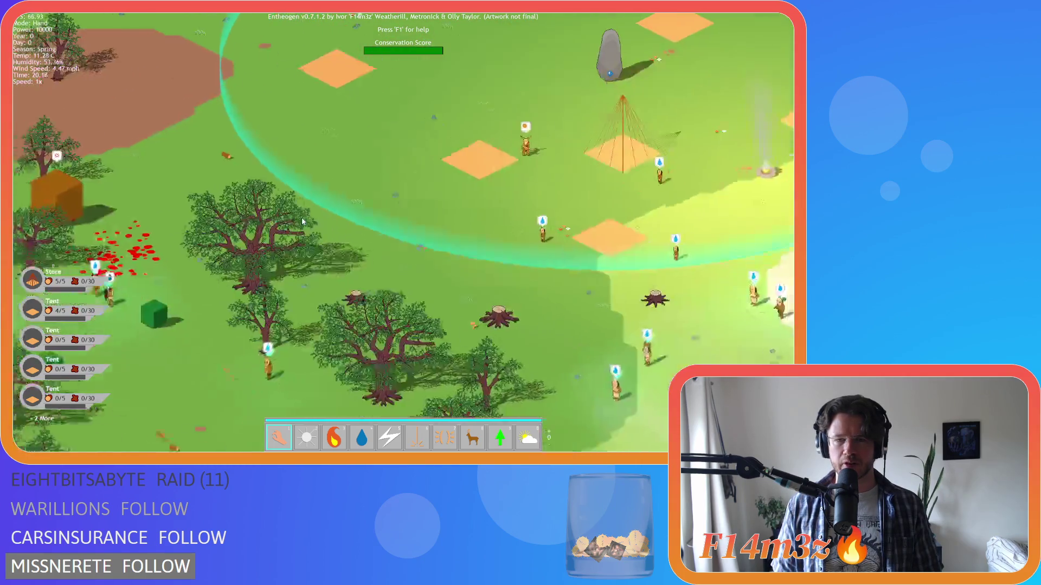
pyautogui.scroll(-3, 302, 221)
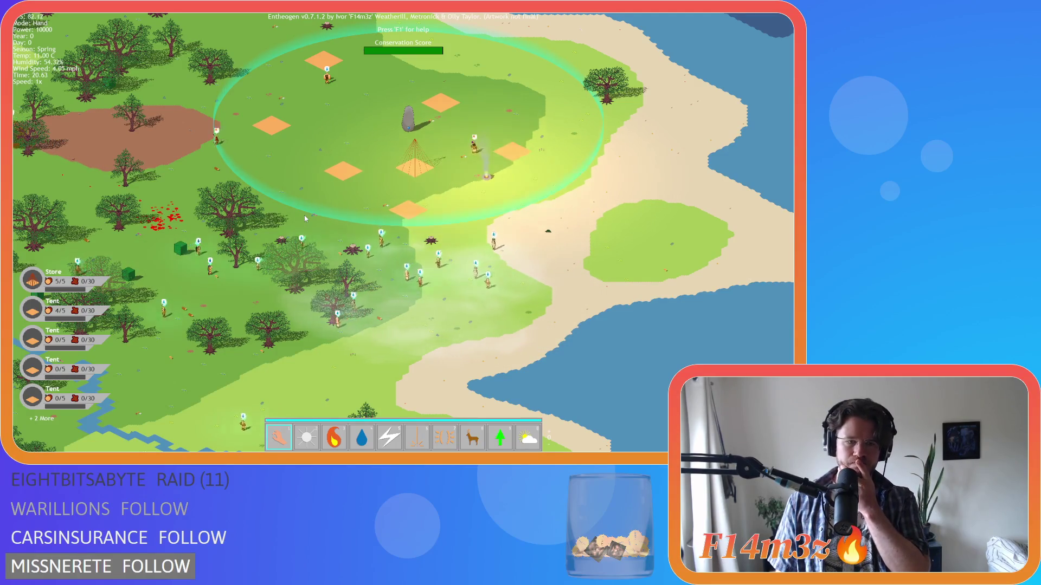
pyautogui.scroll(3, 302, 159)
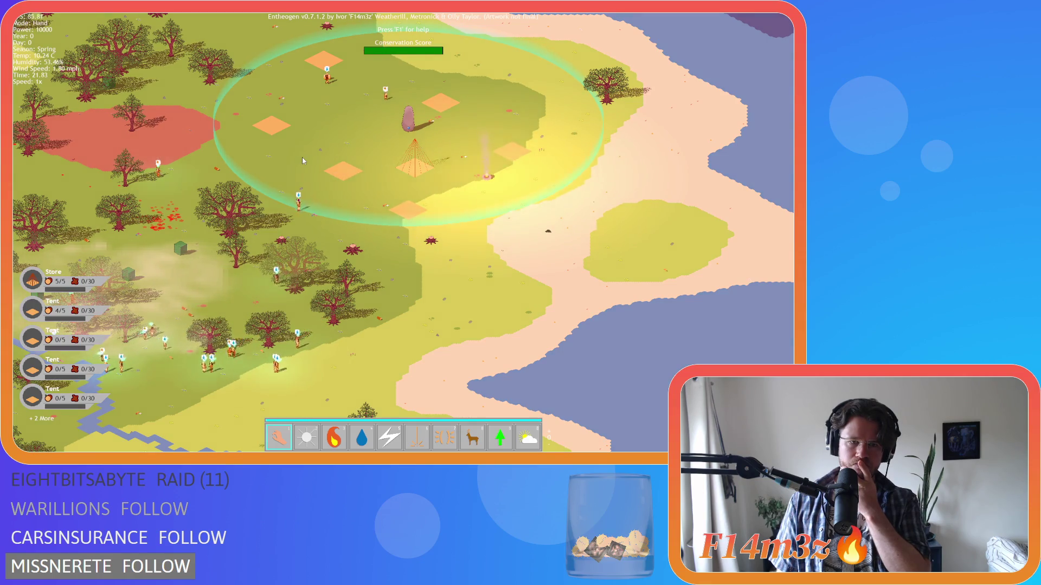
pyautogui.press('w')
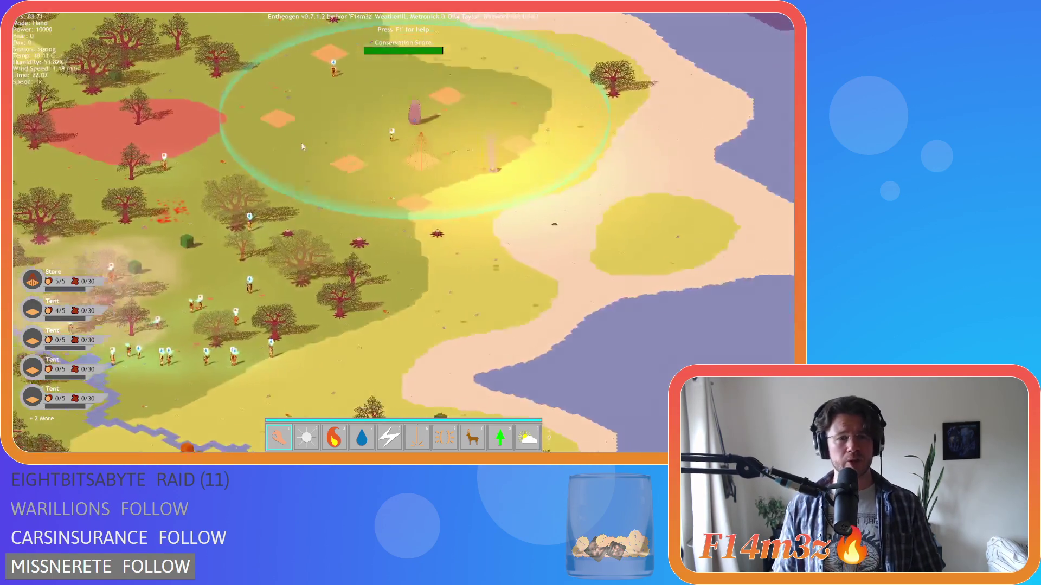
pyautogui.scroll(5, 340, 172)
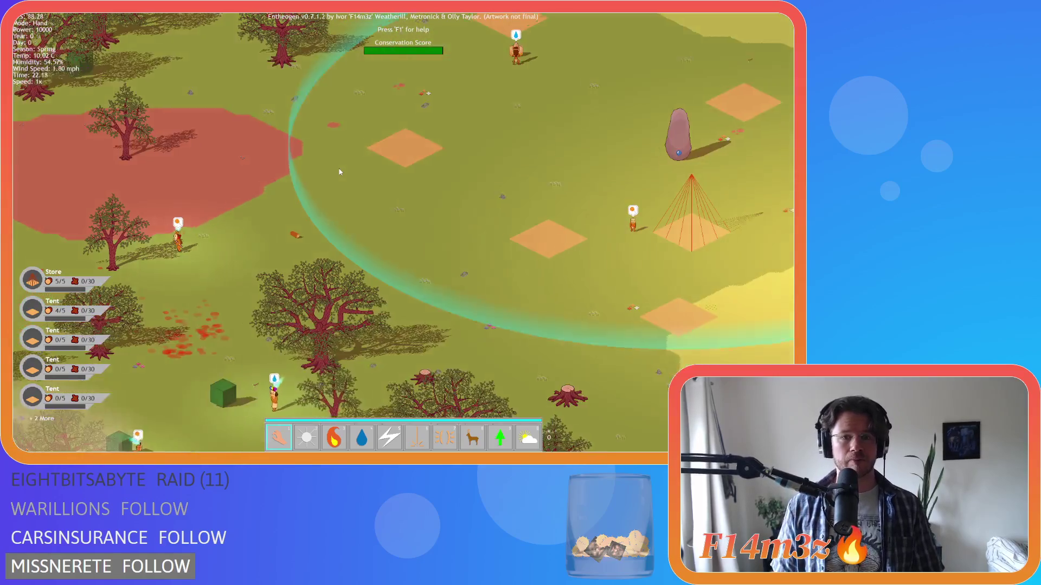
pyautogui.scroll(-5, 340, 172)
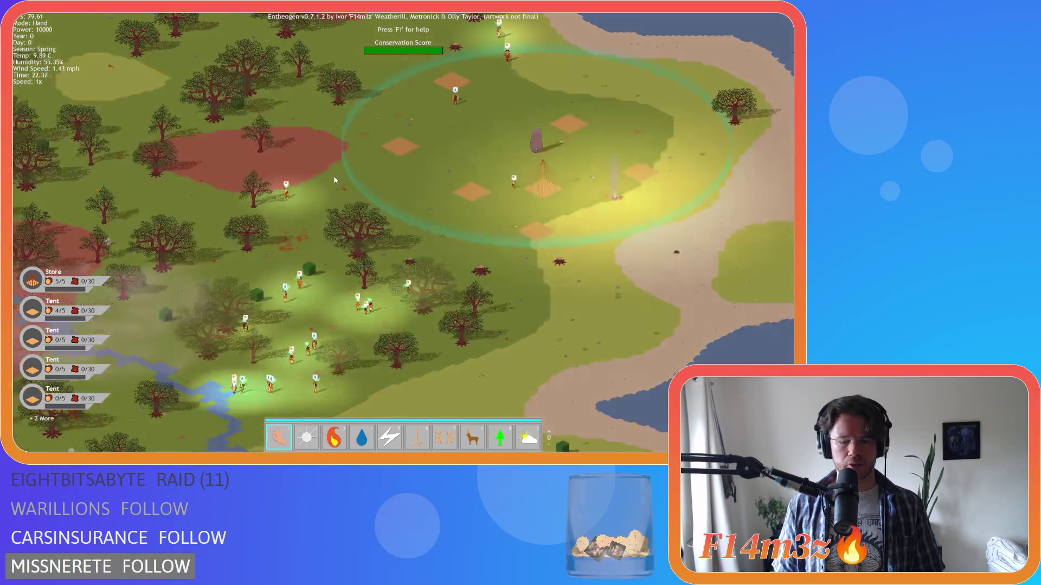
pyautogui.press('Escape')
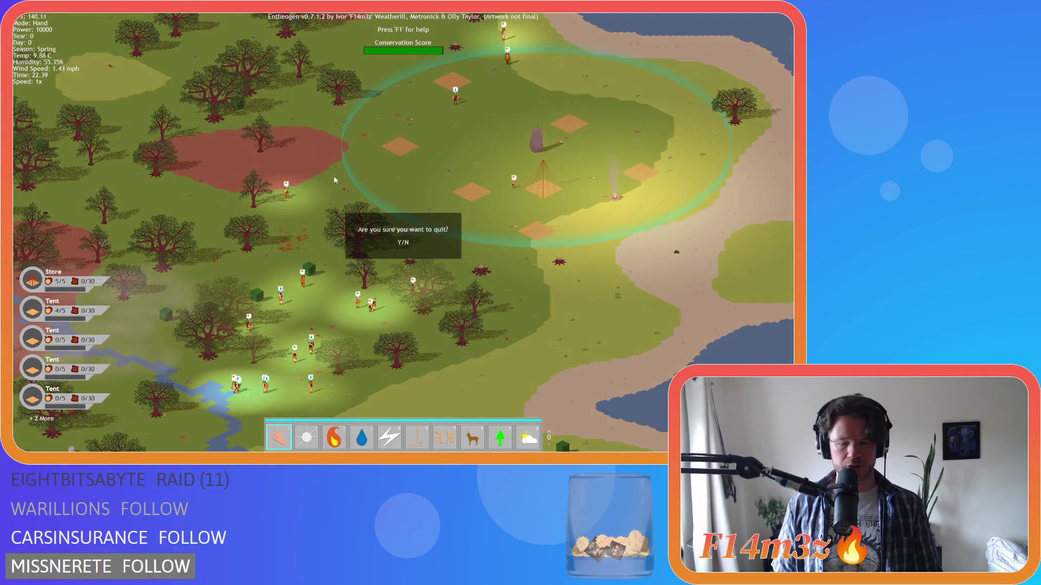
# Confirm quitting with Y, then close the game with Alt+F4 to return to the IDE.
pyautogui.press('y')
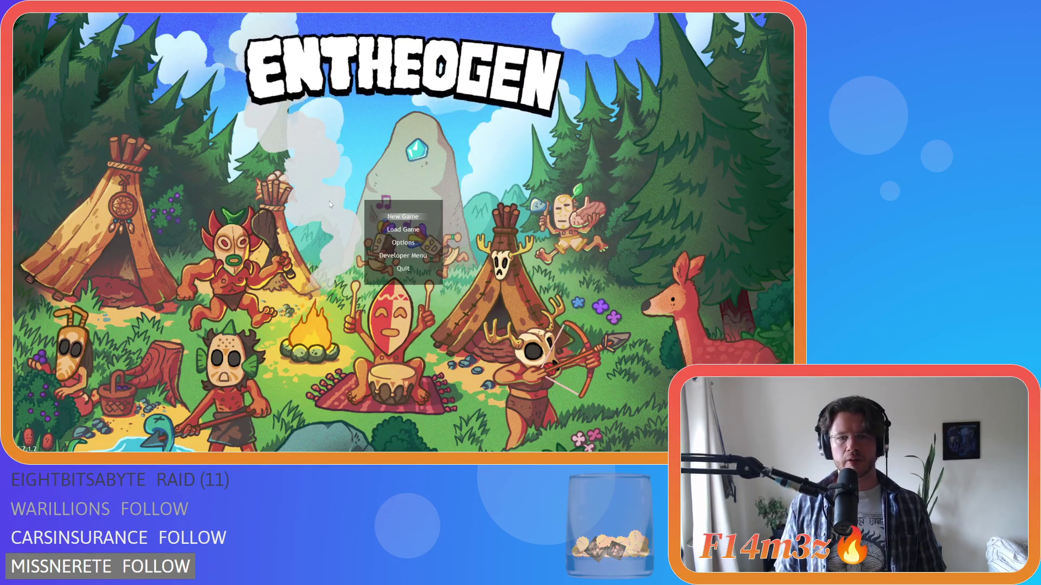
pyautogui.hotkey('alt', 'F4')
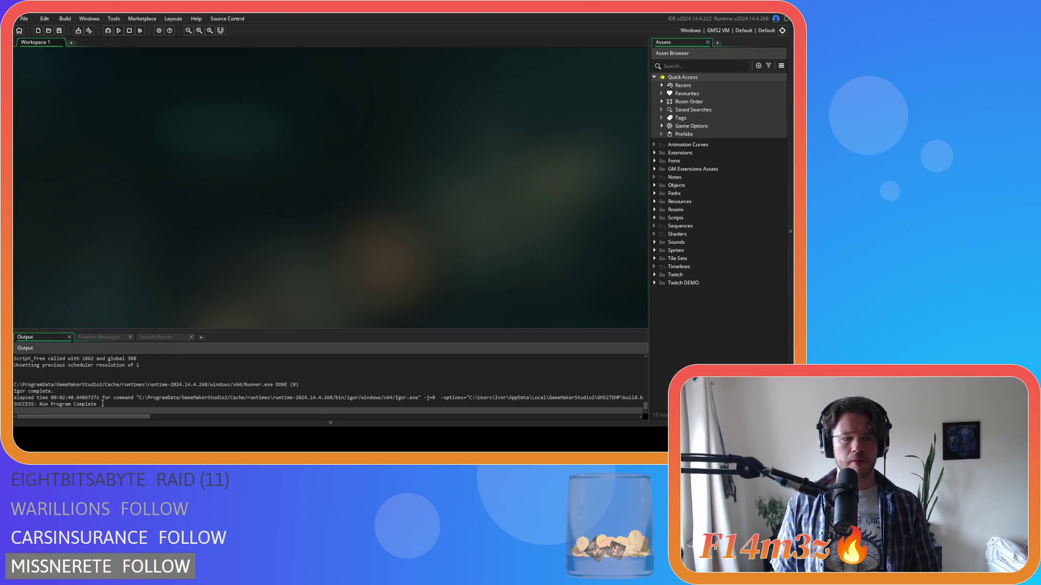